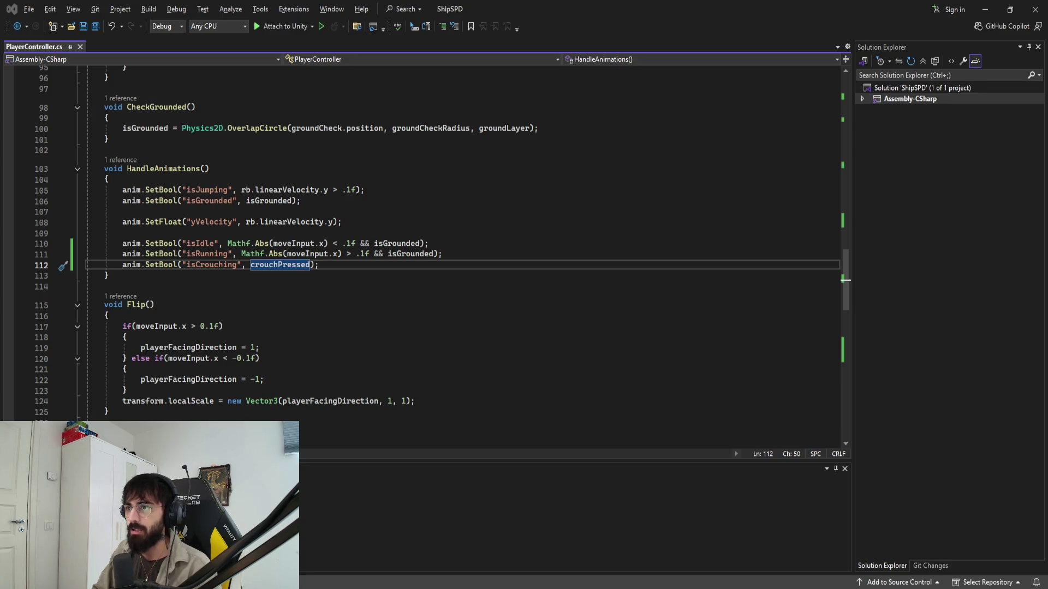
Step: Review the Flip method in PlayerController.cs, then switch to the running game in Unity
{"action": "left_click", "coordinate": [515, 379]}
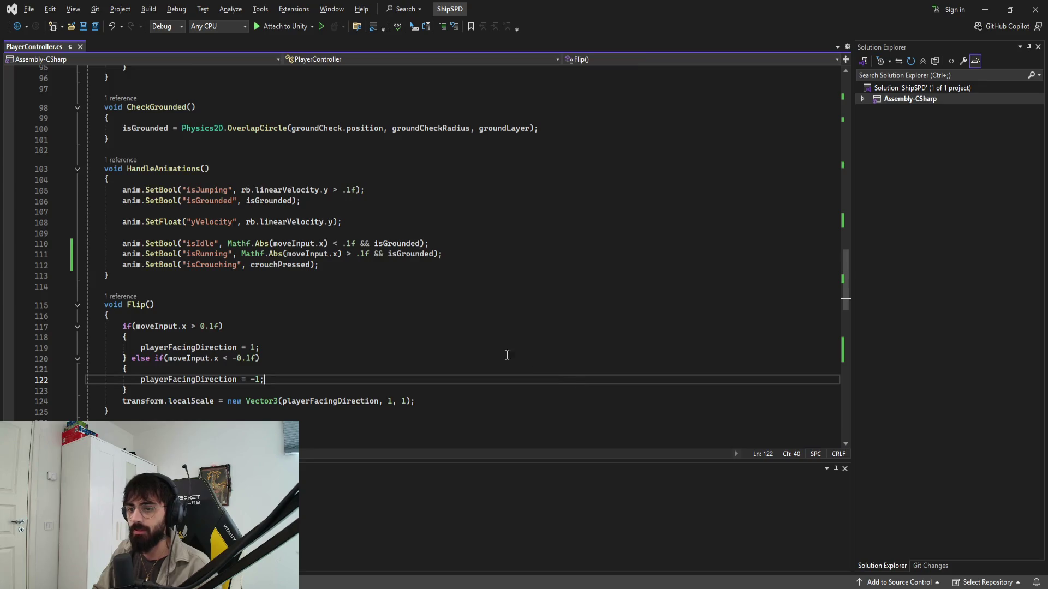
{"action": "scroll", "coordinate": [493, 353], "scroll_direction": "down", "scroll_amount": 7}
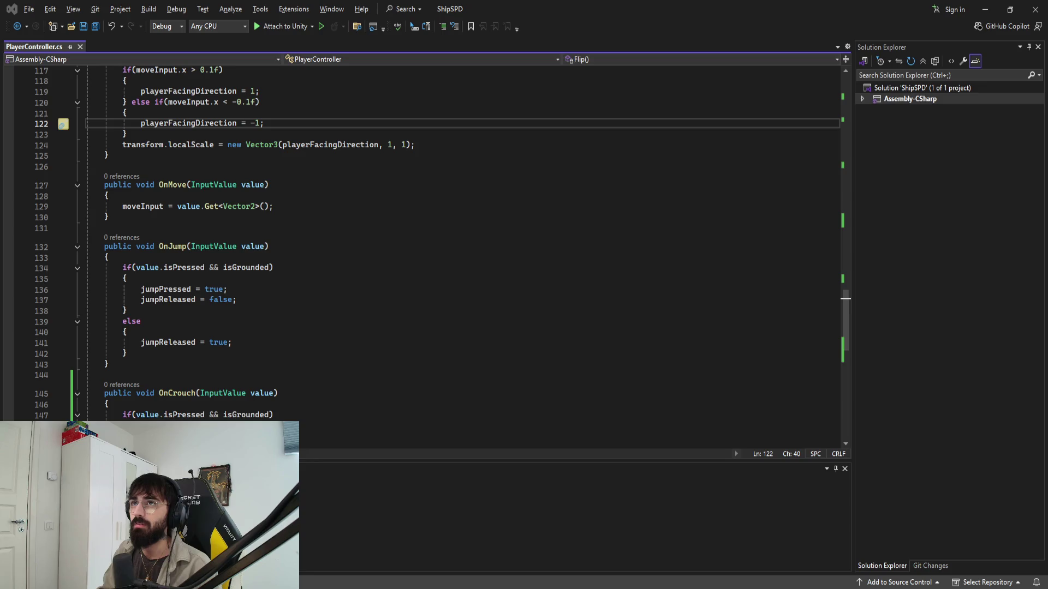
{"action": "key", "text": "alt+Tab"}
{"action": "left_click", "coordinate": [438, 178]}
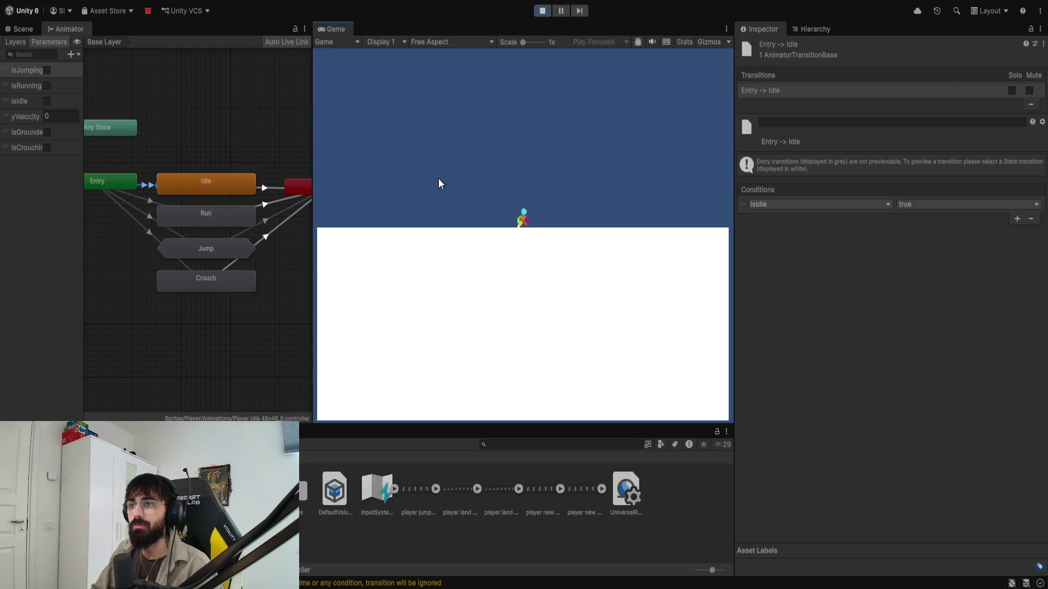
Step: Run the player left twice with the A key, then return to PlayerController.cs
{"action": "key", "text": "a"}
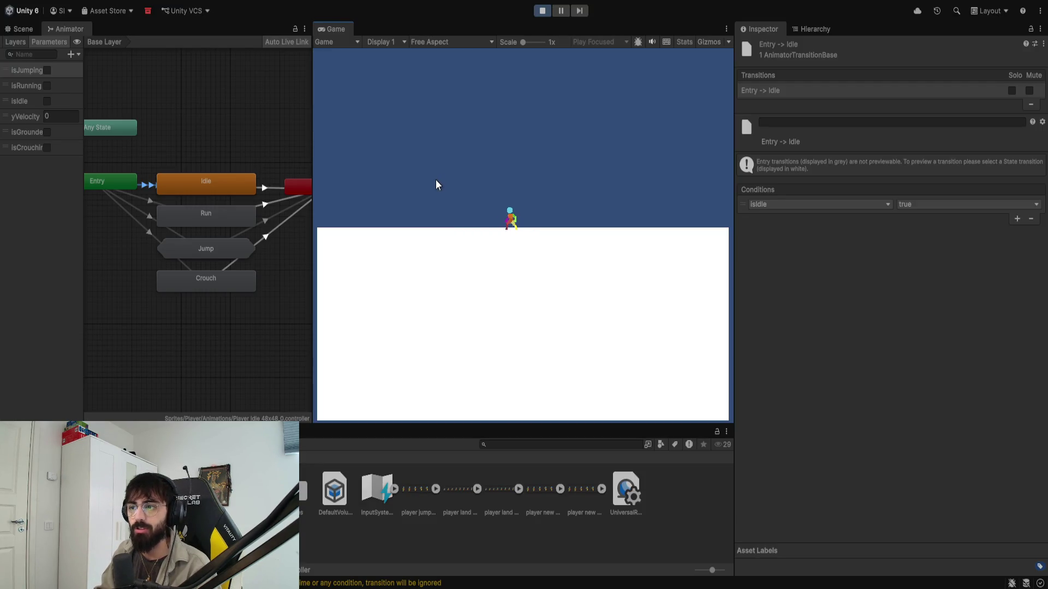
{"action": "key", "text": "a"}
{"action": "key", "text": "a"}
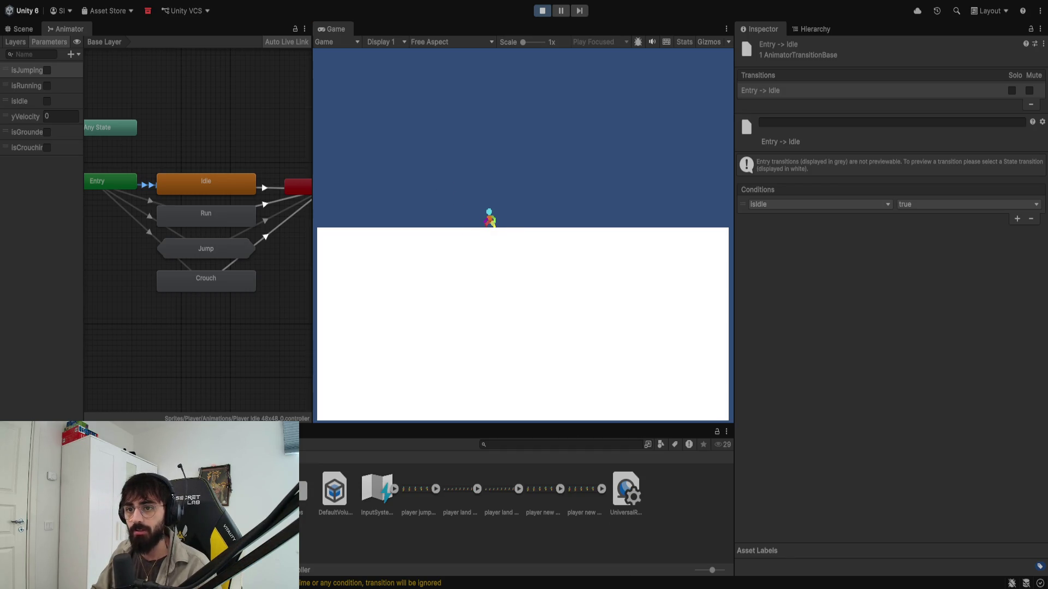
{"action": "key", "text": "alt+Tab"}
{"action": "scroll", "coordinate": [224, 260], "scroll_direction": "up", "scroll_amount": 15}
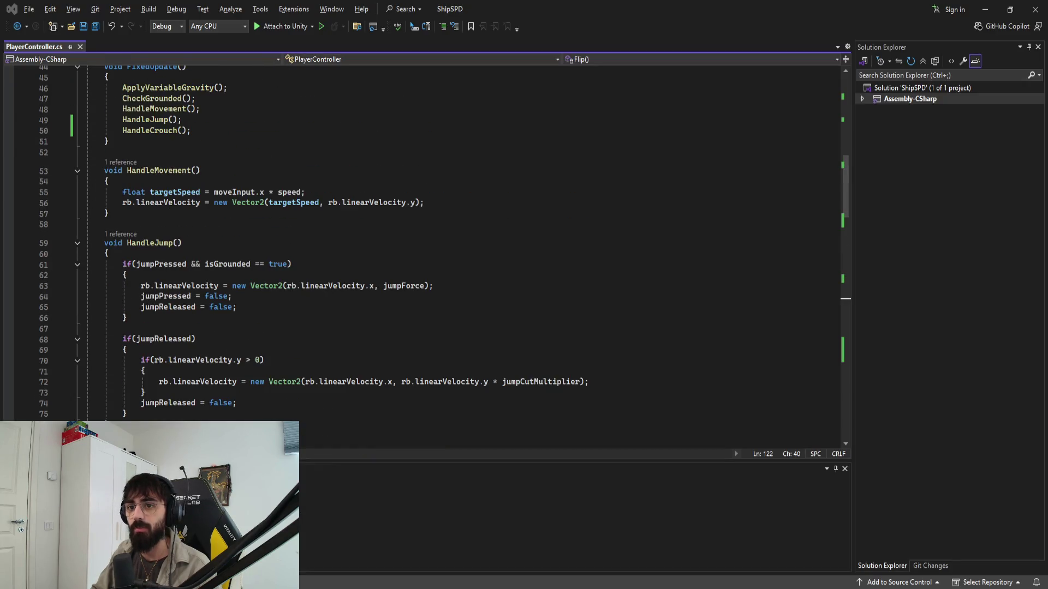
Step: Look over FixedUpdate, then search for and jump to the HandleCrouch method
{"action": "left_click", "coordinate": [154, 280]}
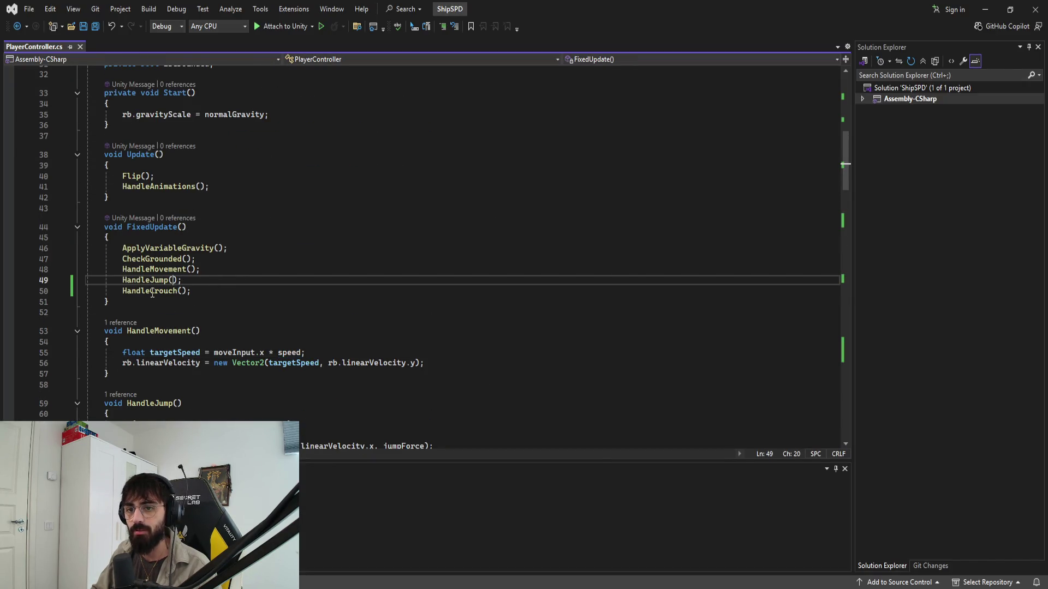
{"action": "scroll", "coordinate": [152, 294], "scroll_direction": "up", "scroll_amount": 1}
{"action": "scroll", "coordinate": [147, 229], "scroll_direction": "down", "scroll_amount": 3}
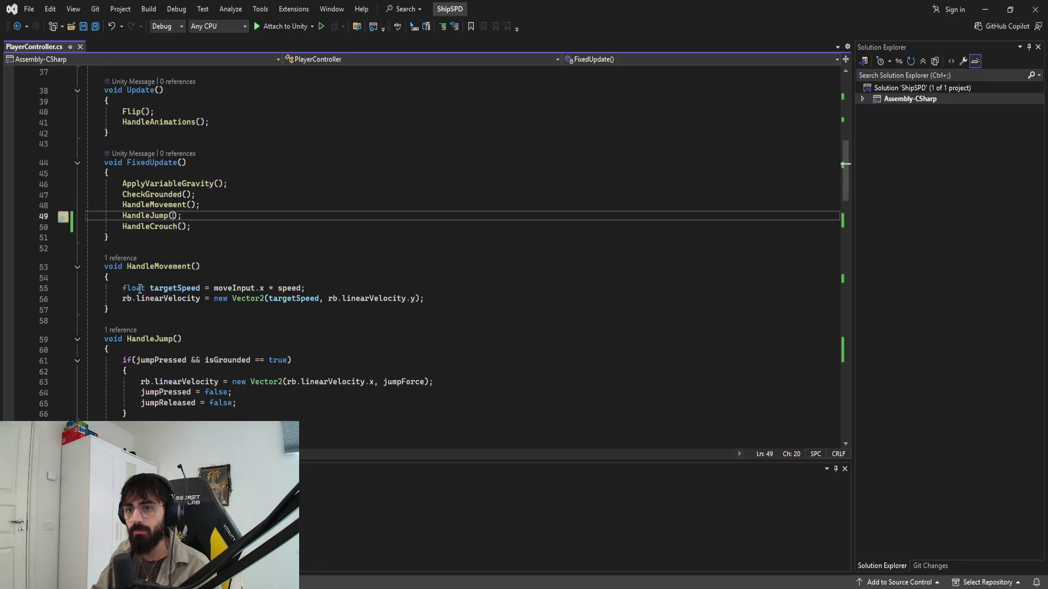
{"action": "left_click", "coordinate": [234, 247]}
{"action": "key", "text": "ctrl+f"}
{"action": "type", "text": "HandleCrouch"}
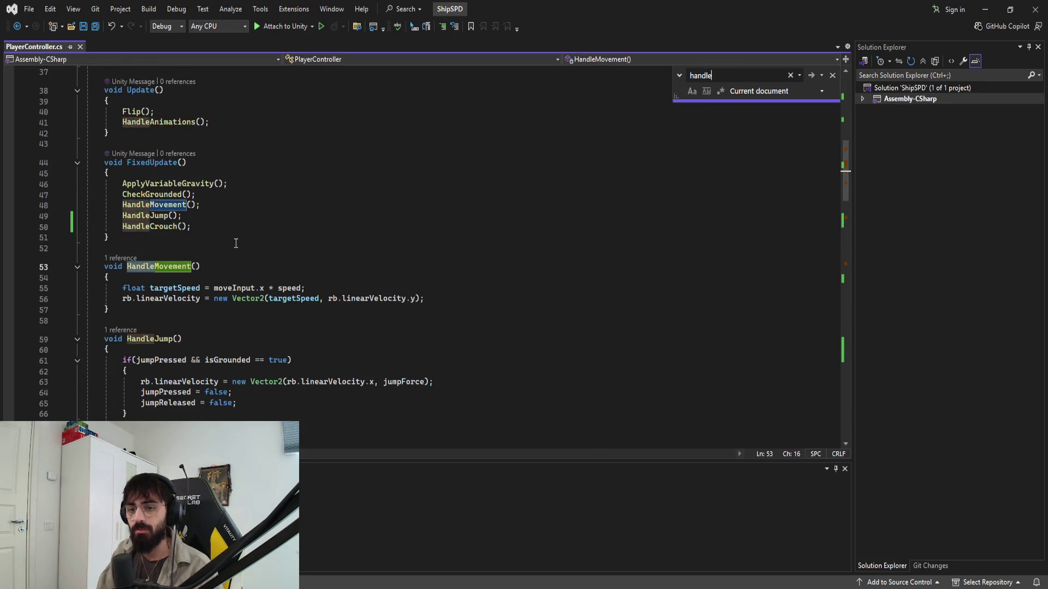
{"action": "key", "text": "Escape"}
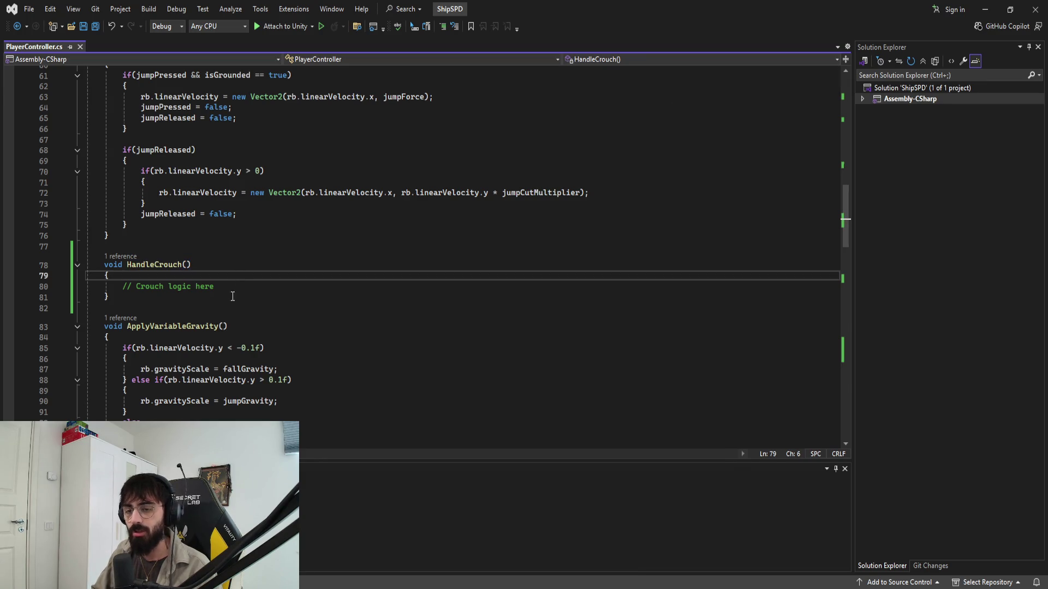
Step: Replace the '// Crouch logic here' comment with an if(crouchPressed){ } block
{"action": "left_click", "coordinate": [232, 288]}
{"action": "key", "text": "ctrl+shift+Left"}
{"action": "key", "text": "ctrl+shift+Left"}
{"action": "key", "text": "ctrl+shift+Left"}
{"action": "scroll", "coordinate": [367, 332], "scroll_direction": "down", "scroll_amount": 3}
{"action": "scroll", "coordinate": [367, 332], "scroll_direction": "up", "scroll_amount": 4}
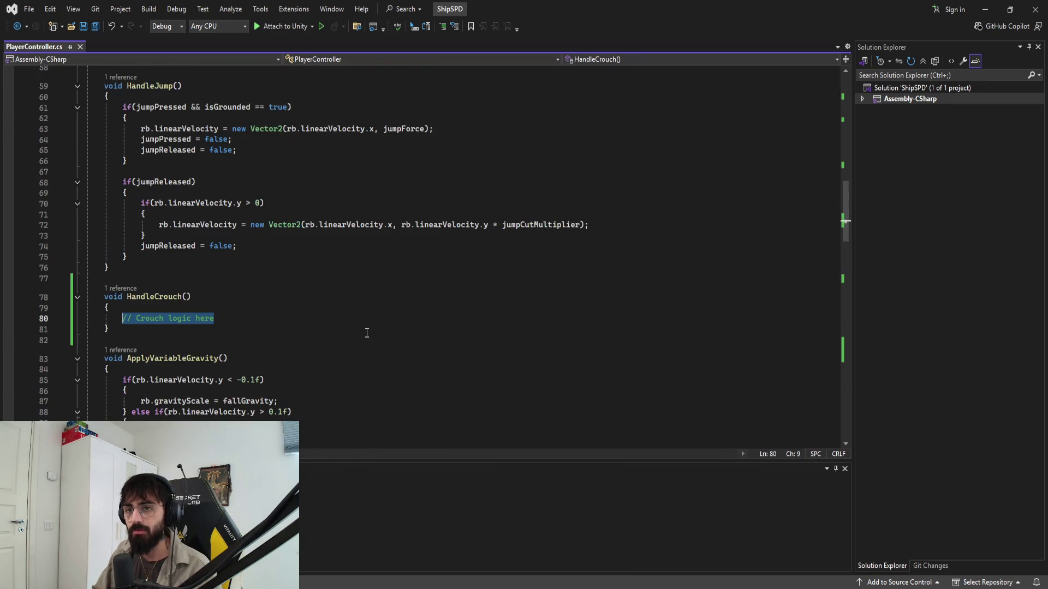
{"action": "scroll", "coordinate": [360, 337], "scroll_direction": "down", "scroll_amount": 4}
{"action": "type", "text": "if("}
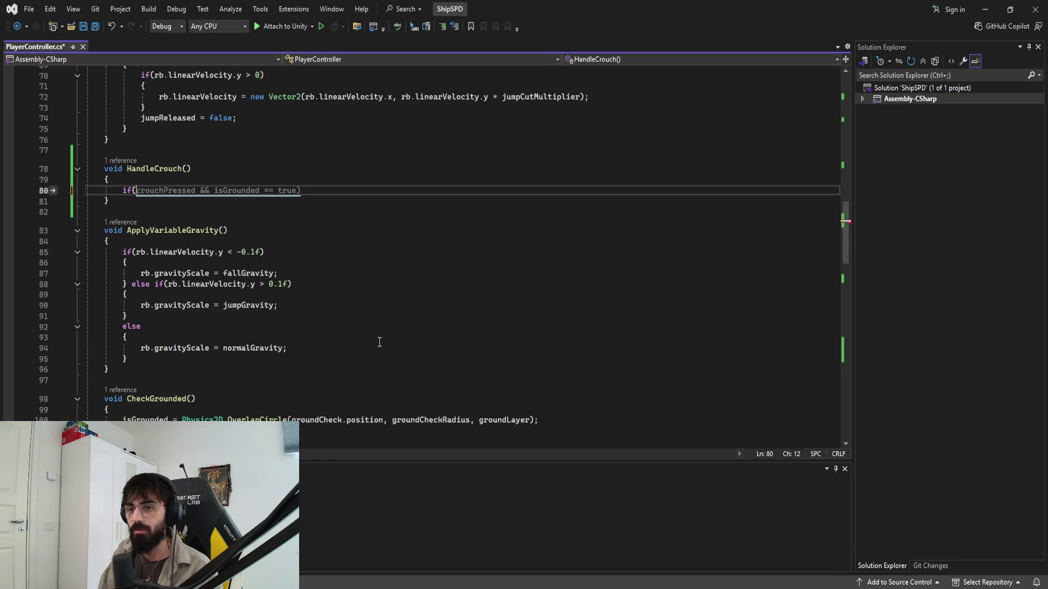
{"action": "type", "text": "crouchPre"}
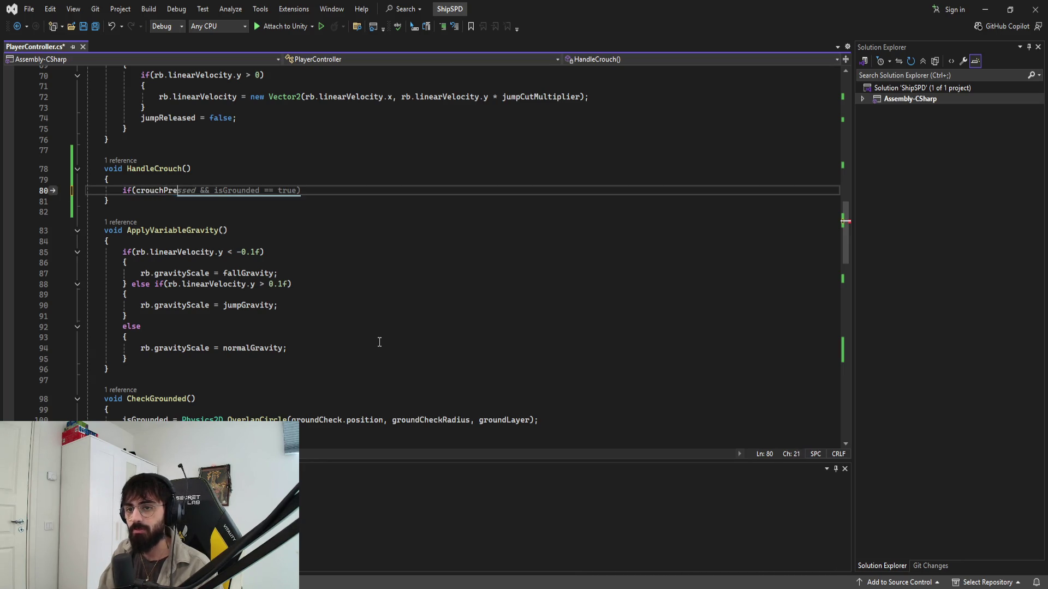
{"action": "type", "text": "ssed){"}
{"action": "key", "text": "Return"}
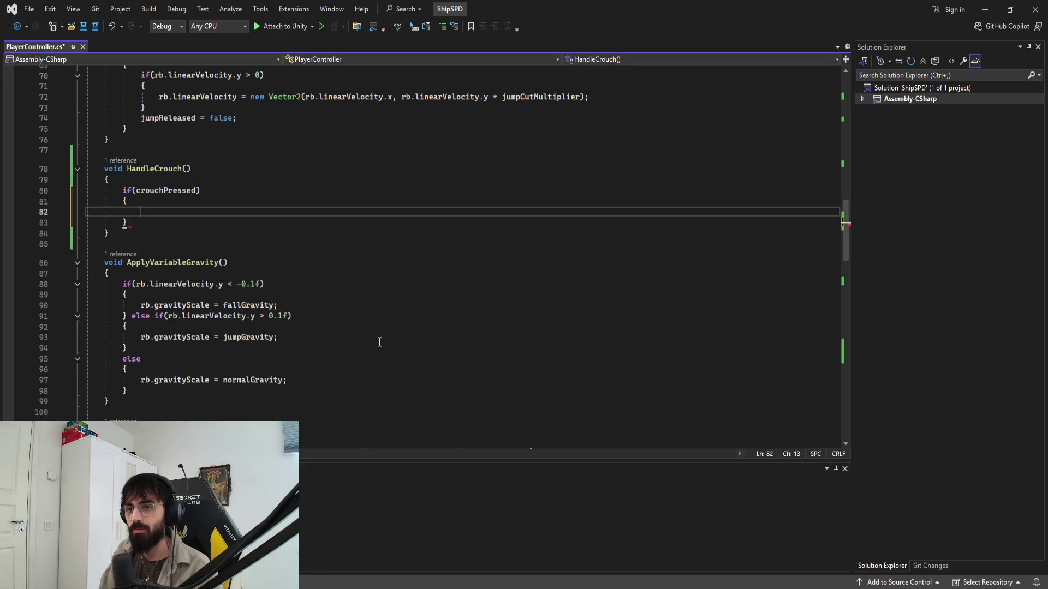
{"action": "scroll", "coordinate": [380, 342], "scroll_direction": "down", "scroll_amount": 20}
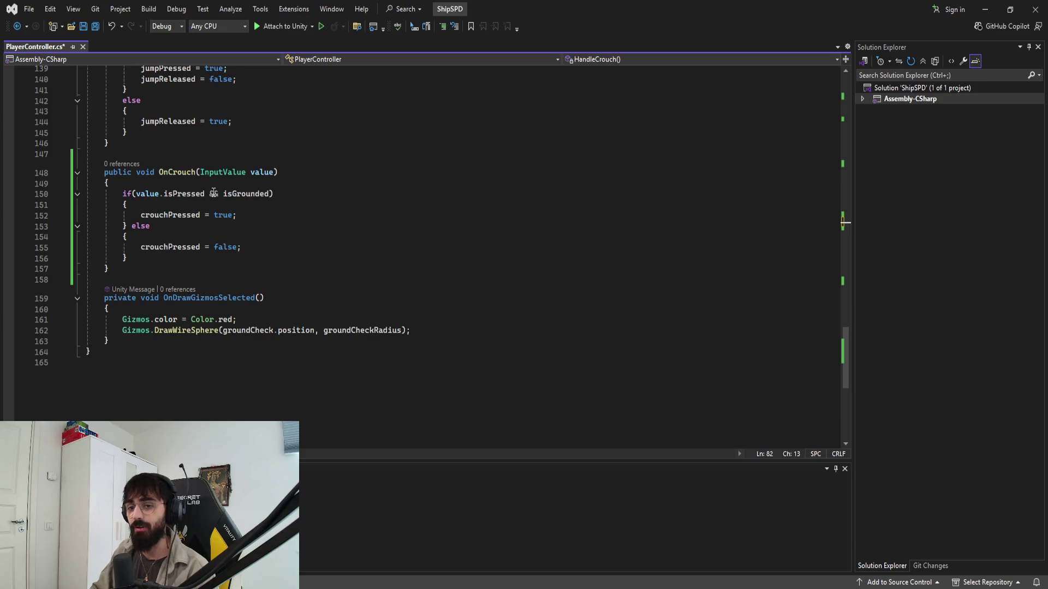
Step: Inspect OnCrouch's isGrounded condition, OnJump, and where crouchPressed is used
{"action": "left_click", "coordinate": [321, 238]}
{"action": "scroll", "coordinate": [253, 230], "scroll_direction": "up", "scroll_amount": 2}
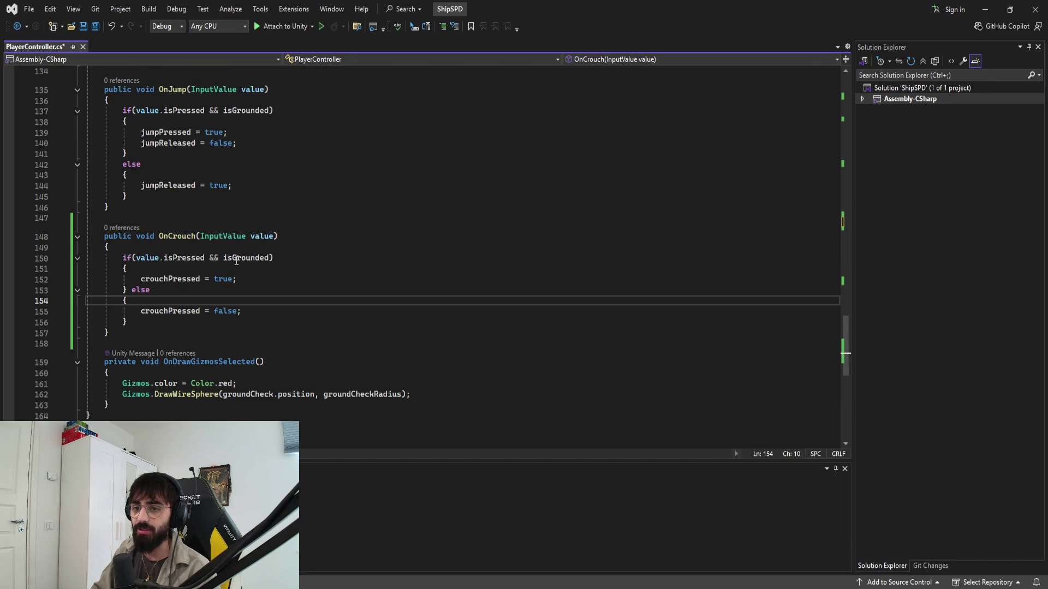
{"action": "double_click", "coordinate": [236, 260]}
{"action": "scroll", "coordinate": [274, 266], "scroll_direction": "up", "scroll_amount": 3}
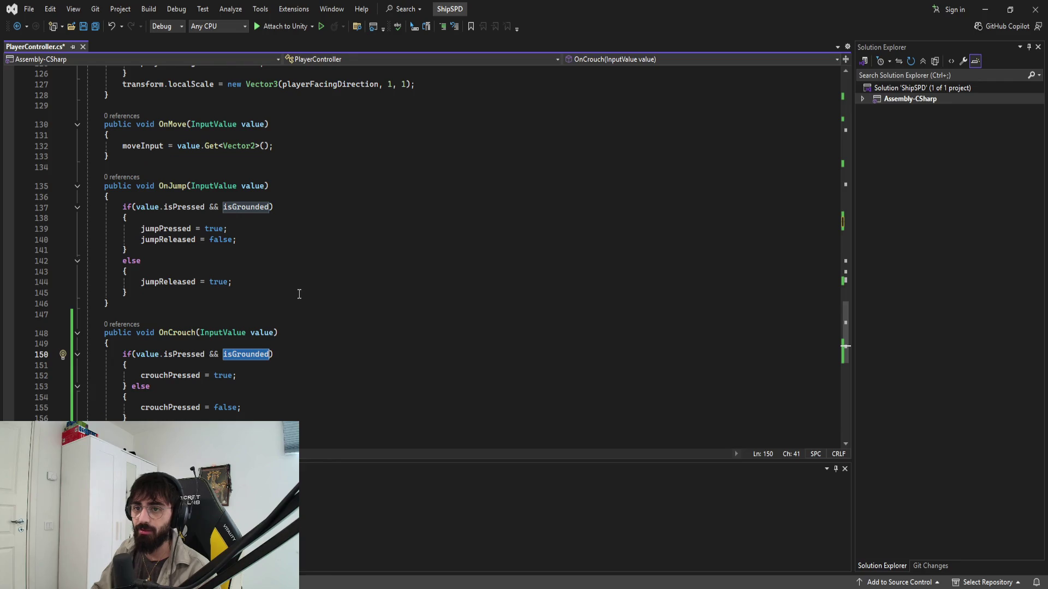
{"action": "left_click", "coordinate": [300, 284]}
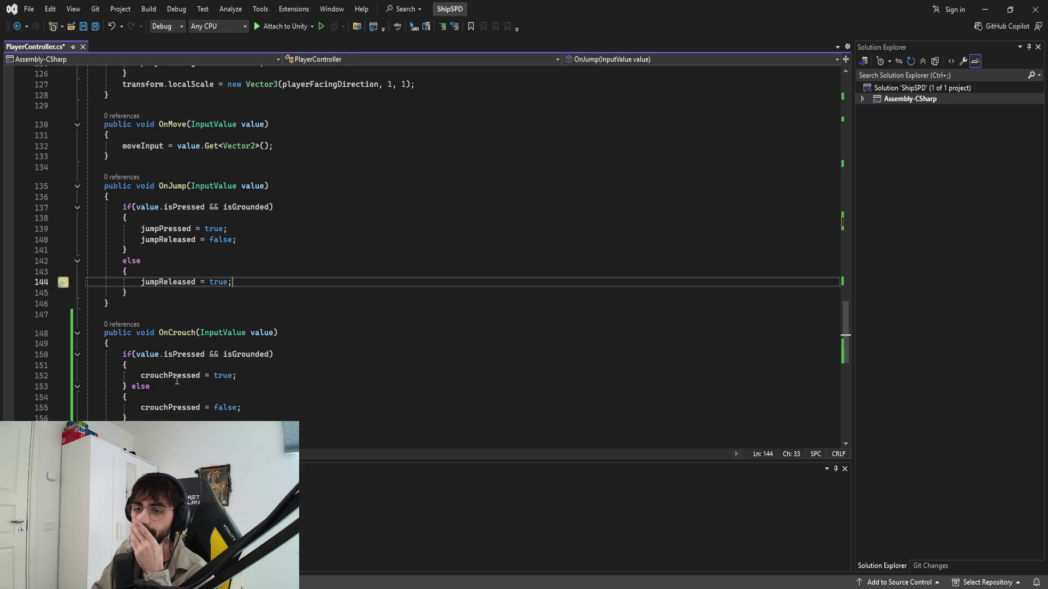
{"action": "scroll", "coordinate": [175, 349], "scroll_direction": "down", "scroll_amount": 2}
{"action": "left_click", "coordinate": [174, 340]}
{"action": "scroll", "coordinate": [207, 355], "scroll_direction": "up", "scroll_amount": 4}
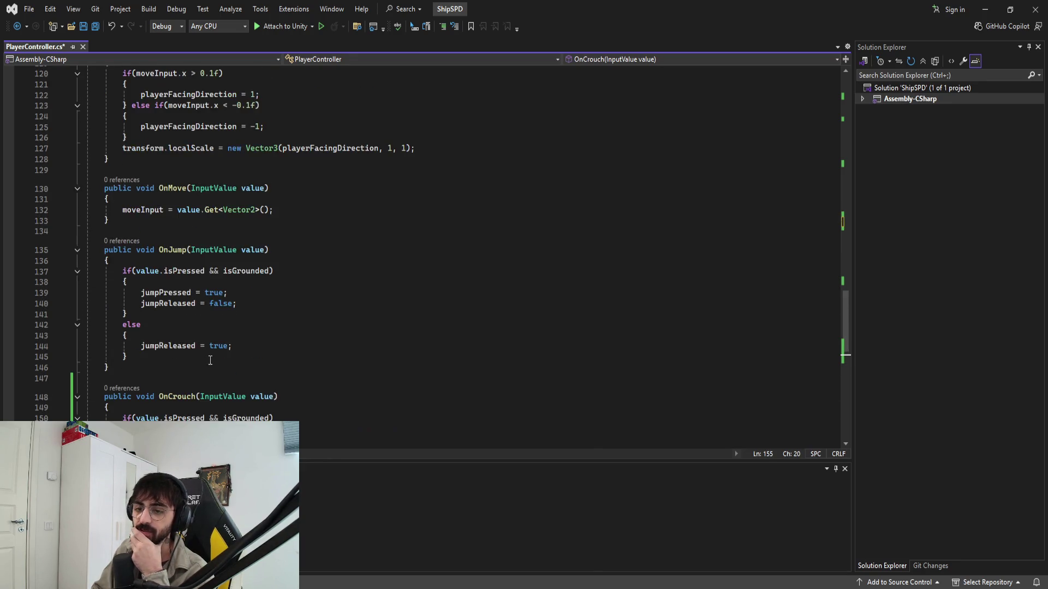
{"action": "scroll", "coordinate": [216, 358], "scroll_direction": "down", "scroll_amount": 1}
Step: Find crouchPressed in HandleCrouch, delete the empty if block, and save the script
{"action": "key", "text": "ctrl+f"}
{"action": "type", "text": "crouchPressed;"}
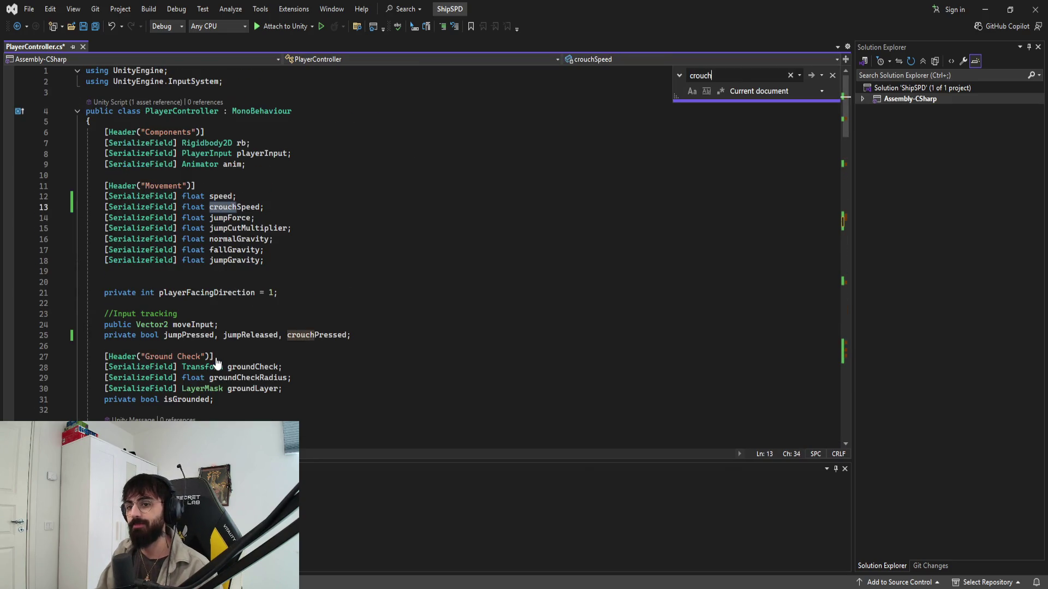
{"action": "key", "text": "Return"}
{"action": "key", "text": "Escape"}
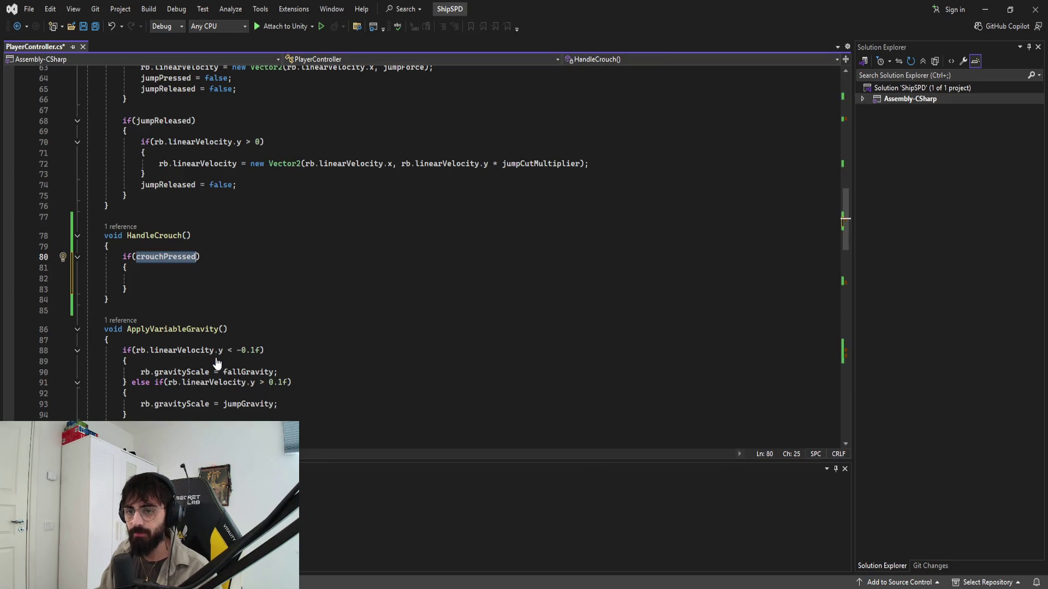
{"action": "key", "text": "Down"}
{"action": "key", "text": "Down"}
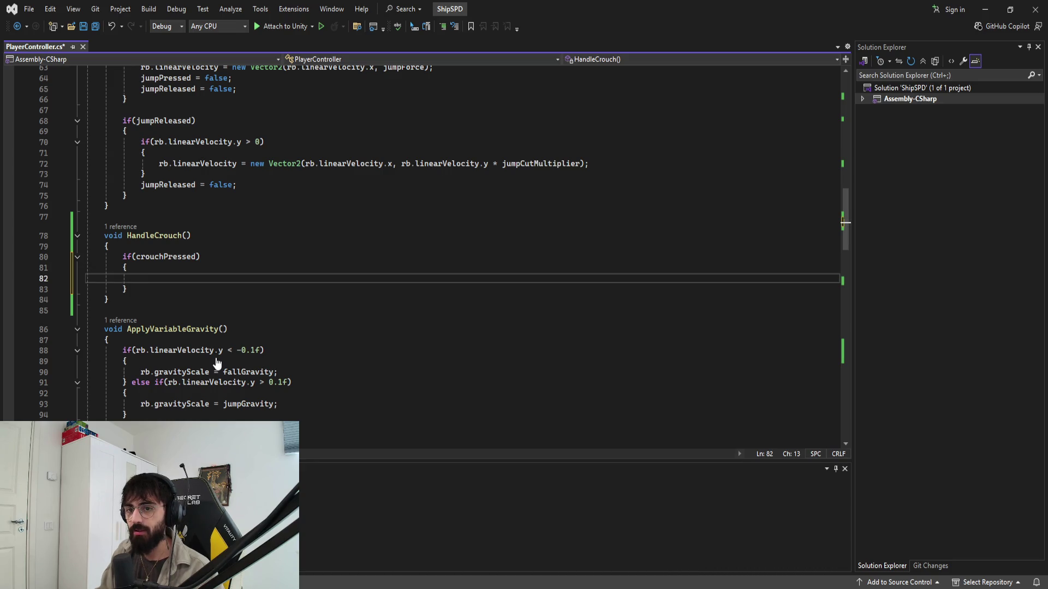
{"action": "key", "text": "BackSpace"}
{"action": "key", "text": "shift+Up"}
{"action": "key", "text": "shift+Up"}
{"action": "key", "text": "Delete"}
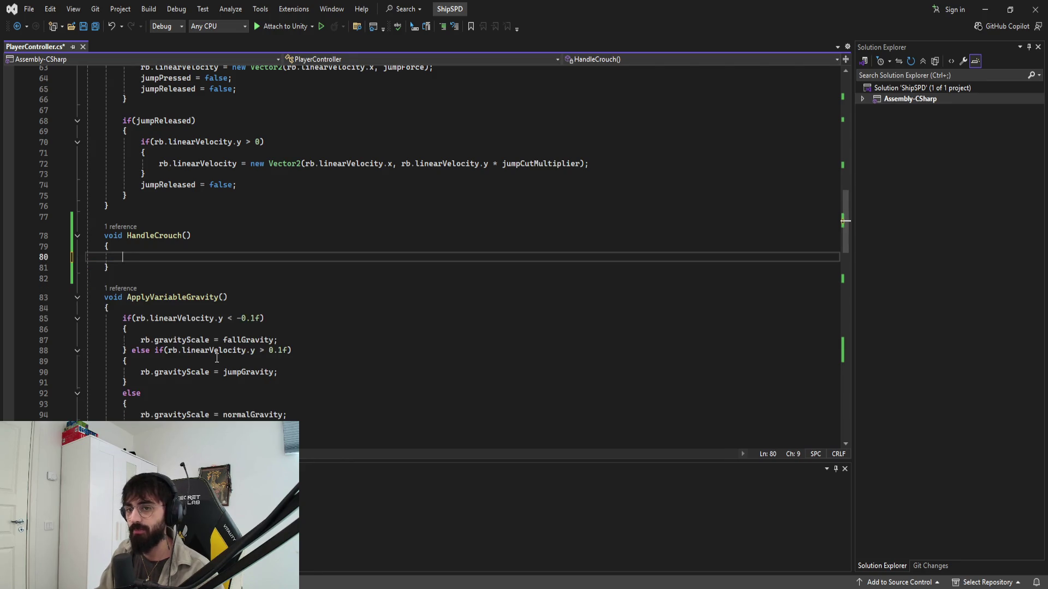
{"action": "key", "text": "ctrl+s"}
Step: Check that HandleAnimations passes crouchPressed to isCrouching, then switch to Unity
{"action": "scroll", "coordinate": [217, 358], "scroll_direction": "down", "scroll_amount": 4}
{"action": "key", "text": "ctrl+f"}
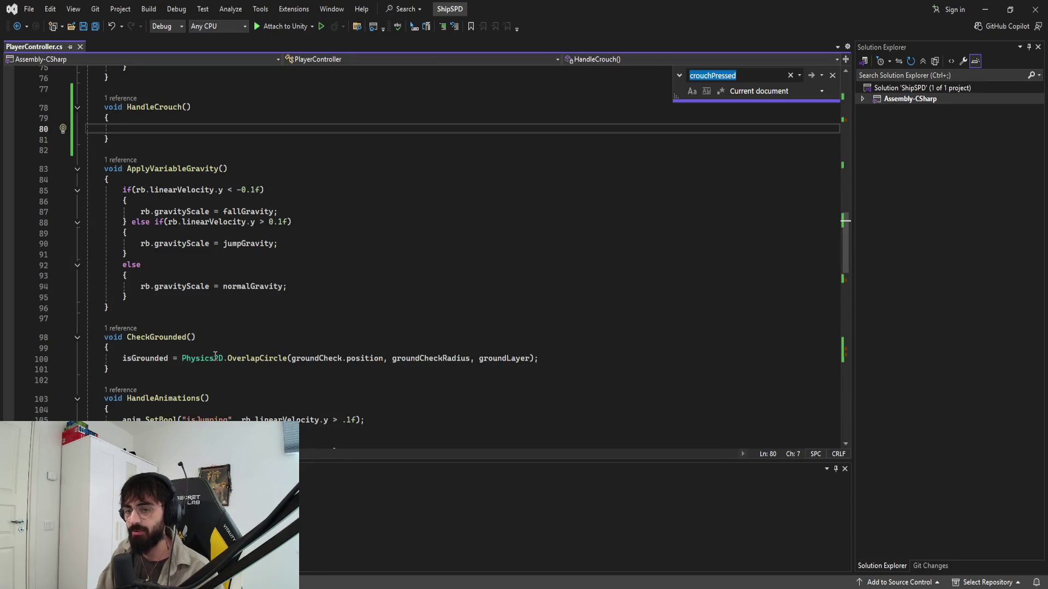
{"action": "type", "text": "HandleAnimation"}
{"action": "key", "text": "Return"}
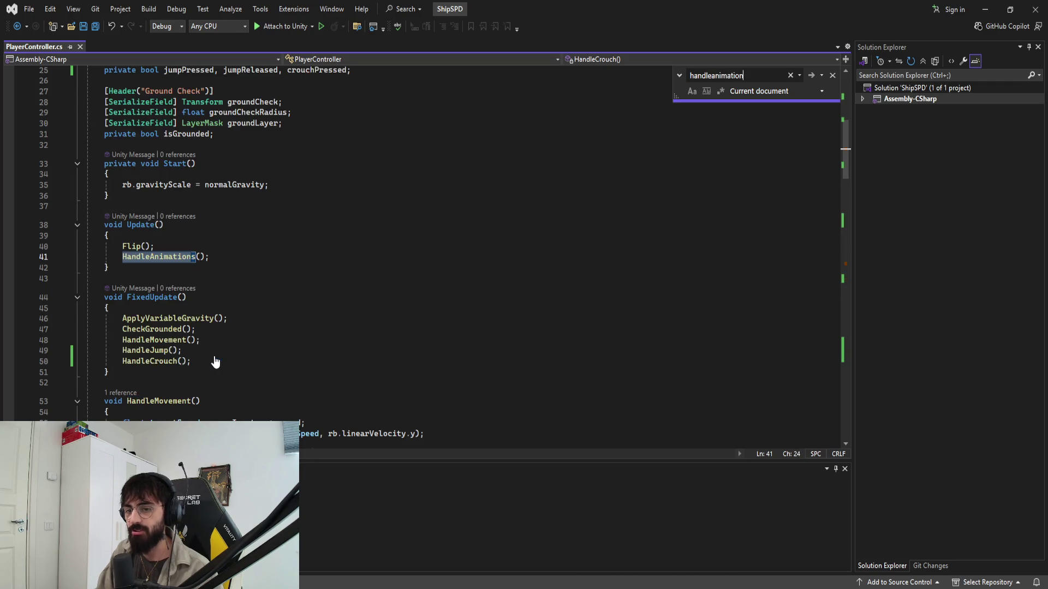
{"action": "key", "text": "Escape"}
{"action": "scroll", "coordinate": [215, 362], "scroll_direction": "down", "scroll_amount": 5}
{"action": "left_click", "coordinate": [185, 200]}
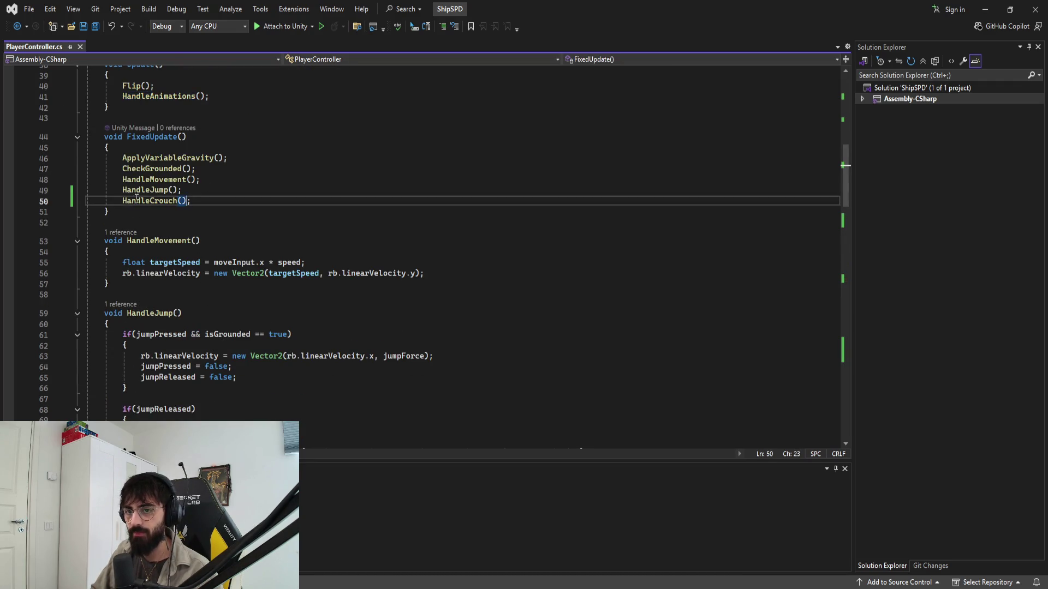
{"action": "key", "text": "ctrl+f"}
{"action": "key", "text": "Return"}
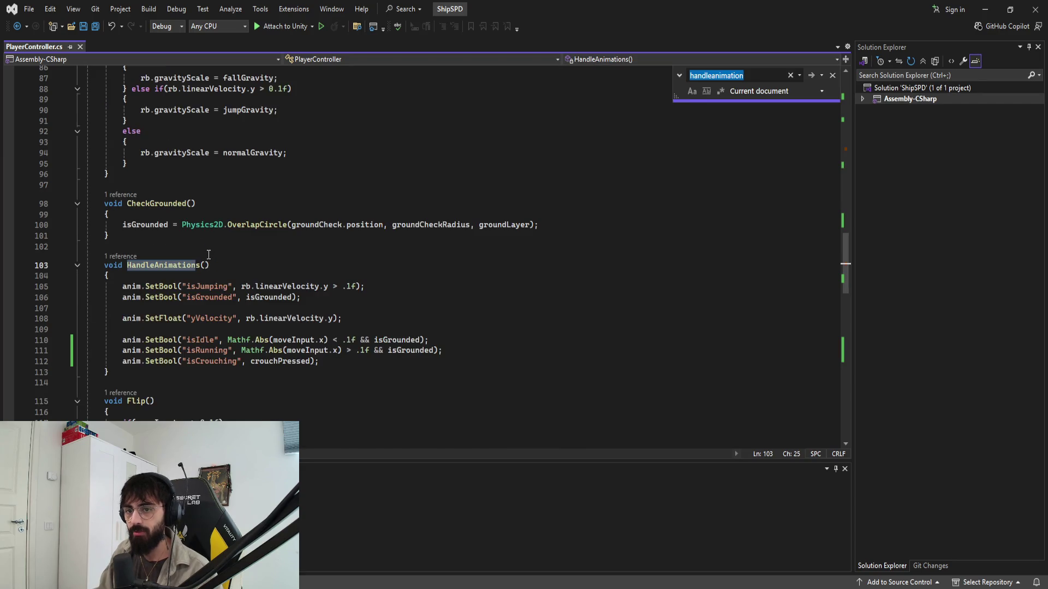
{"action": "key", "text": "Escape"}
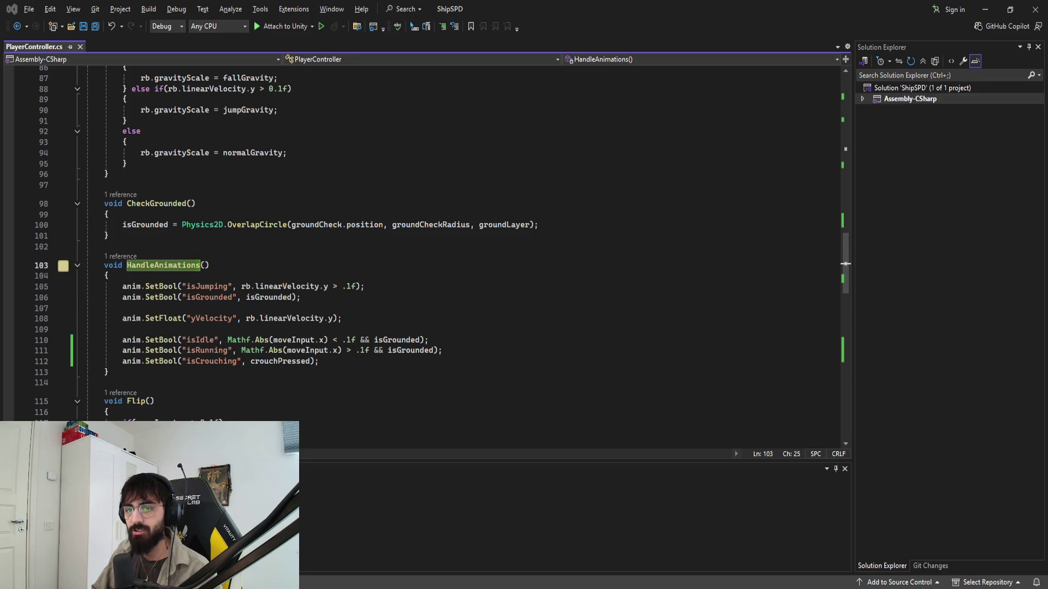
{"action": "double_click", "coordinate": [275, 361]}
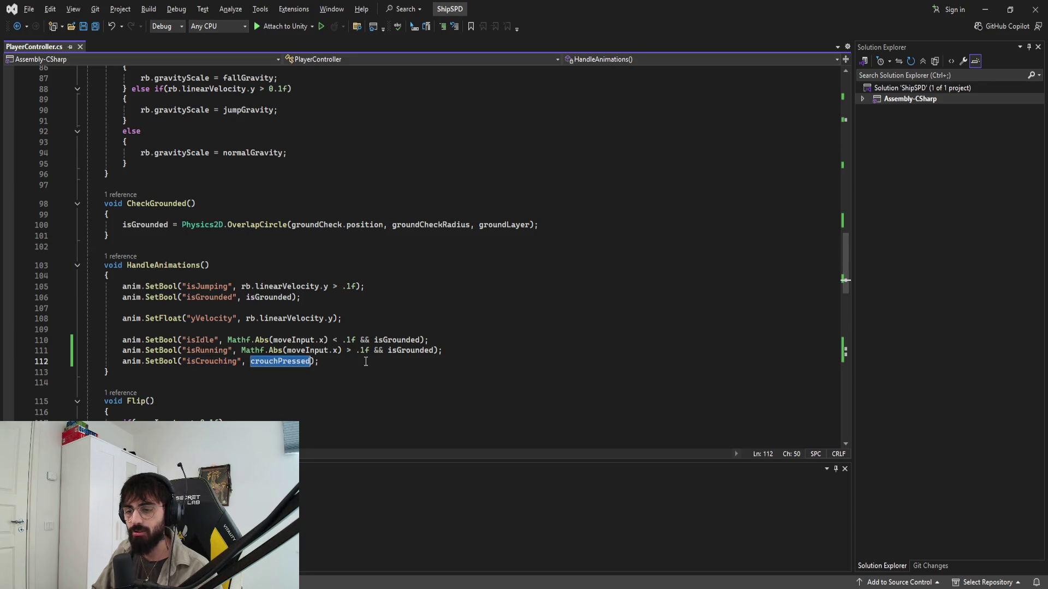
{"action": "key", "text": "End"}
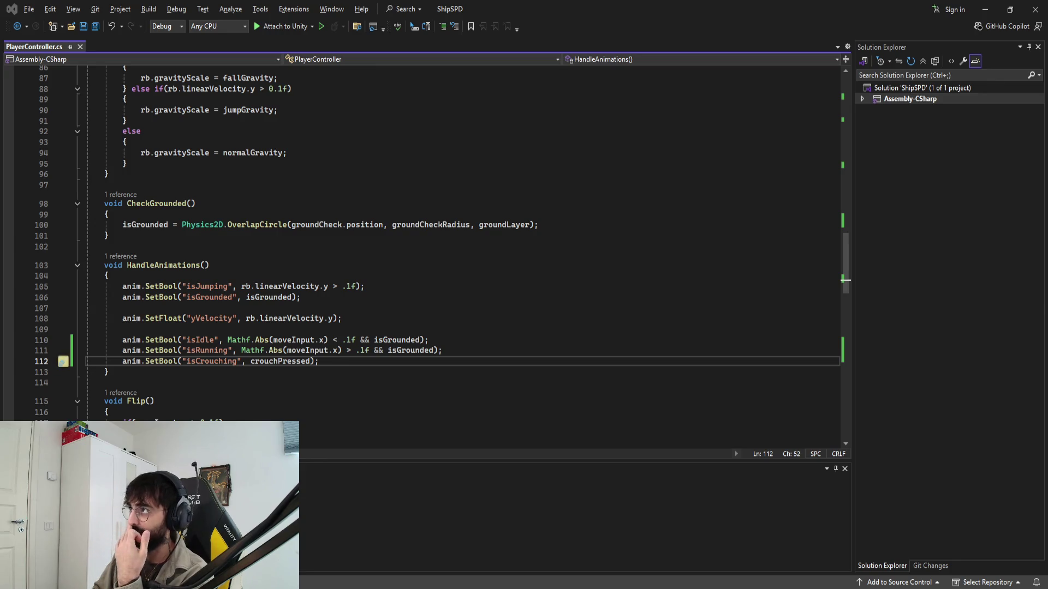
{"action": "key", "text": "alt+Tab"}
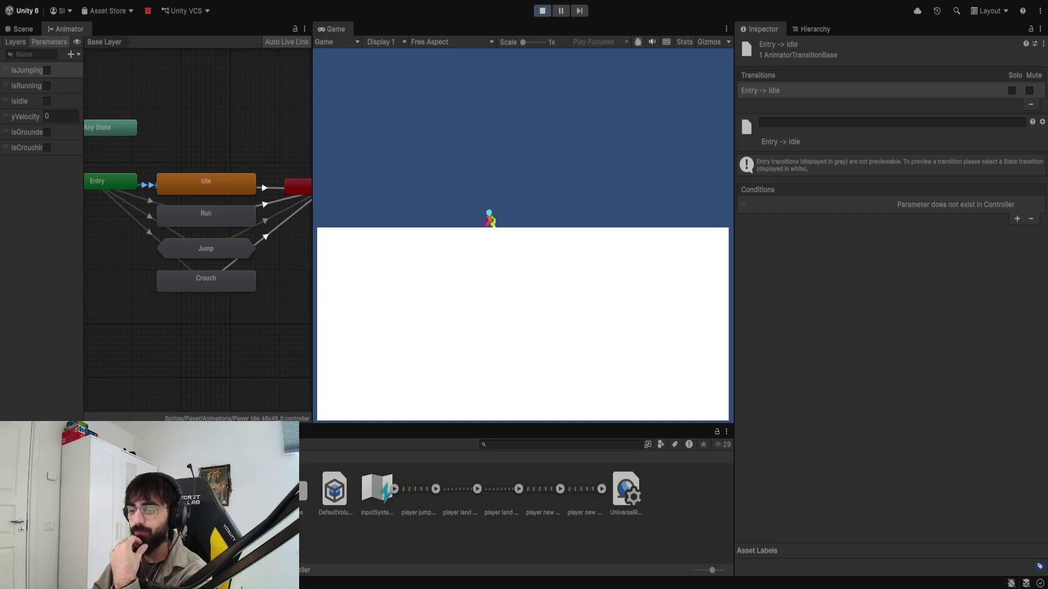
Step: Show the InputSystem_Actions asset's import settings and stop the play test
{"action": "left_click", "coordinate": [376, 492]}
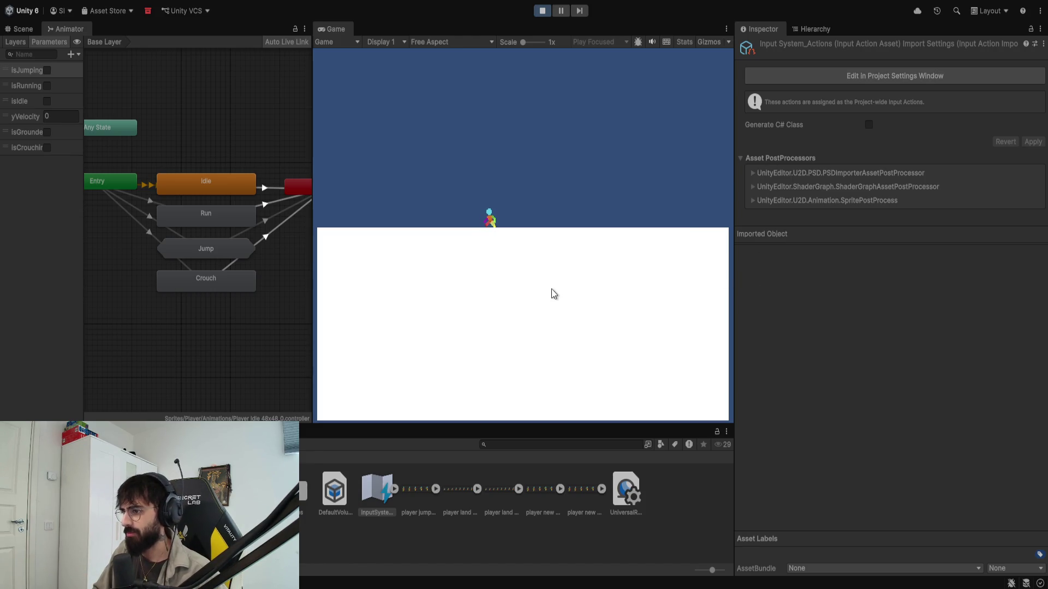
{"action": "left_click", "coordinate": [541, 11]}
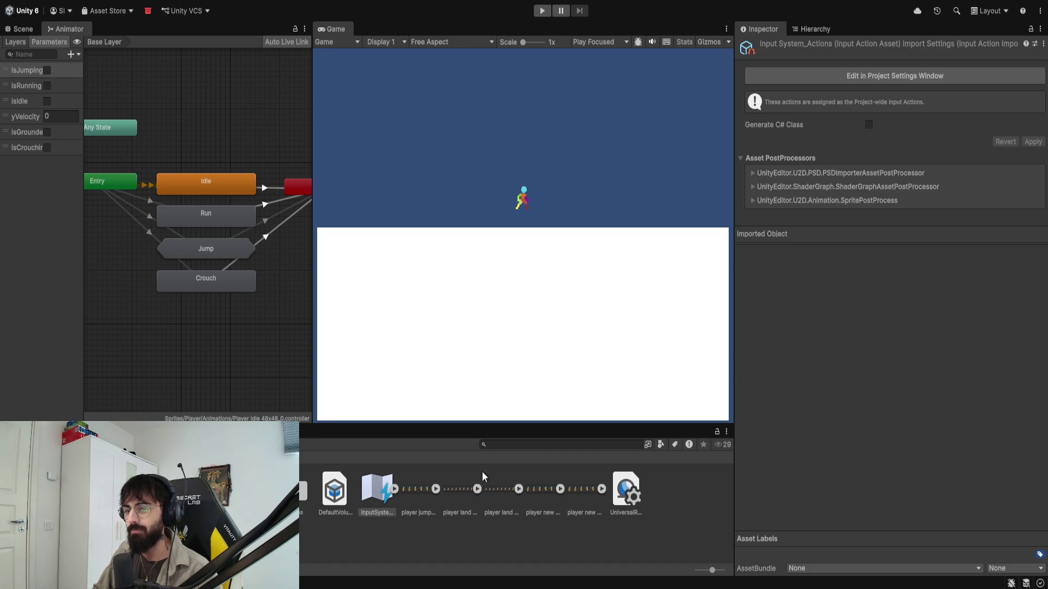
Step: Play-test crouching with A and jumping twice with Space, then stop and return to Visual Studio
{"action": "left_click", "coordinate": [541, 10]}
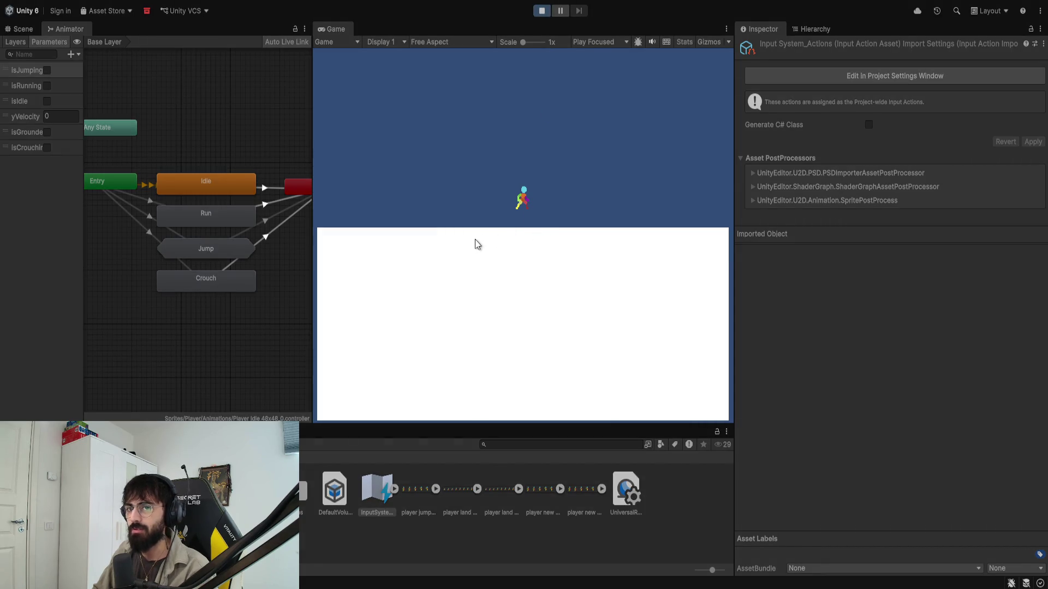
{"action": "key", "text": "a"}
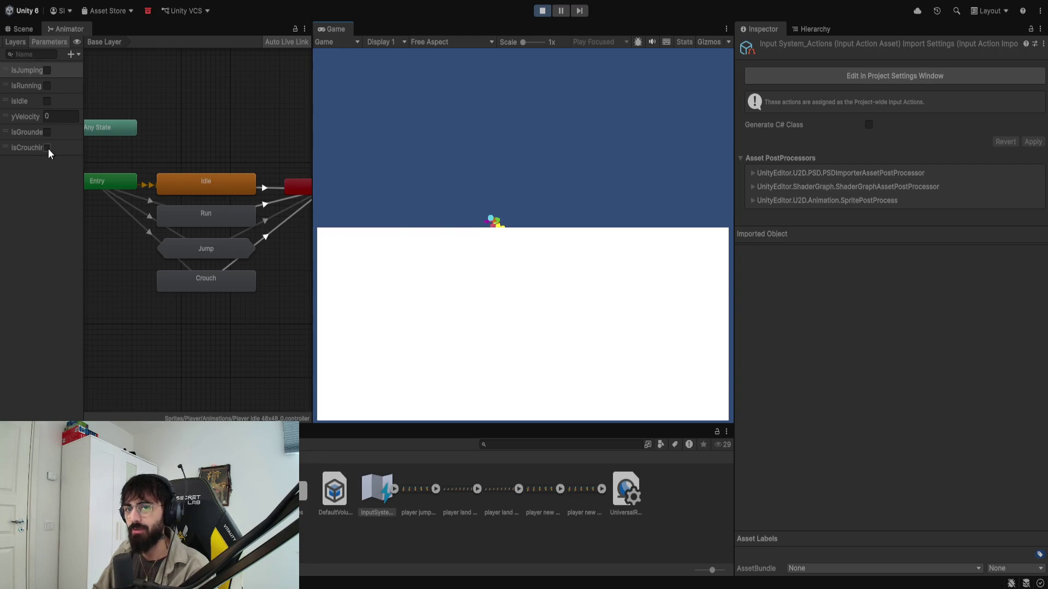
{"action": "key", "text": "space"}
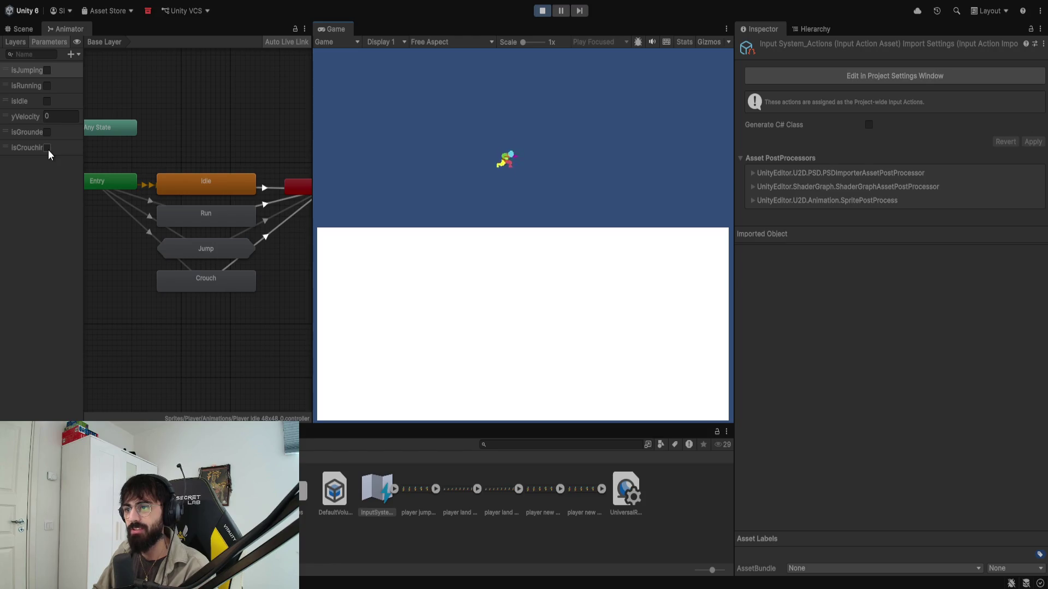
{"action": "key", "text": "space"}
{"action": "key", "text": "space"}
{"action": "left_click", "coordinate": [546, 13]}
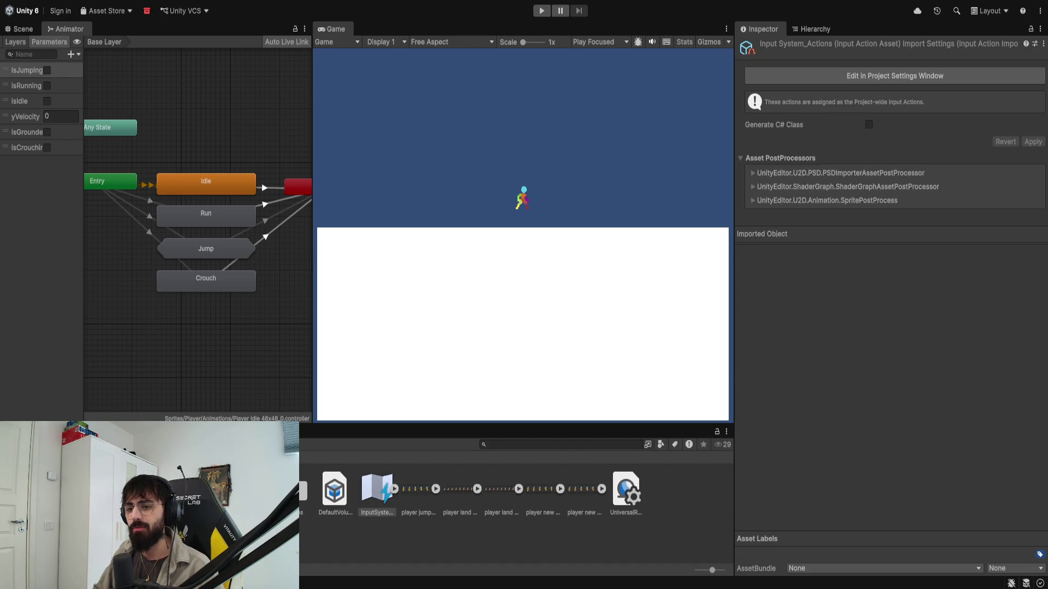
{"action": "key", "text": "alt+Tab"}
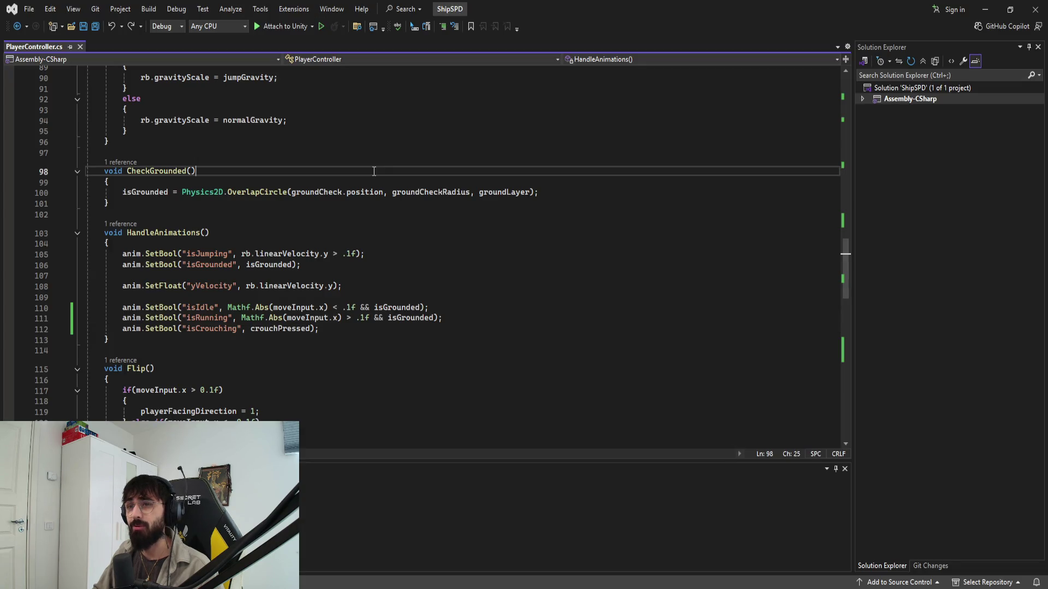
Step: Jump to line 114 of PlayerController.cs with Ctrl+G
{"action": "scroll", "coordinate": [359, 331], "scroll_direction": "up", "scroll_amount": 4}
{"action": "scroll", "coordinate": [358, 332], "scroll_direction": "up", "scroll_amount": 9}
{"action": "key", "text": "ctrl+g"}
{"action": "type", "text": "114"}
{"action": "key", "text": "Return"}
Step: Add a '// Logic' comment inside HandleCrouch and save the script
{"action": "scroll", "coordinate": [423, 370], "scroll_direction": "up", "scroll_amount": 7}
{"action": "scroll", "coordinate": [423, 370], "scroll_direction": "up", "scroll_amount": 15}
{"action": "scroll", "coordinate": [158, 299], "scroll_direction": "down", "scroll_amount": 6}
{"action": "scroll", "coordinate": [158, 299], "scroll_direction": "down", "scroll_amount": 3}
{"action": "scroll", "coordinate": [152, 295], "scroll_direction": "up", "scroll_amount": 8}
{"action": "scroll", "coordinate": [149, 289], "scroll_direction": "up", "scroll_amount": 4}
{"action": "scroll", "coordinate": [159, 295], "scroll_direction": "down", "scroll_amount": 15}
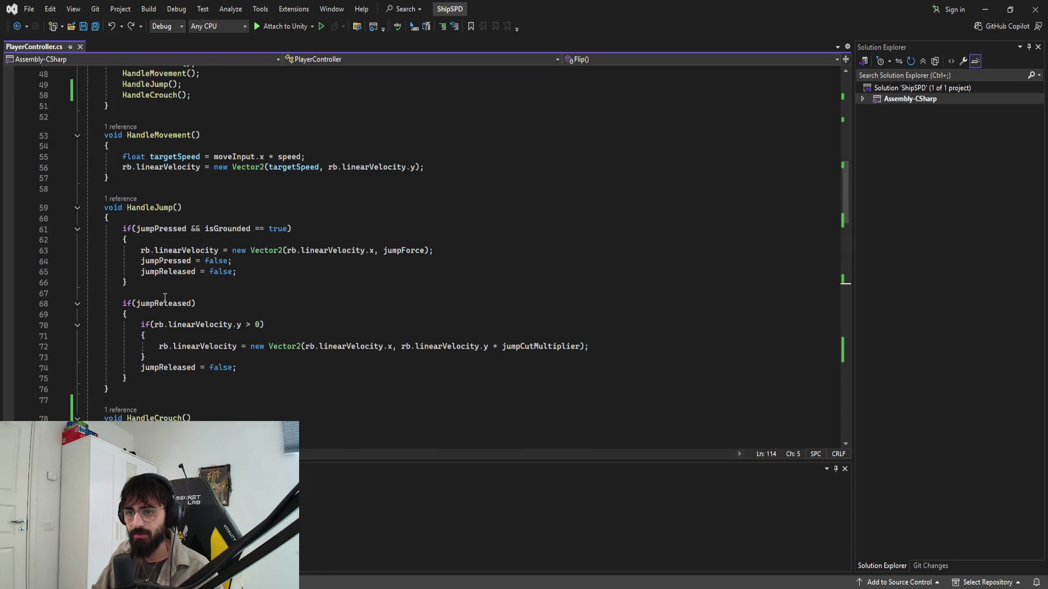
{"action": "scroll", "coordinate": [165, 297], "scroll_direction": "down", "scroll_amount": 4}
{"action": "left_click", "coordinate": [158, 314]}
{"action": "type", "text": "// Logic"}
{"action": "key", "text": "ctrl+s"}
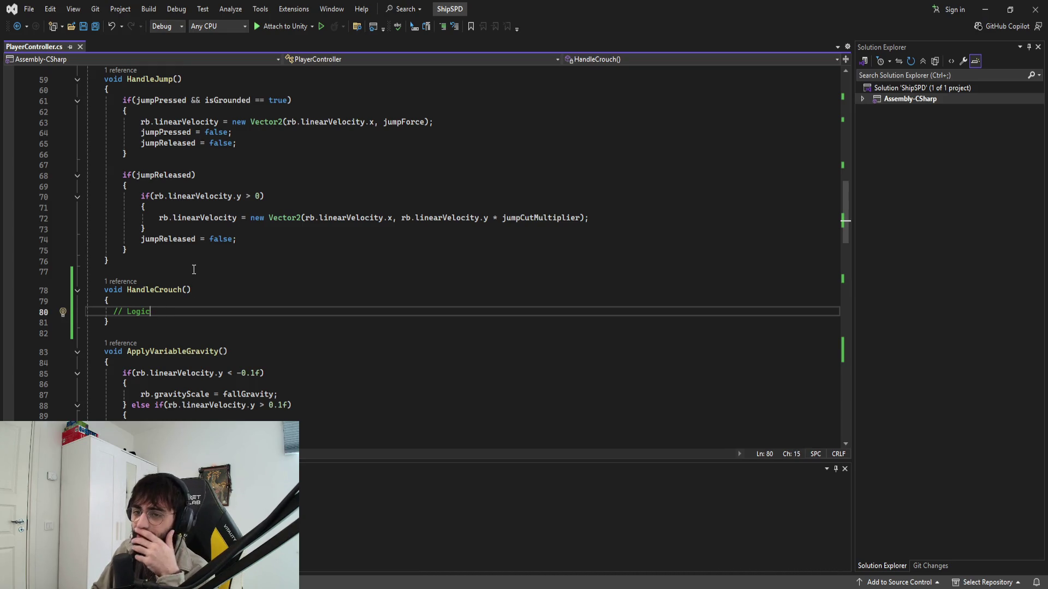
Step: Highlight isGrounded in OnCrouch to check its uses, then switch to Unity
{"action": "scroll", "coordinate": [198, 268], "scroll_direction": "down", "scroll_amount": 20}
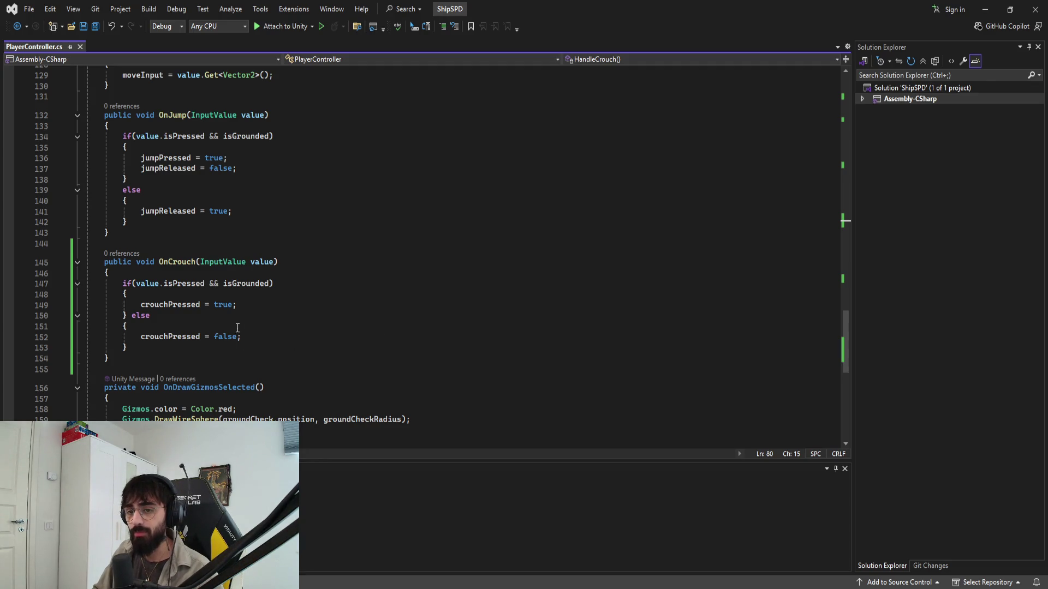
{"action": "scroll", "coordinate": [237, 328], "scroll_direction": "down", "scroll_amount": 1}
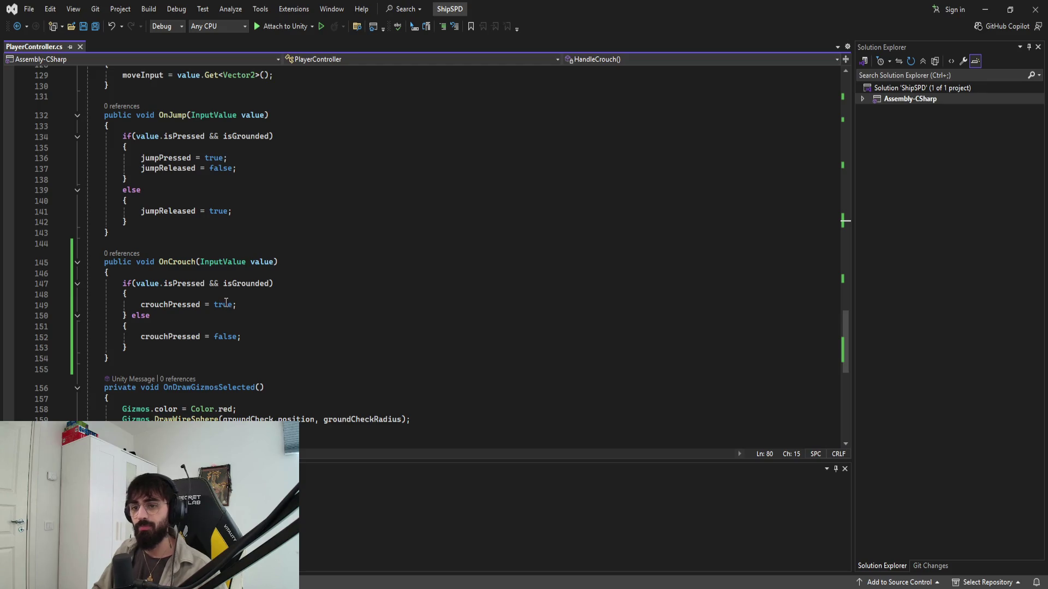
{"action": "double_click", "coordinate": [246, 283]}
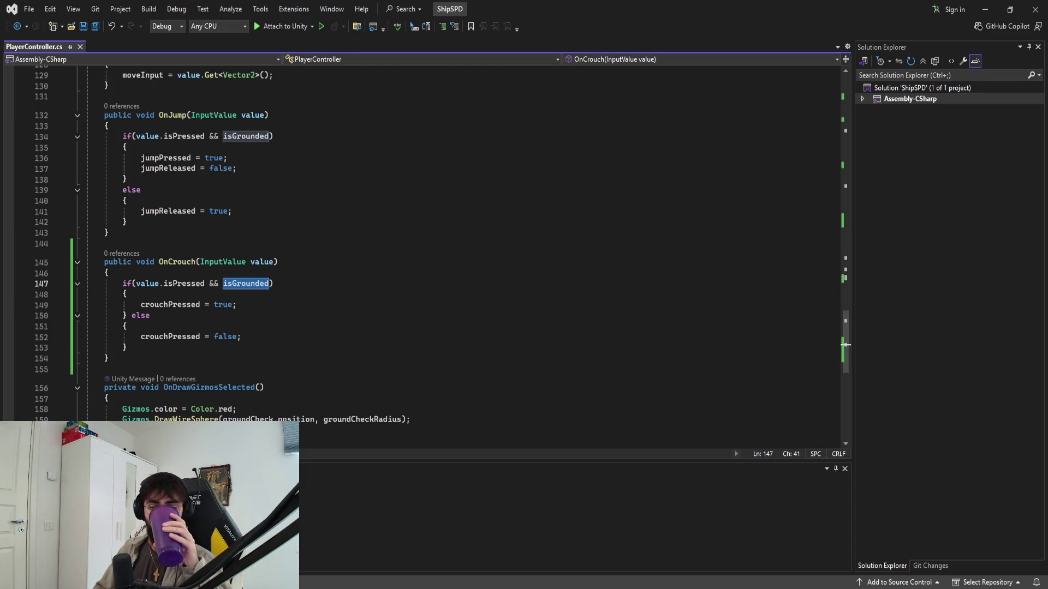
{"action": "key", "text": "alt+Tab"}
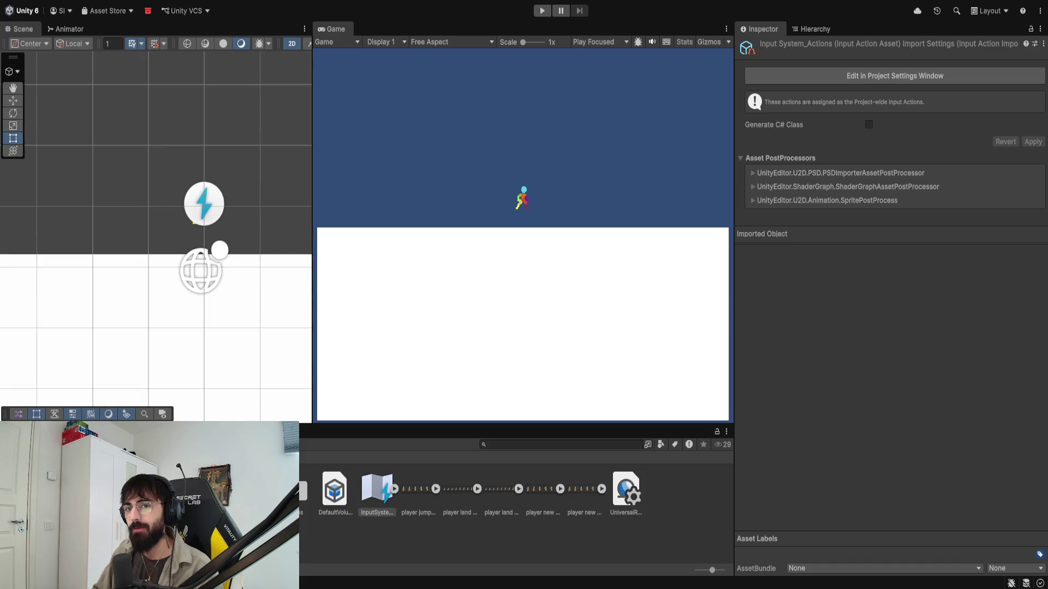
Step: Widen the Scene view and frame the Player object from the Hierarchy
{"action": "left_click_drag", "start_coordinate": [310, 181], "coordinate": [420, 182]}
{"action": "scroll", "coordinate": [313, 173], "scroll_direction": "down", "scroll_amount": 3}
{"action": "left_click", "coordinate": [814, 33]}
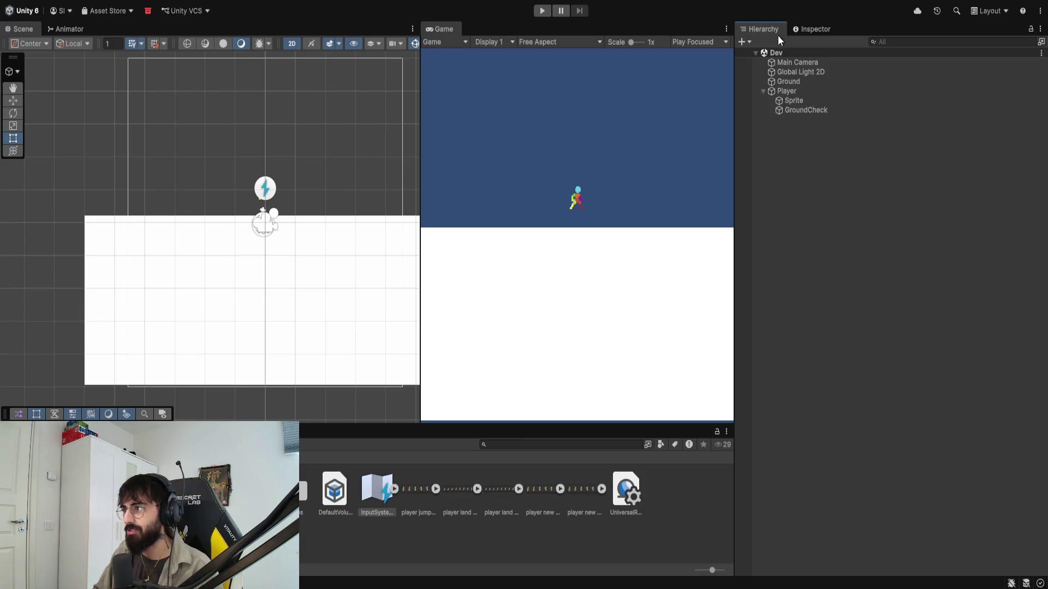
{"action": "double_click", "coordinate": [791, 92]}
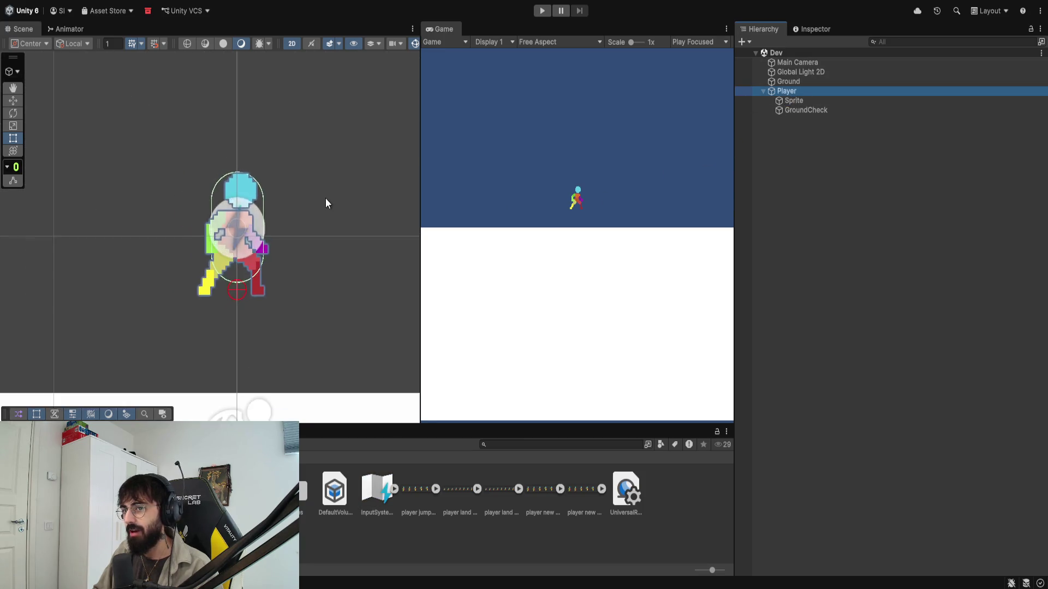
{"action": "scroll", "coordinate": [326, 198], "scroll_direction": "down", "scroll_amount": 2}
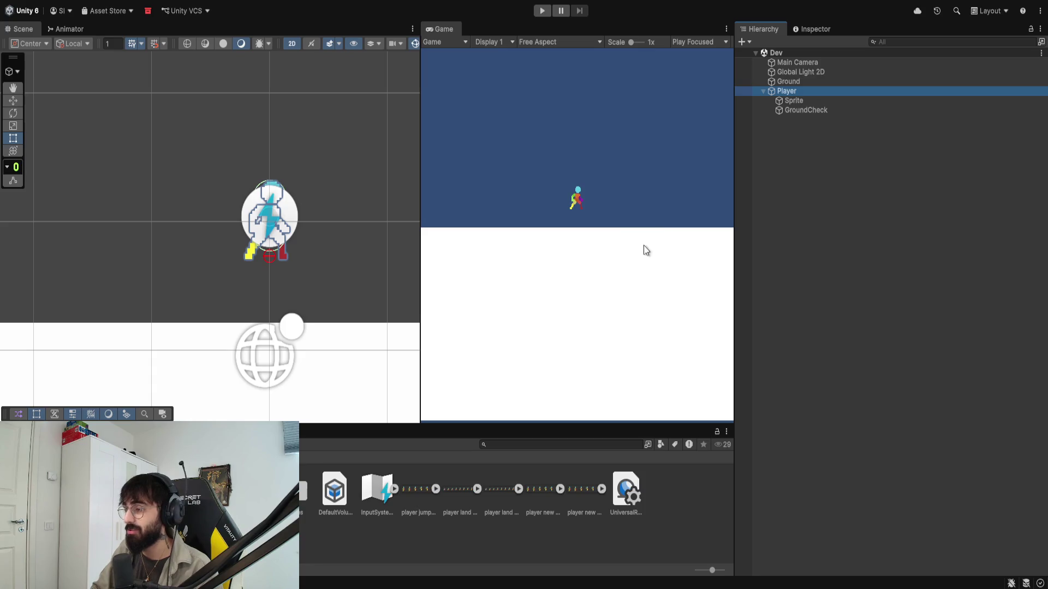
{"action": "left_click", "coordinate": [789, 102]}
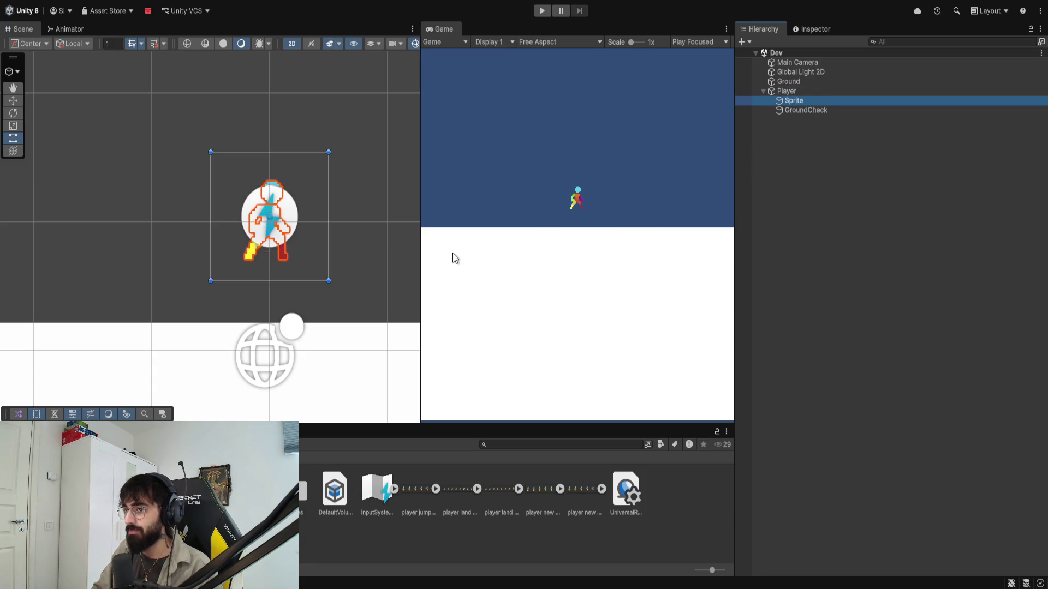
{"action": "left_click", "coordinate": [812, 93]}
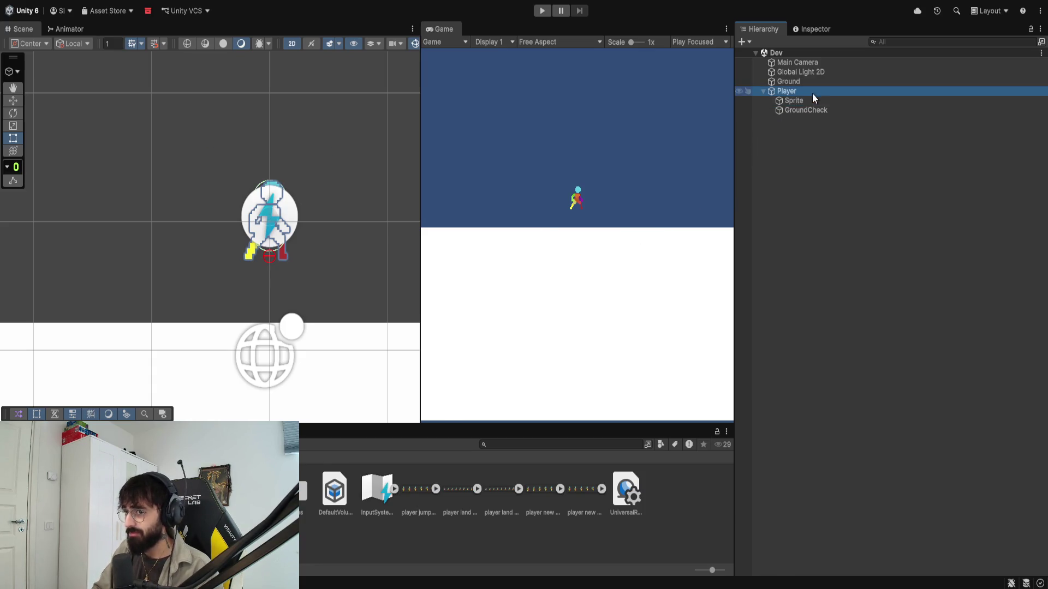
{"action": "double_click", "coordinate": [766, 91]}
Step: Show the Player's components in the Inspector and start Play mode
{"action": "left_click", "coordinate": [813, 30]}
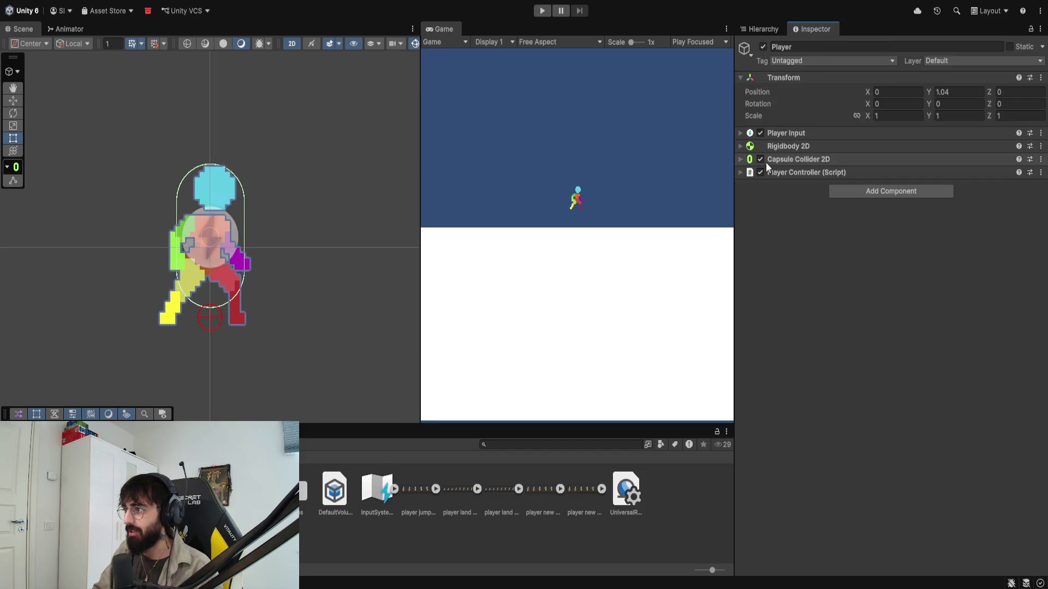
{"action": "scroll", "coordinate": [246, 310], "scroll_direction": "up", "scroll_amount": 5}
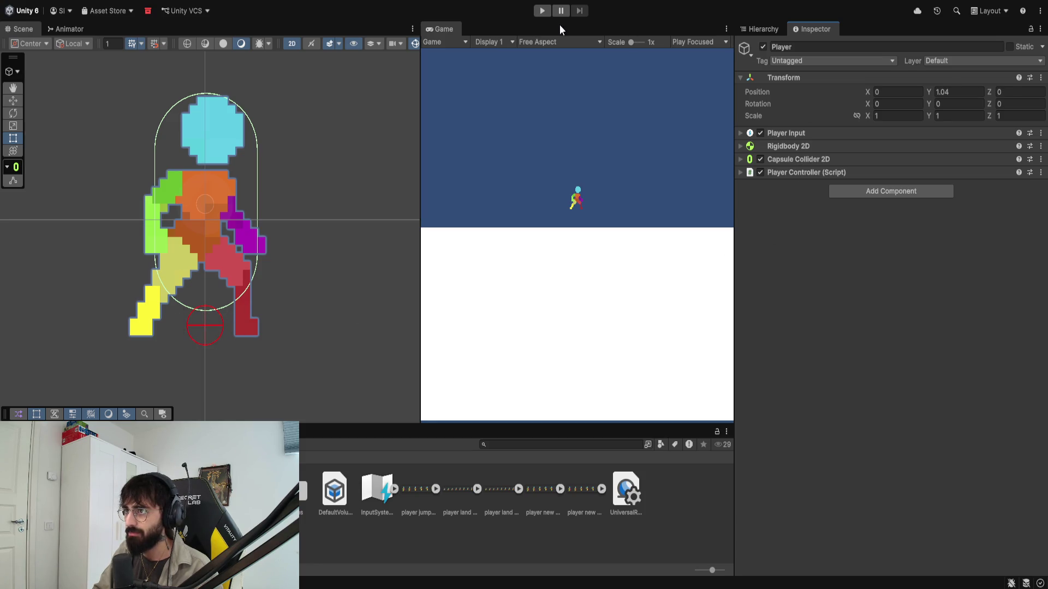
{"action": "left_click", "coordinate": [541, 12]}
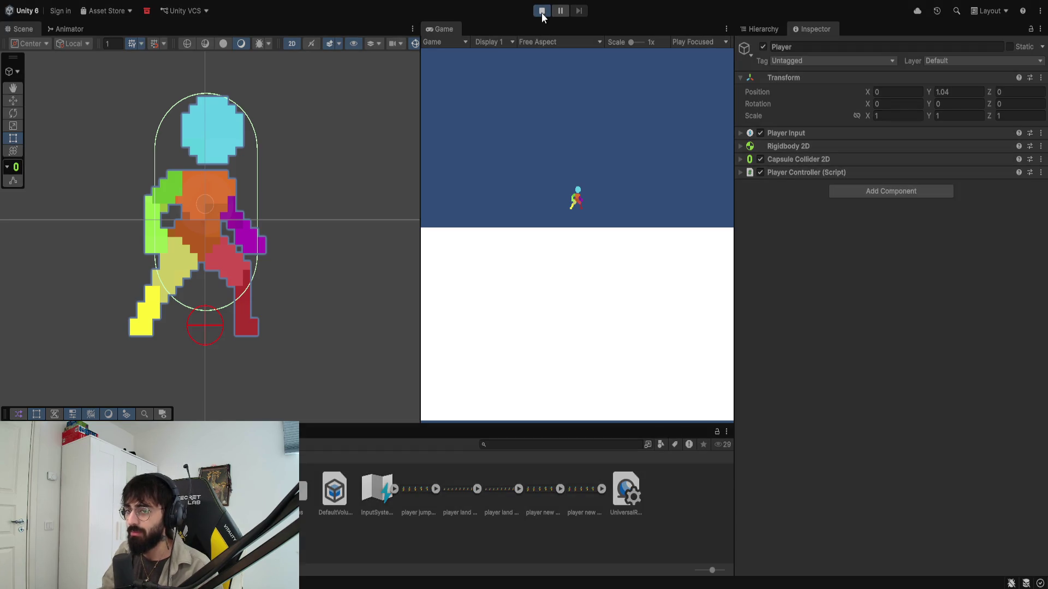
Step: Watch the Animator state graph while running left and right and jumping repeatedly
{"action": "left_click_drag", "start_coordinate": [253, 287], "coordinate": [272, 100]}
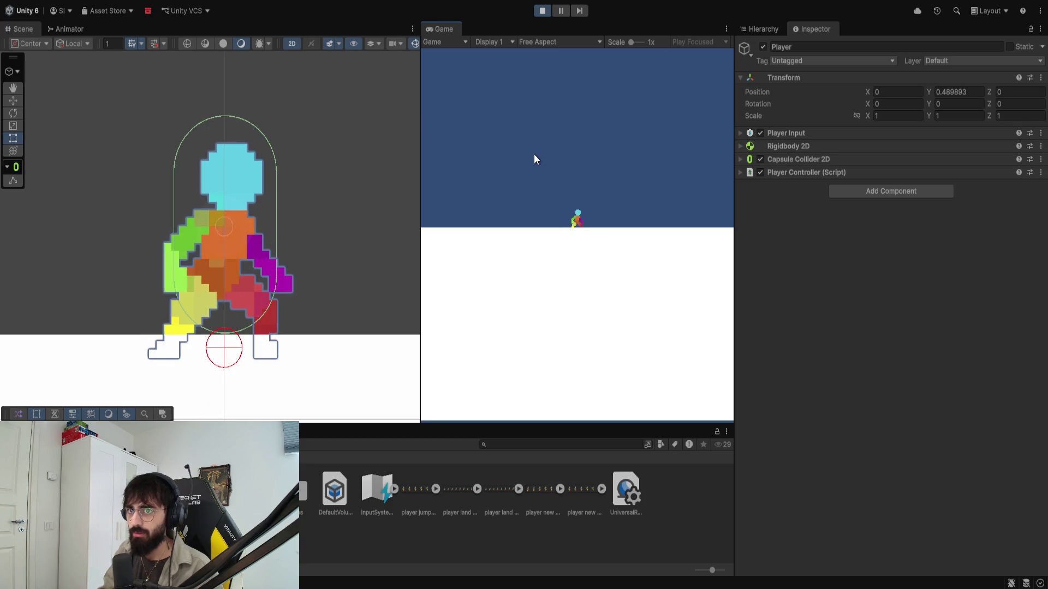
{"action": "left_click", "coordinate": [70, 28]}
{"action": "key", "text": "d"}
{"action": "key", "text": "a"}
{"action": "key", "text": "d"}
{"action": "key", "text": "space"}
{"action": "key", "text": "a"}
{"action": "key", "text": "space"}
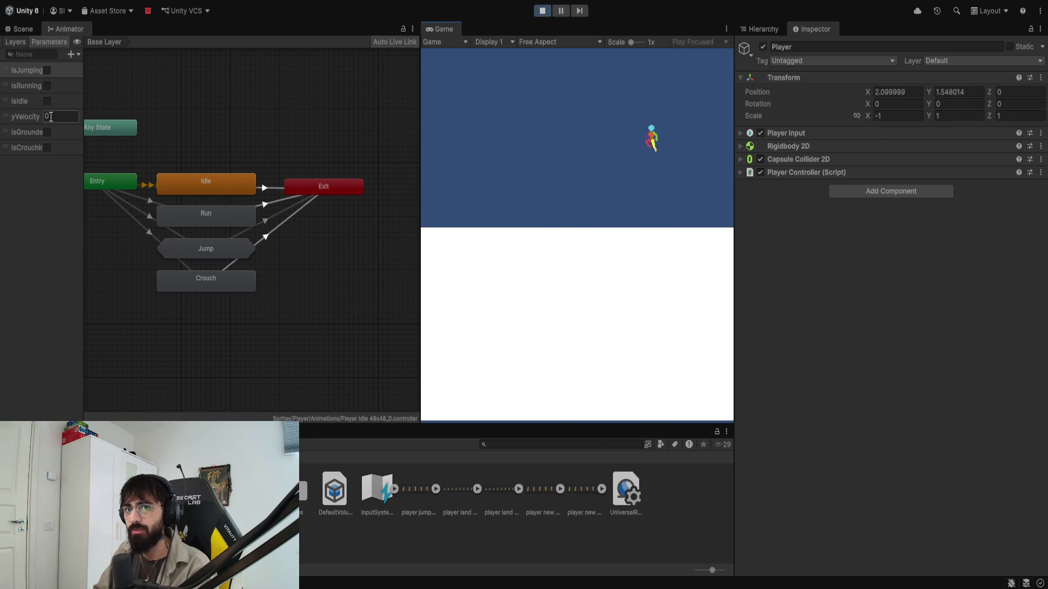
{"action": "key", "text": "space"}
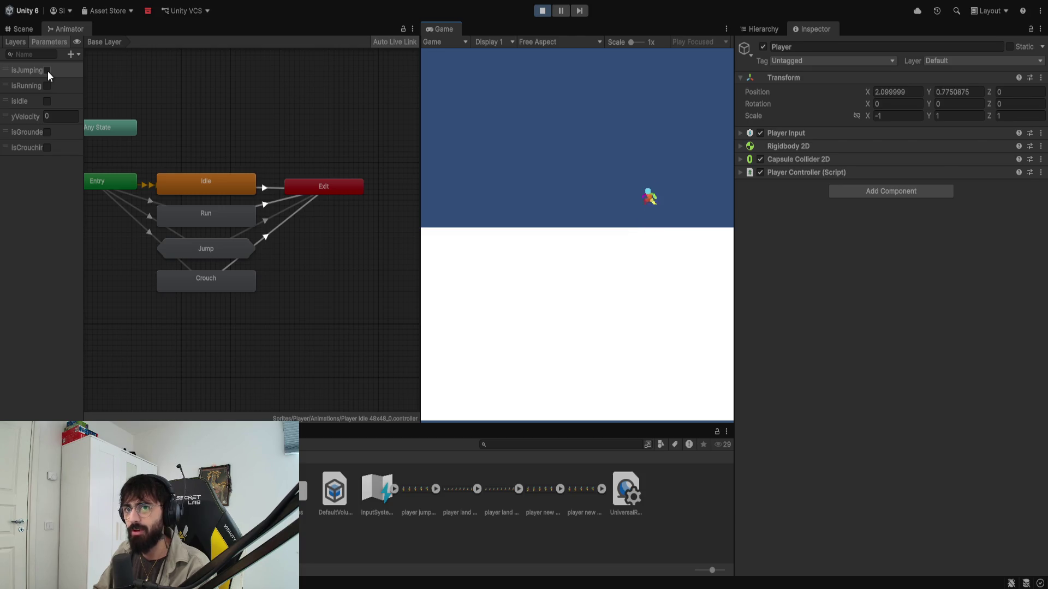
{"action": "key", "text": "space"}
{"action": "key", "text": "space"}
{"action": "key", "text": "space"}
{"action": "key", "text": "space"}
{"action": "key", "text": "a"}
{"action": "key", "text": "space"}
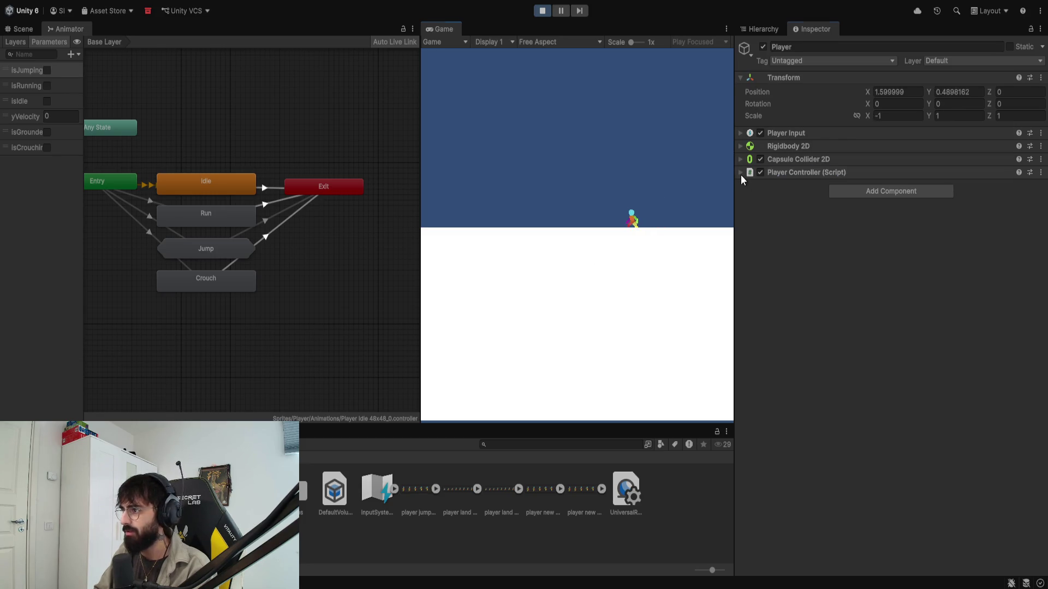
Step: Expand the Player Controller (Script) fields, keep running and jumping, then stop the test
{"action": "left_click", "coordinate": [740, 173]}
{"action": "key", "text": "a"}
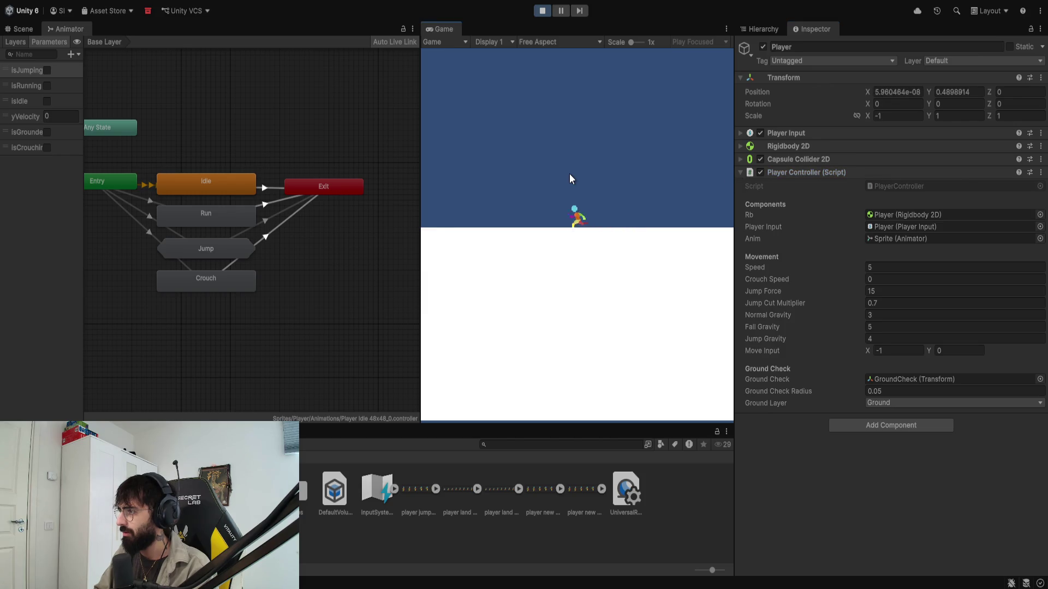
{"action": "key", "text": "space"}
{"action": "key", "text": "d"}
{"action": "key", "text": "space"}
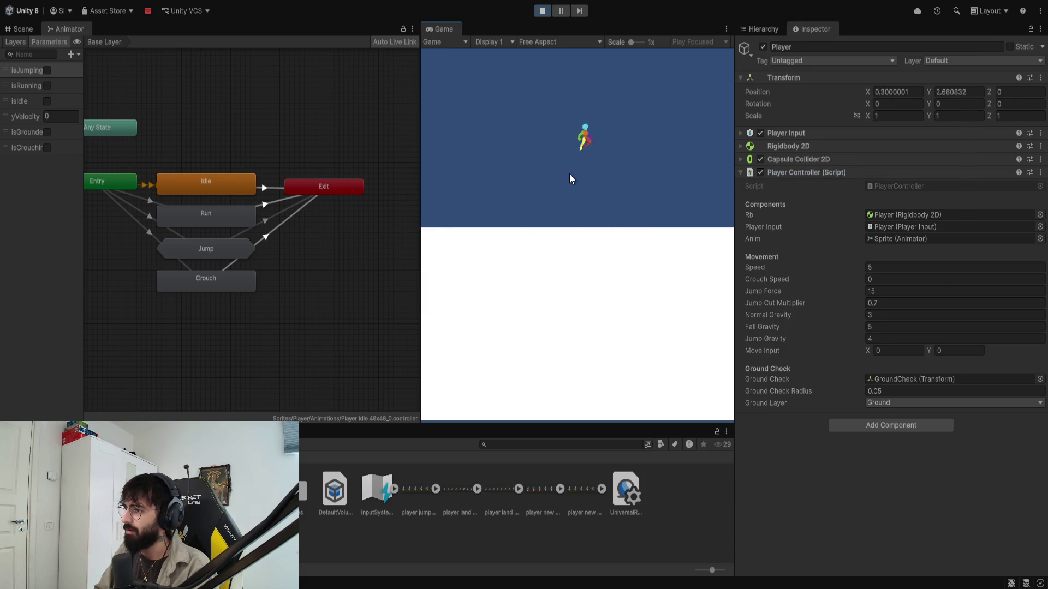
{"action": "key", "text": "space"}
{"action": "key", "text": "a"}
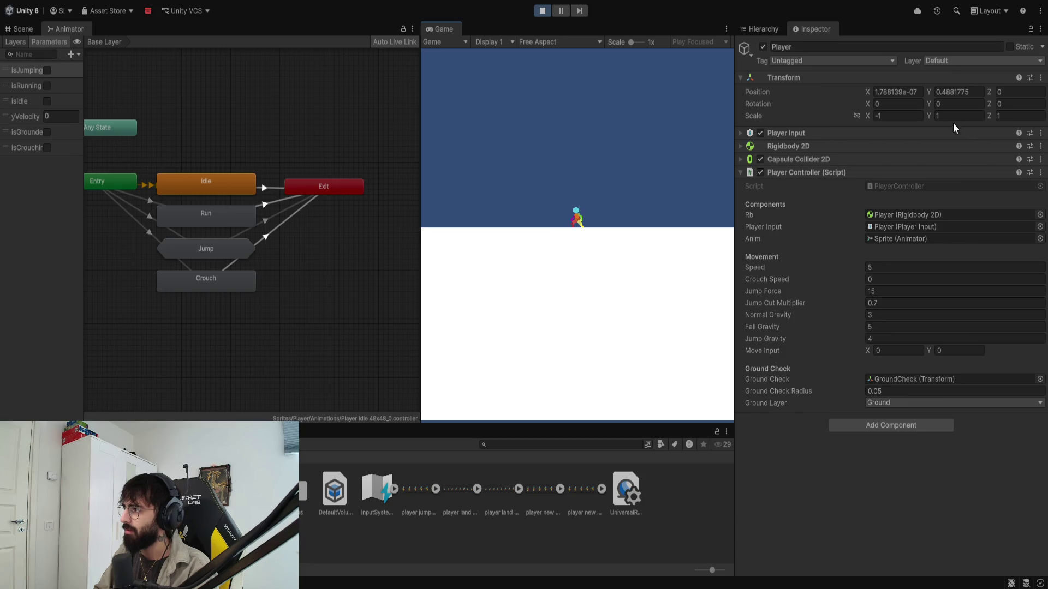
{"action": "key", "text": "Tab"}
{"action": "key", "text": "shift+Tab"}
{"action": "key", "text": "ctrl+s"}
{"action": "left_click", "coordinate": [546, 12]}
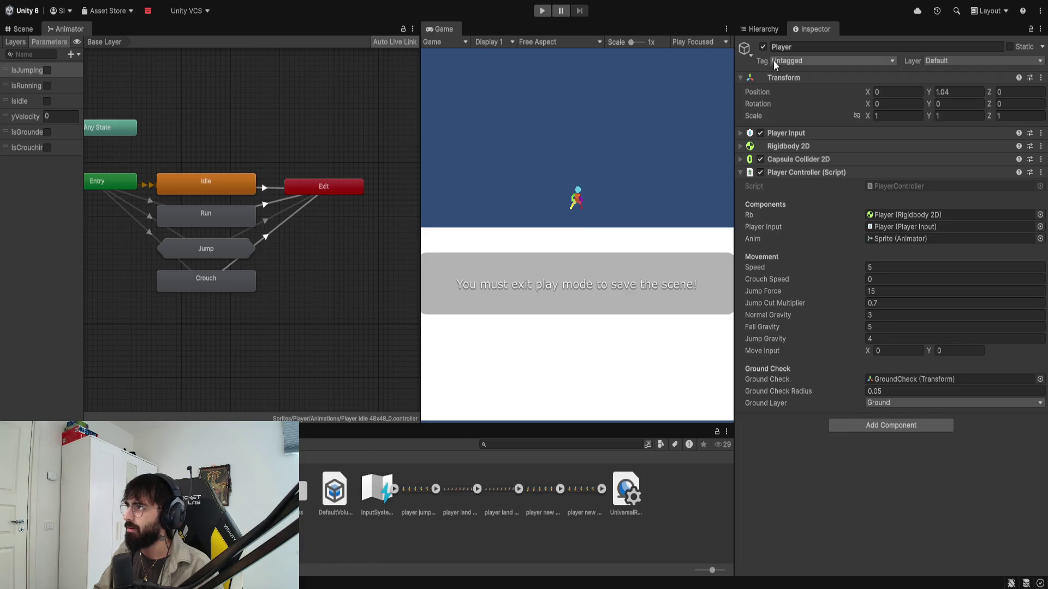
Step: Tag the Player as Player, collapse its Player Input component, and start Play mode
{"action": "left_click", "coordinate": [807, 61]}
{"action": "left_click", "coordinate": [809, 143]}
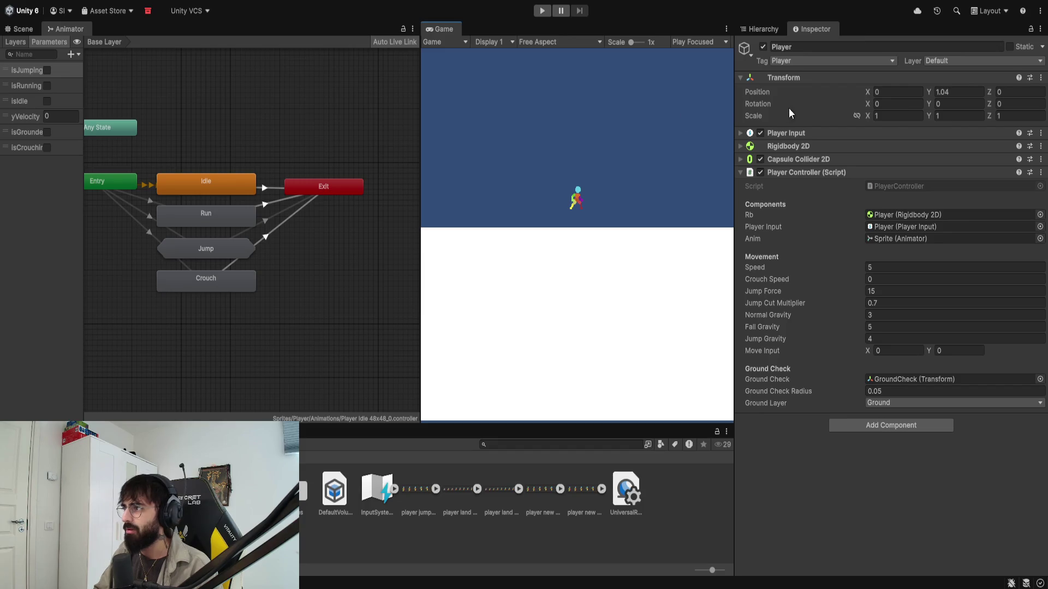
{"action": "left_click", "coordinate": [740, 133]}
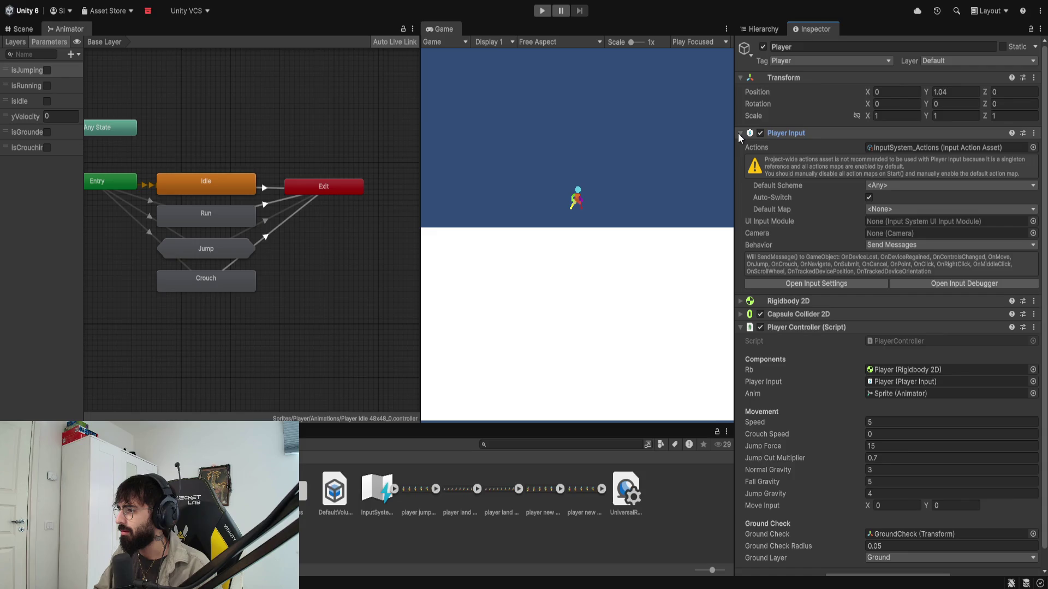
{"action": "left_click", "coordinate": [739, 133]}
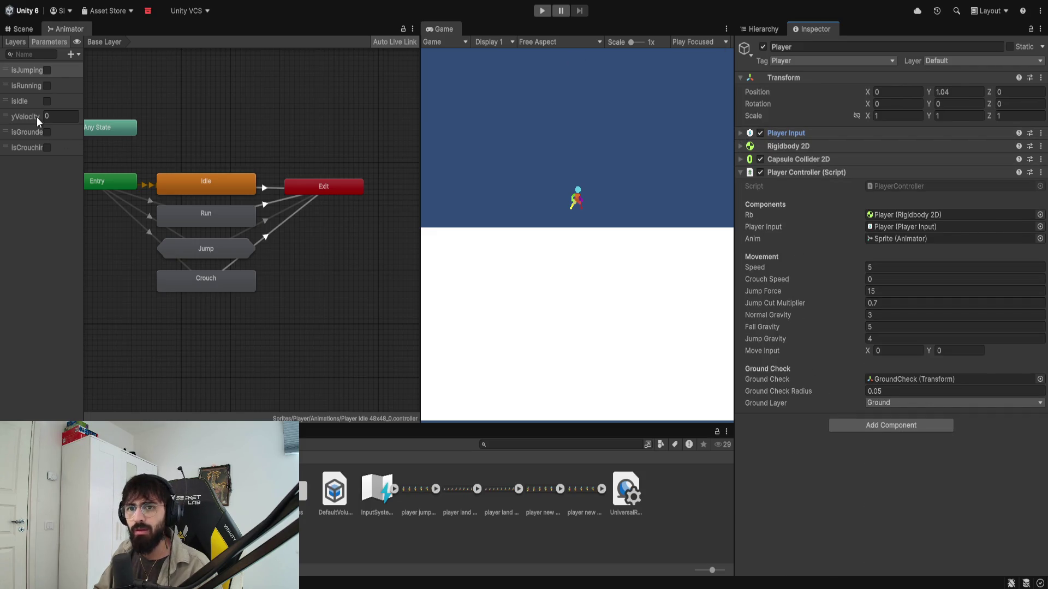
{"action": "left_click", "coordinate": [542, 10]}
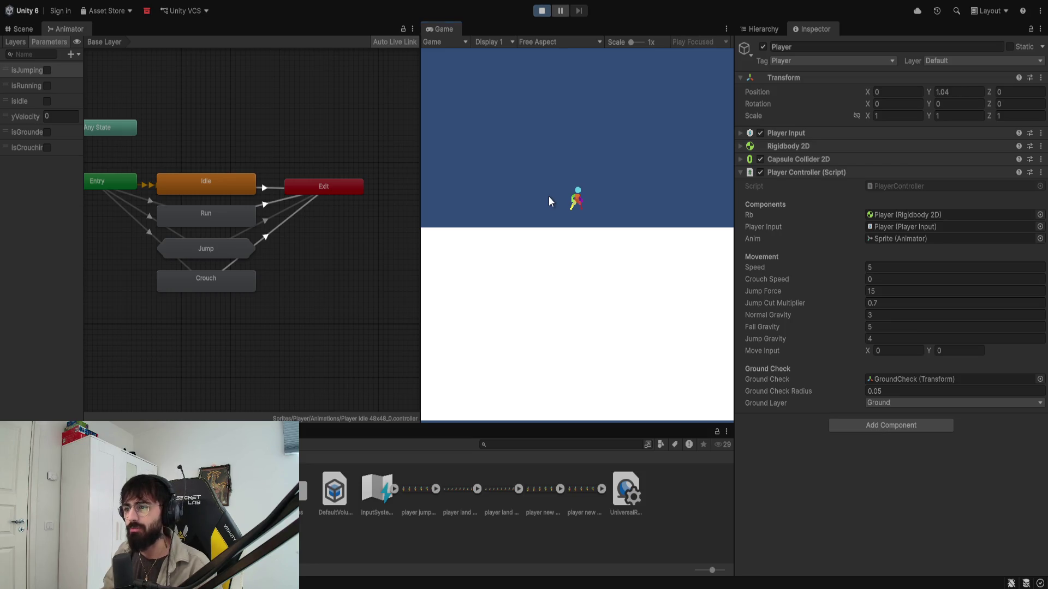
Step: Run and jump the character repeatedly to the left and right in the Game view
{"action": "key", "text": "a"}
{"action": "key", "text": "space"}
{"action": "key", "text": "space"}
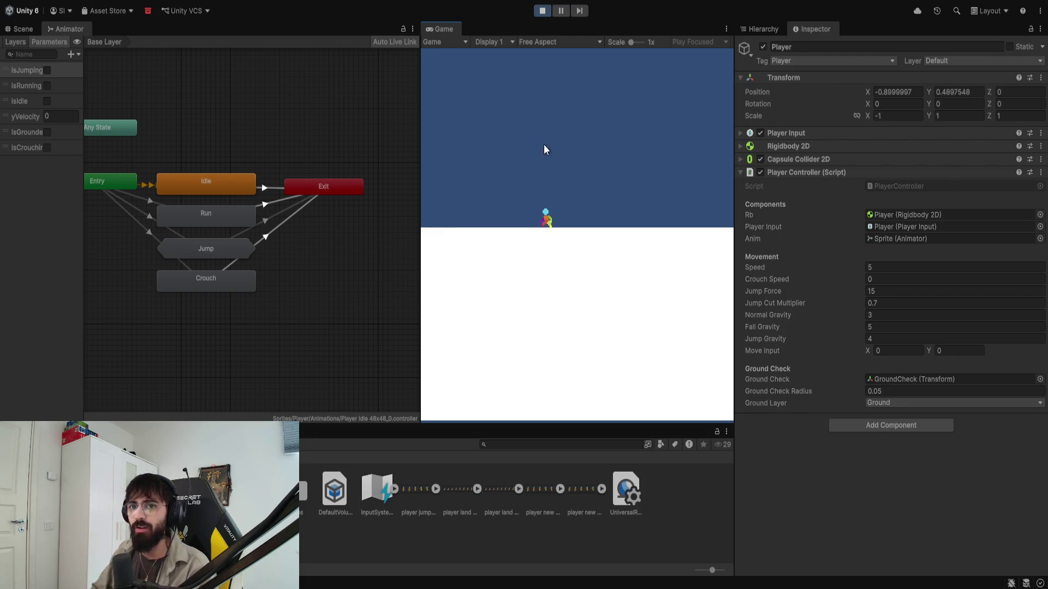
{"action": "key", "text": "space"}
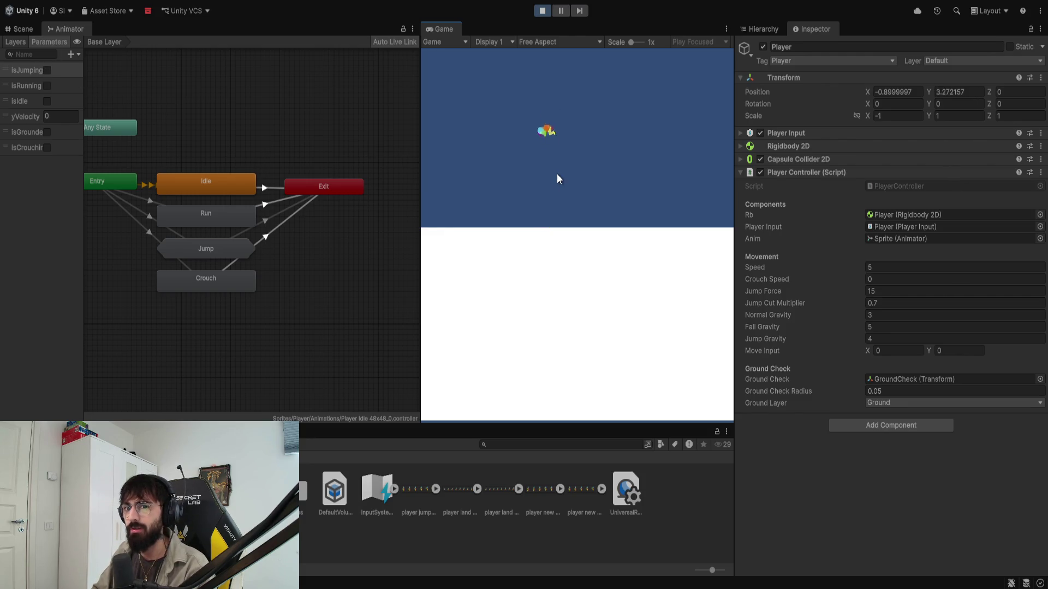
{"action": "key", "text": "d"}
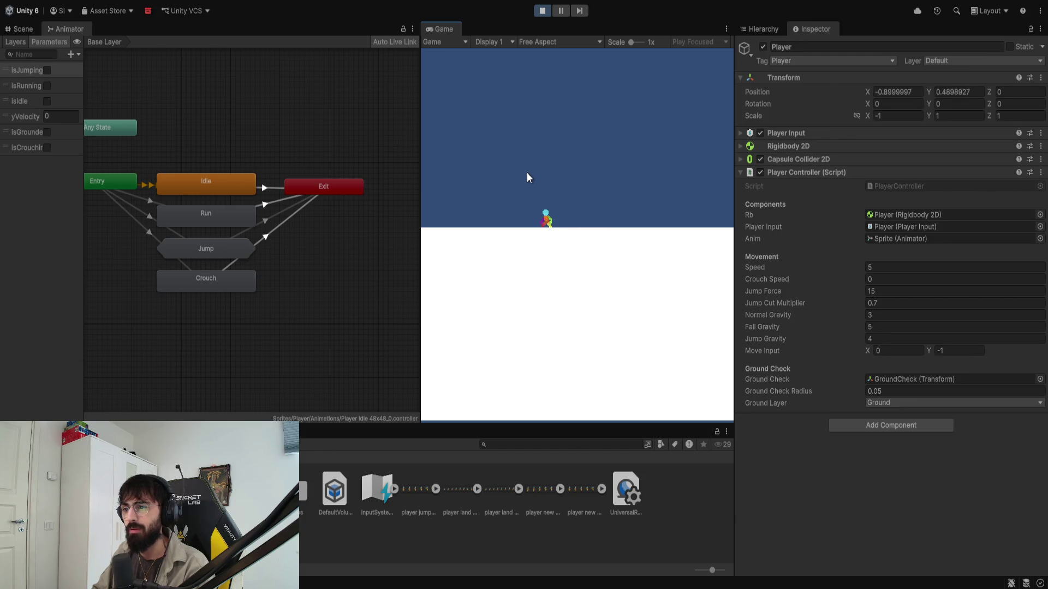
{"action": "key", "text": "space"}
{"action": "key", "text": "d"}
{"action": "key", "text": "a"}
{"action": "key", "text": "space"}
{"action": "key", "text": "d"}
{"action": "key", "text": "space"}
{"action": "key", "text": "a"}
{"action": "key", "text": "space"}
{"action": "key", "text": "d"}
{"action": "key", "text": "a"}
{"action": "key", "text": "space"}
{"action": "key", "text": "d"}
{"action": "key", "text": "a"}
{"action": "key", "text": "space"}
Step: Bring the Animator graph back, collapse the Player Controller component, and refocus the game
{"action": "left_click", "coordinate": [32, 28]}
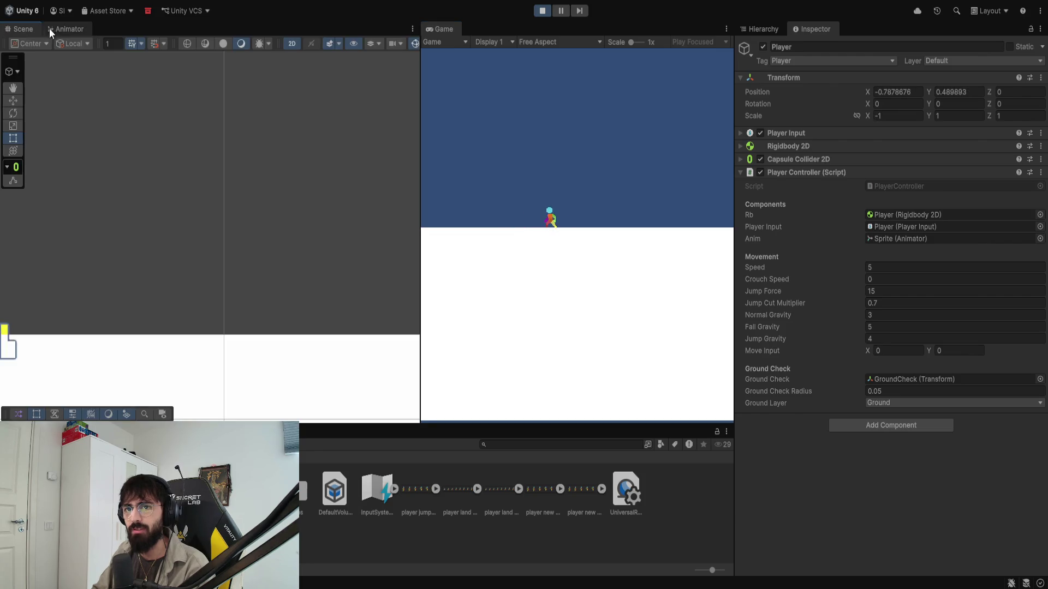
{"action": "left_click", "coordinate": [52, 28]}
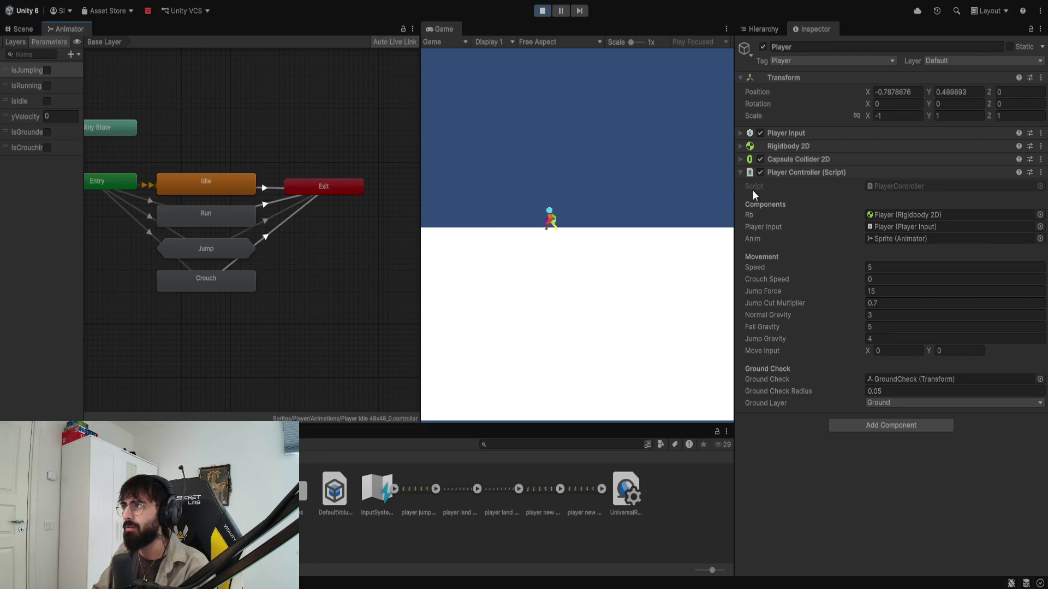
{"action": "left_click", "coordinate": [739, 173]}
{"action": "left_click", "coordinate": [584, 203]}
Step: Keep walking, turning and hopping the character in both directions
{"action": "key", "text": "a"}
{"action": "key", "text": "d"}
{"action": "key", "text": "space"}
{"action": "key", "text": "a"}
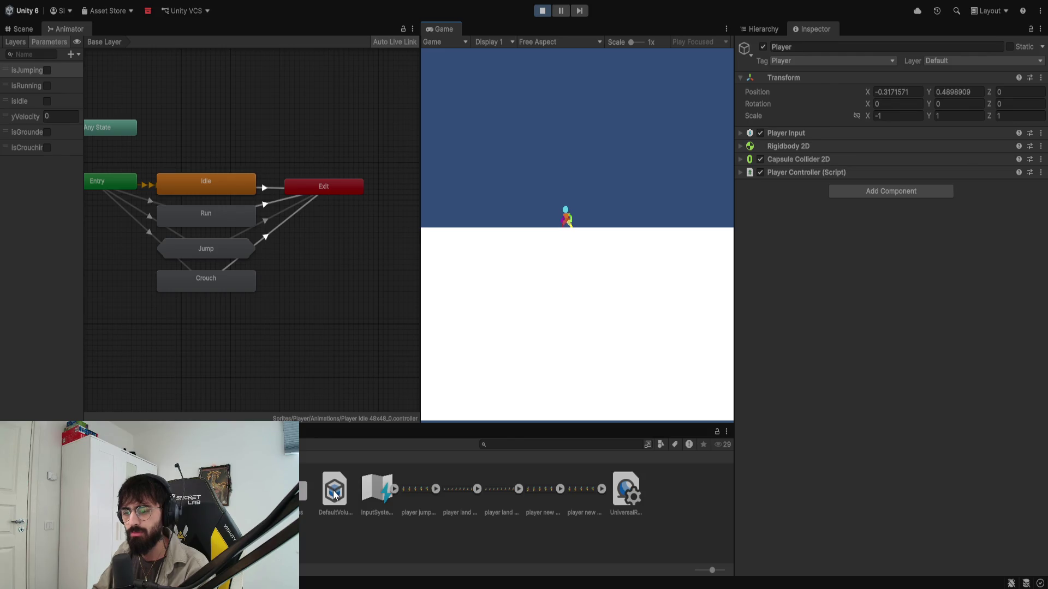
{"action": "key", "text": "space"}
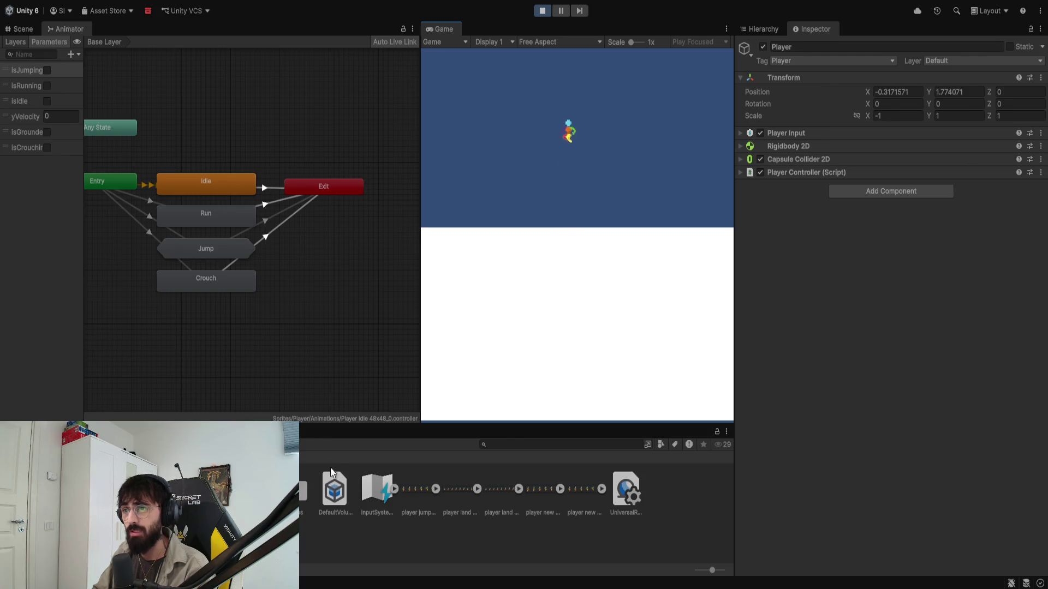
{"action": "key", "text": "a"}
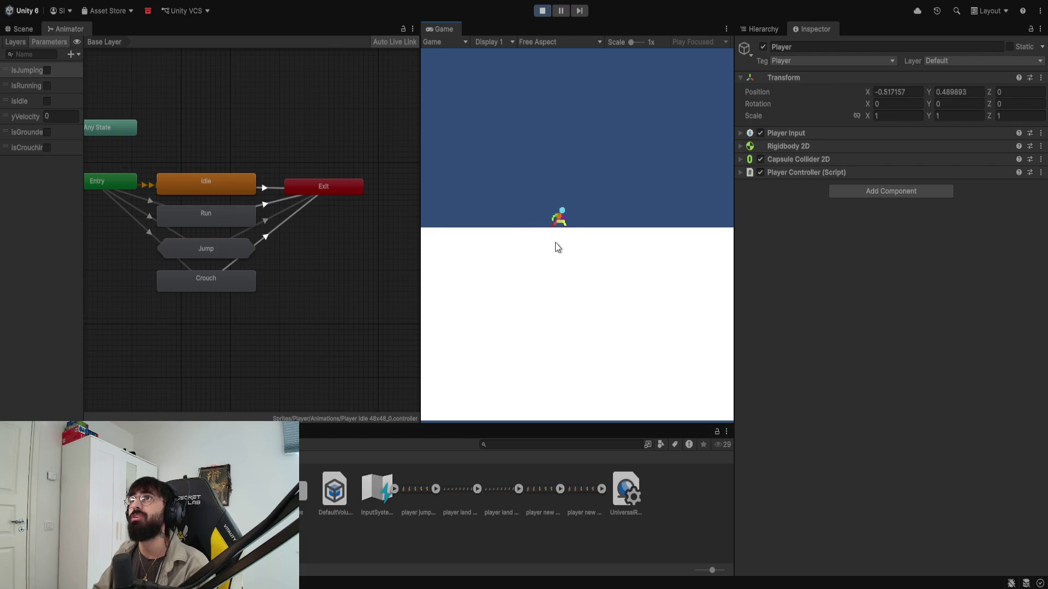
{"action": "key", "text": "d"}
{"action": "key", "text": "space"}
{"action": "key", "text": "a"}
{"action": "key", "text": "space"}
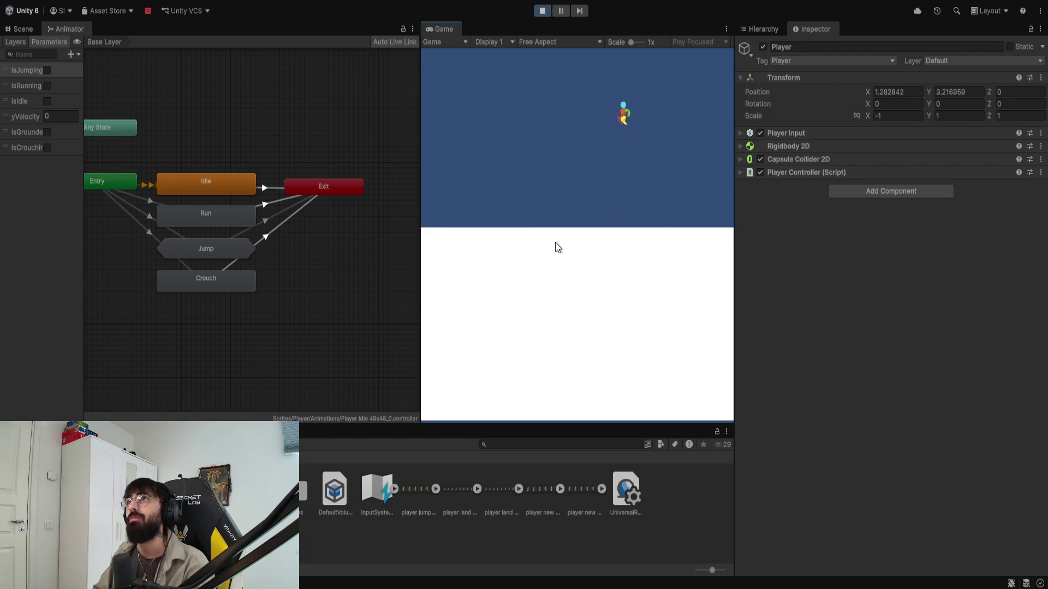
{"action": "key", "text": "space"}
{"action": "key", "text": "a"}
{"action": "key", "text": "space"}
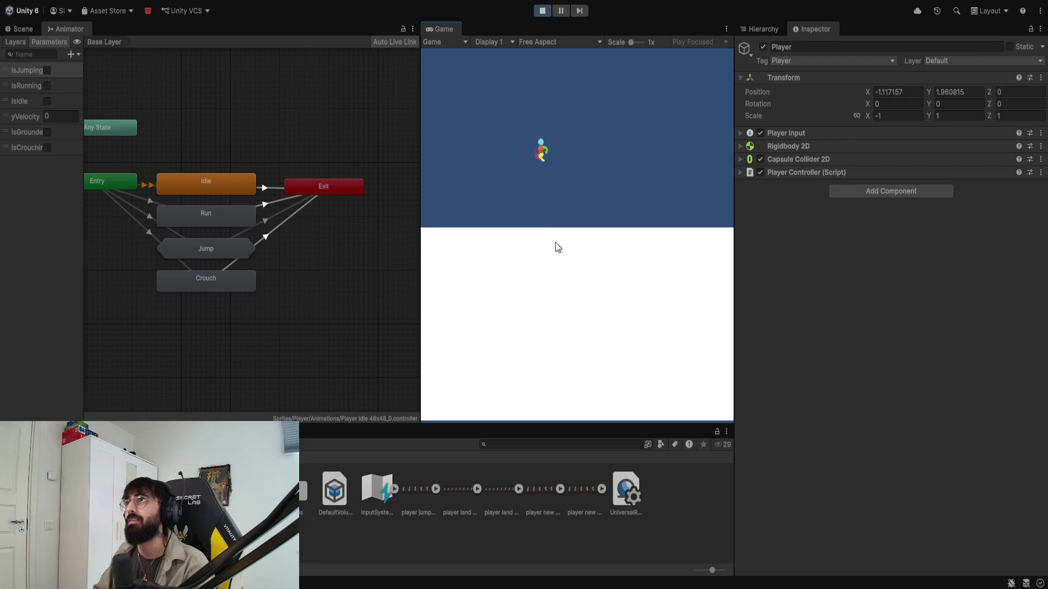
{"action": "key", "text": "d"}
{"action": "key", "text": "space"}
{"action": "key", "text": "a"}
{"action": "key", "text": "space"}
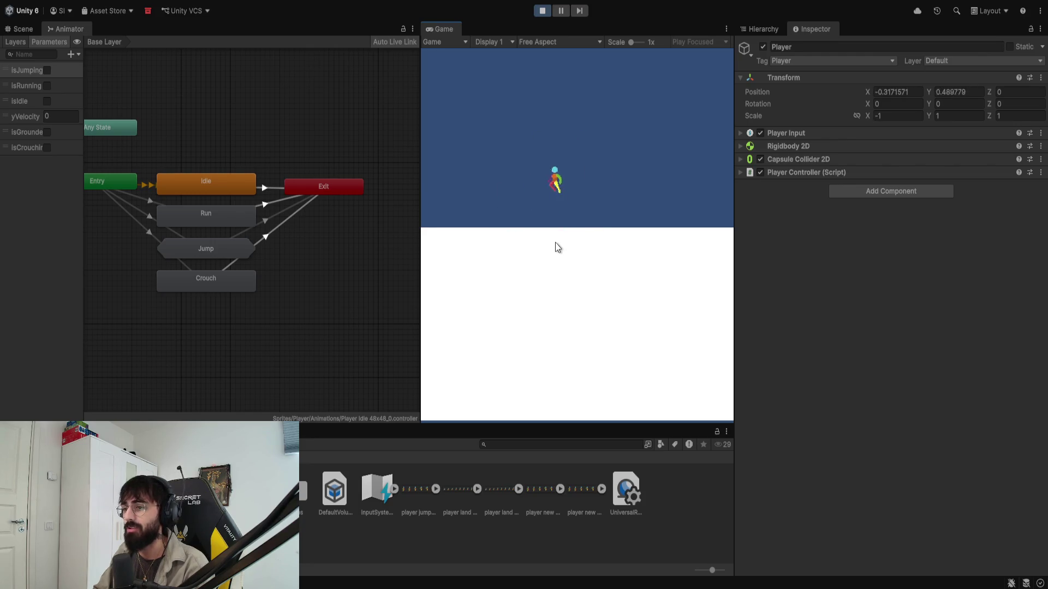
{"action": "key", "text": "space"}
{"action": "key", "text": "d"}
{"action": "key", "text": "space"}
{"action": "key", "text": "a"}
{"action": "key", "text": "space"}
{"action": "key", "text": "d"}
{"action": "key", "text": "space"}
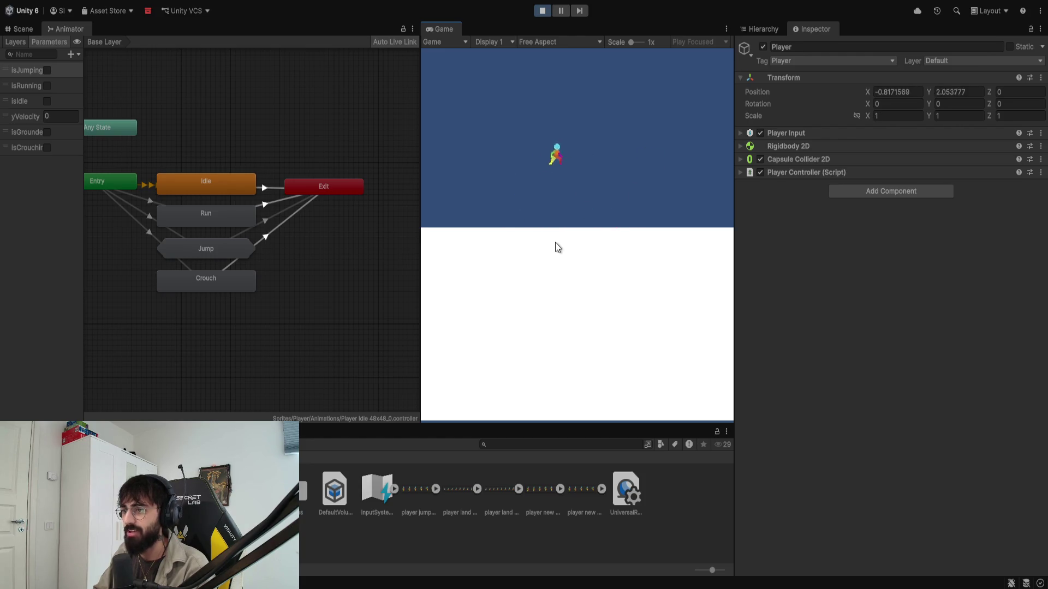
{"action": "key", "text": "a"}
{"action": "key", "text": "space"}
{"action": "key", "text": "d"}
{"action": "key", "text": "space"}
{"action": "key", "text": "a"}
{"action": "key", "text": "space"}
{"action": "key", "text": "d"}
{"action": "key", "text": "space"}
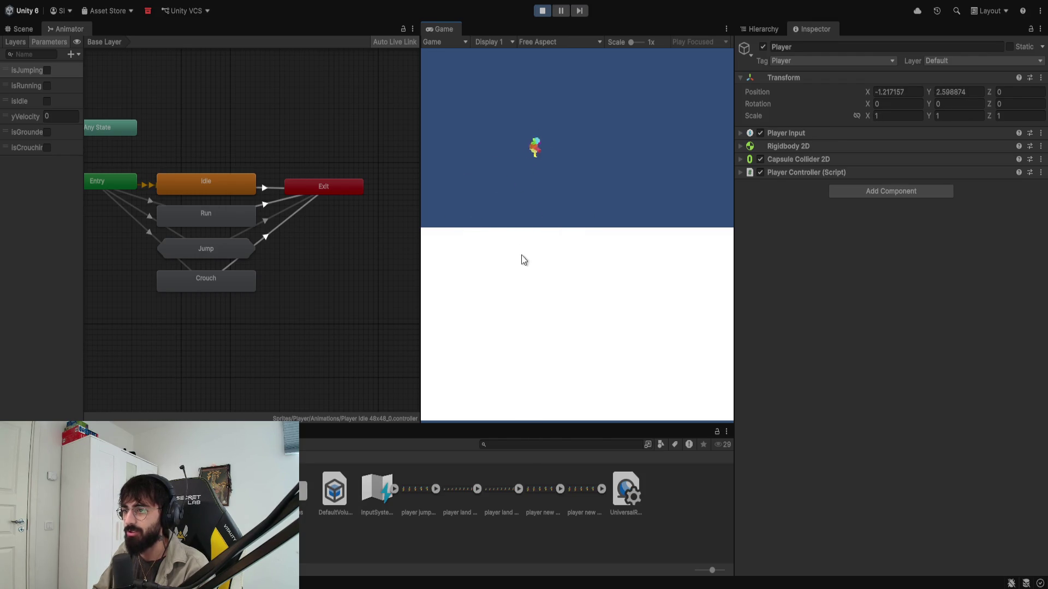
{"action": "key", "text": "space"}
{"action": "key", "text": "space"}
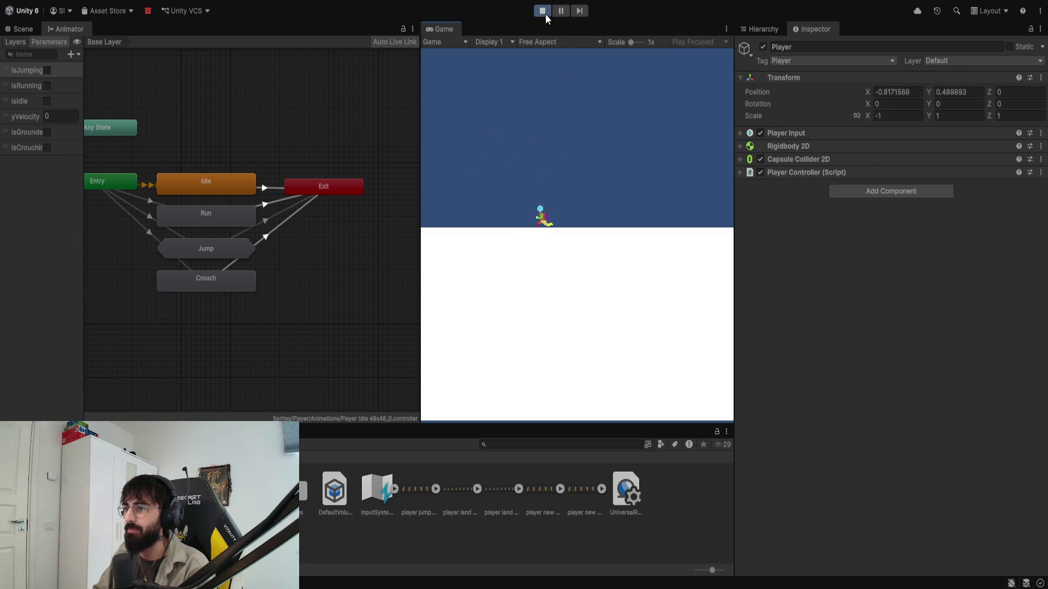
{"action": "key", "text": "a"}
Step: Land the character near (-0.42, 0.49), tick isCrouching in Parameters, and stop the game
{"action": "key", "text": "space"}
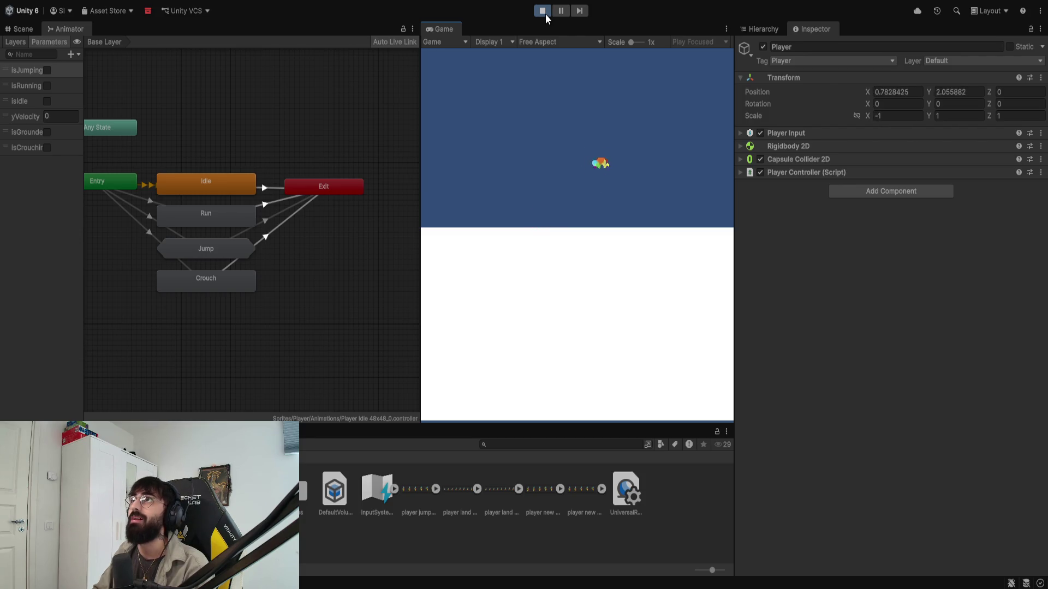
{"action": "key", "text": "d"}
{"action": "key", "text": "d"}
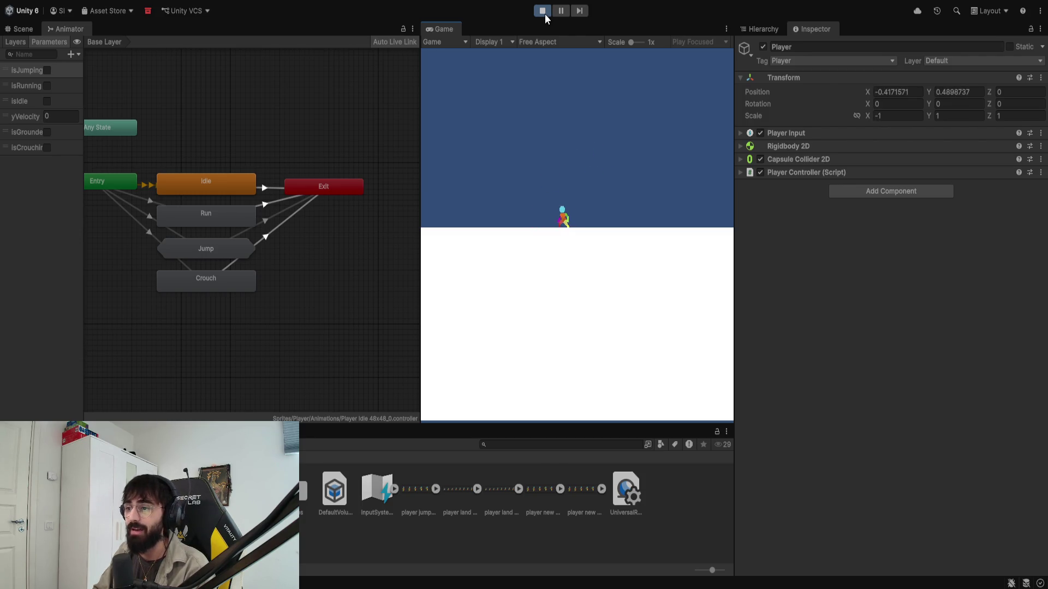
{"action": "left_click", "coordinate": [47, 147]}
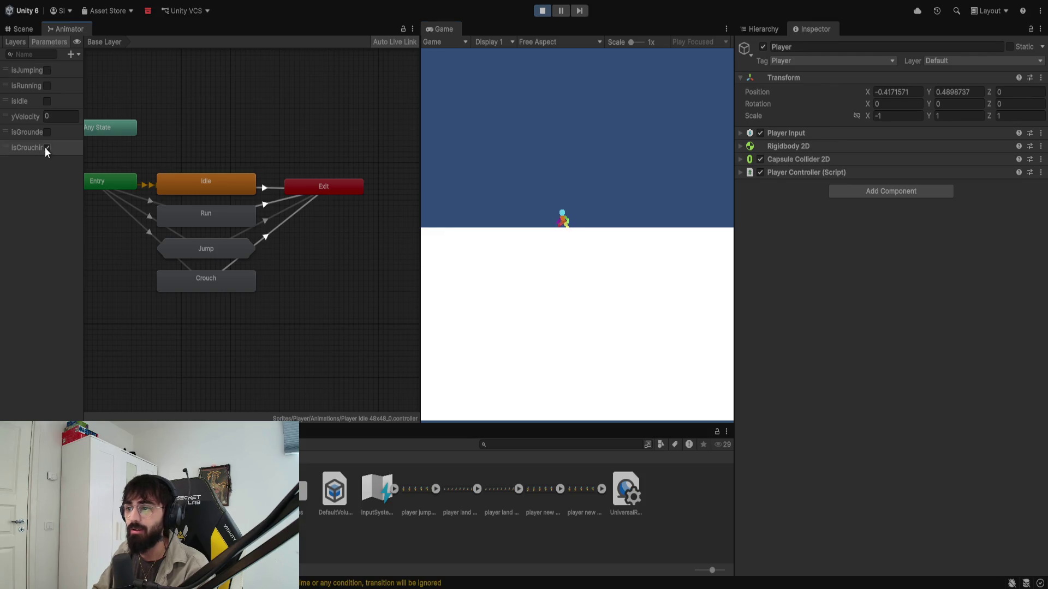
{"action": "left_click", "coordinate": [542, 11]}
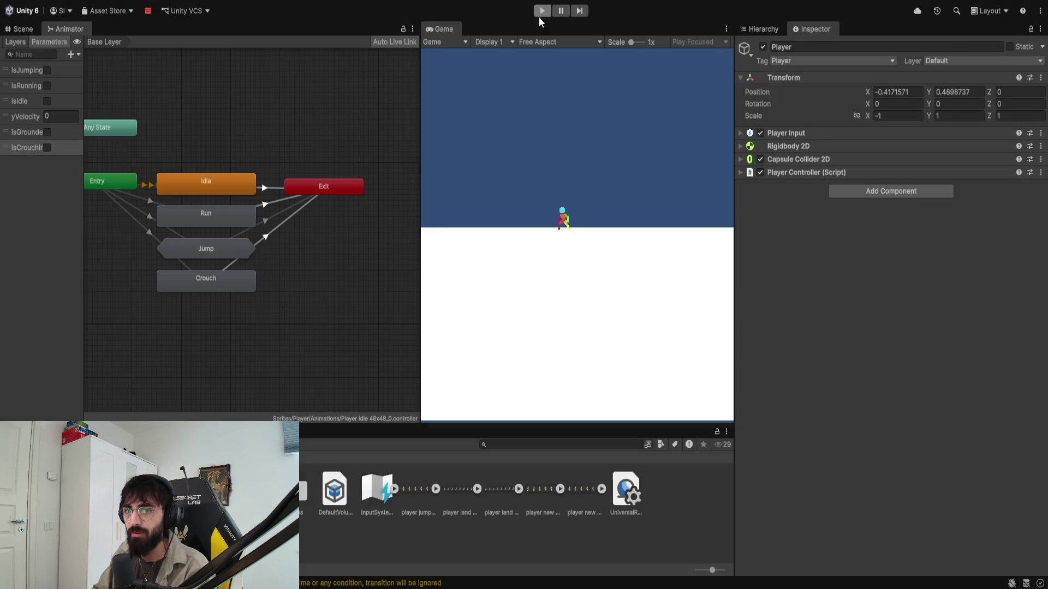
Step: Add an IsCrouching = false condition to the Crouch → Exit transition and start Play mode
{"action": "left_click", "coordinate": [154, 235]}
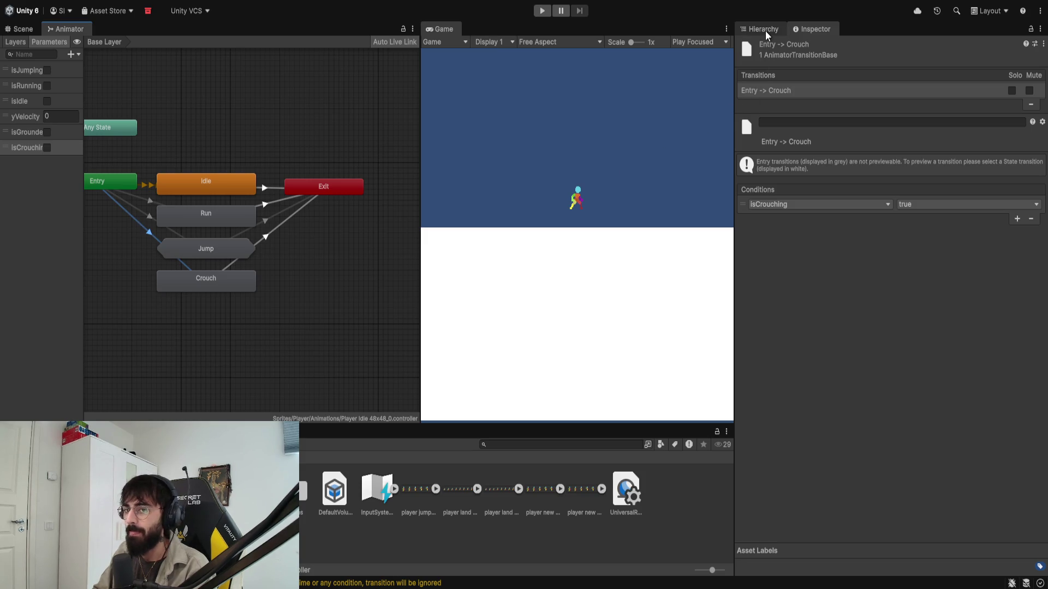
{"action": "left_click", "coordinate": [284, 222]}
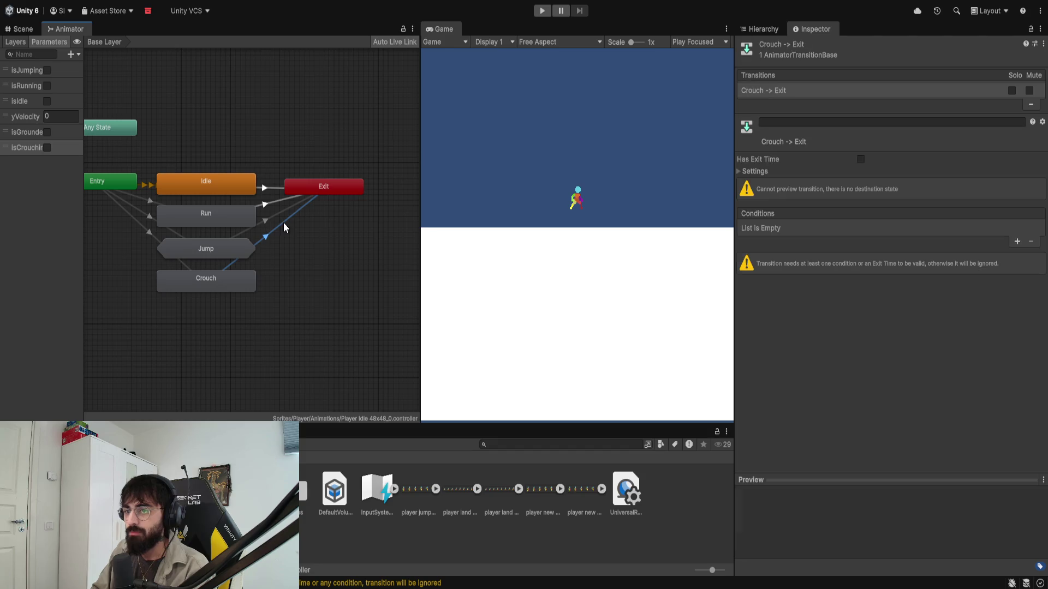
{"action": "left_click", "coordinate": [1017, 242]}
{"action": "left_click", "coordinate": [787, 316]}
{"action": "left_click", "coordinate": [966, 228]}
{"action": "left_click", "coordinate": [927, 249]}
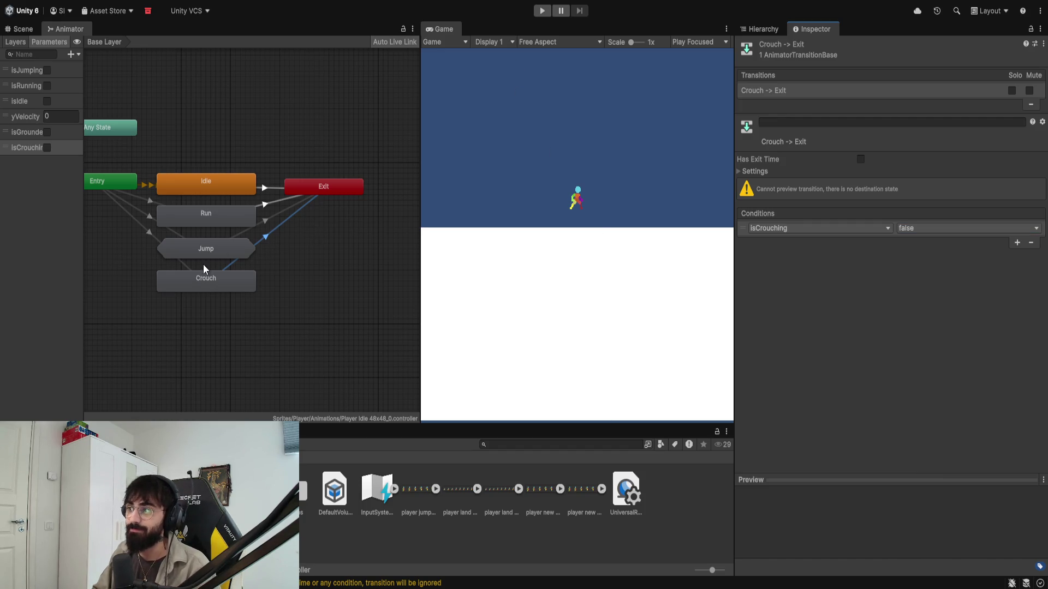
{"action": "left_click", "coordinate": [542, 11]}
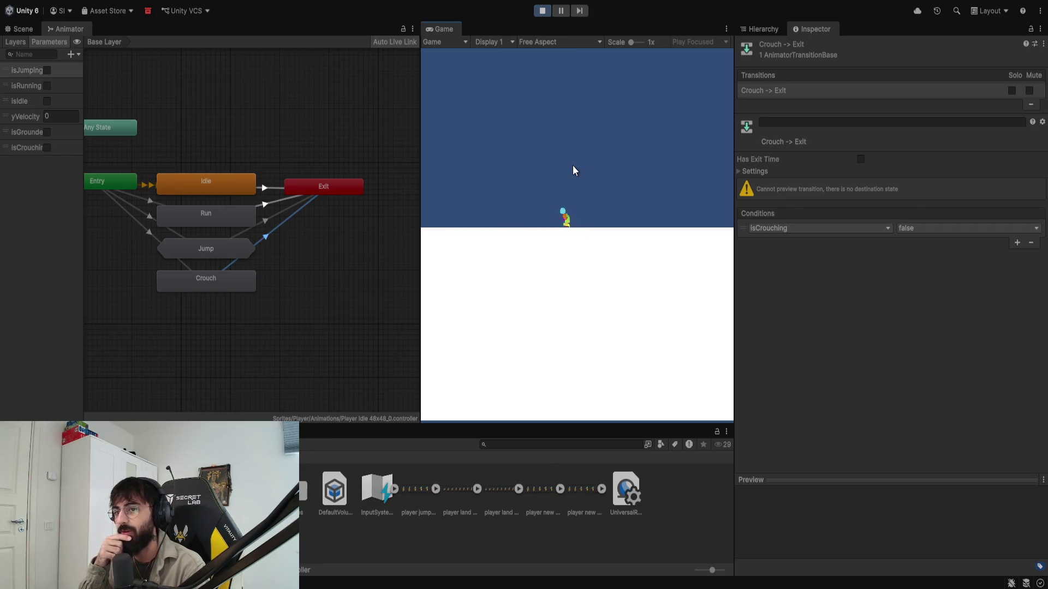
Step: Select the Player's Sprite object in the Hierarchy during the play-test
{"action": "scroll", "coordinate": [161, 172], "scroll_direction": "down", "scroll_amount": 5}
{"action": "scroll", "coordinate": [212, 159], "scroll_direction": "up", "scroll_amount": 5}
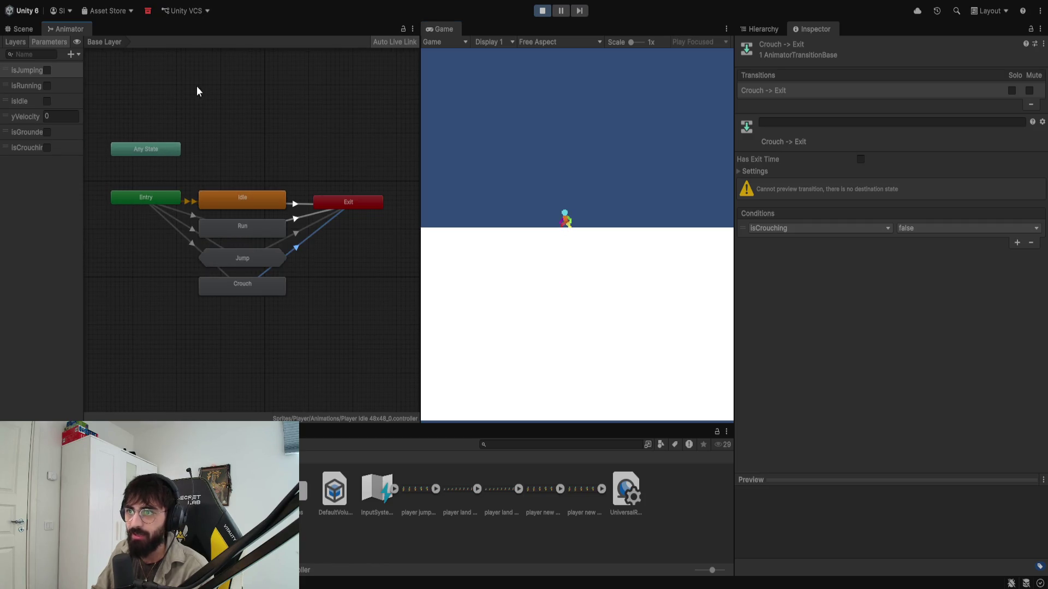
{"action": "left_click", "coordinate": [783, 31]}
{"action": "left_click", "coordinate": [800, 92]}
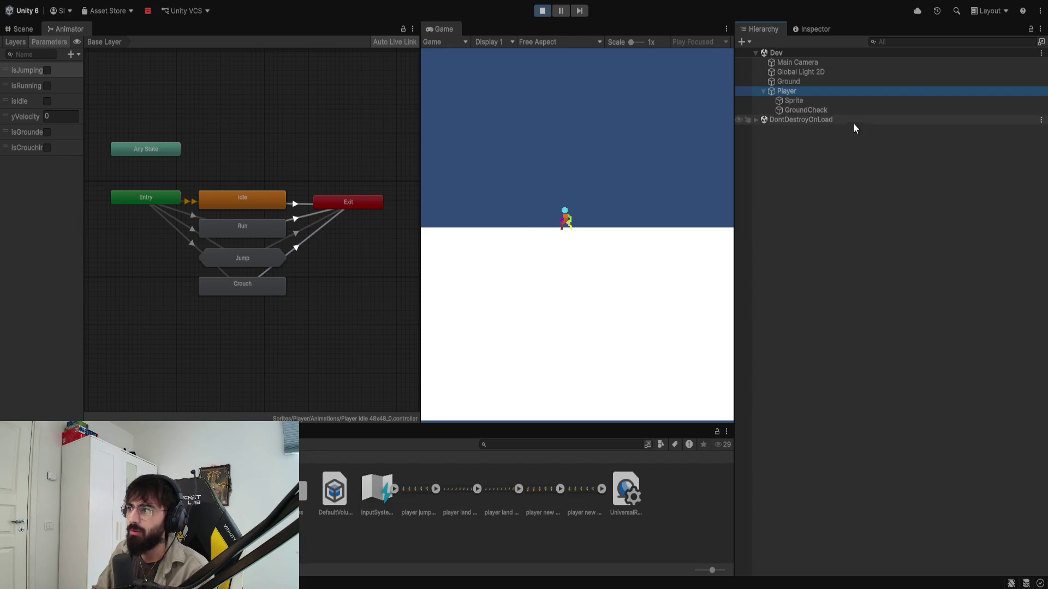
{"action": "left_click", "coordinate": [816, 102]}
{"action": "left_click", "coordinate": [584, 149]}
Step: Run, jump and crouch the character both ways, then stop the play-test
{"action": "key", "text": "d"}
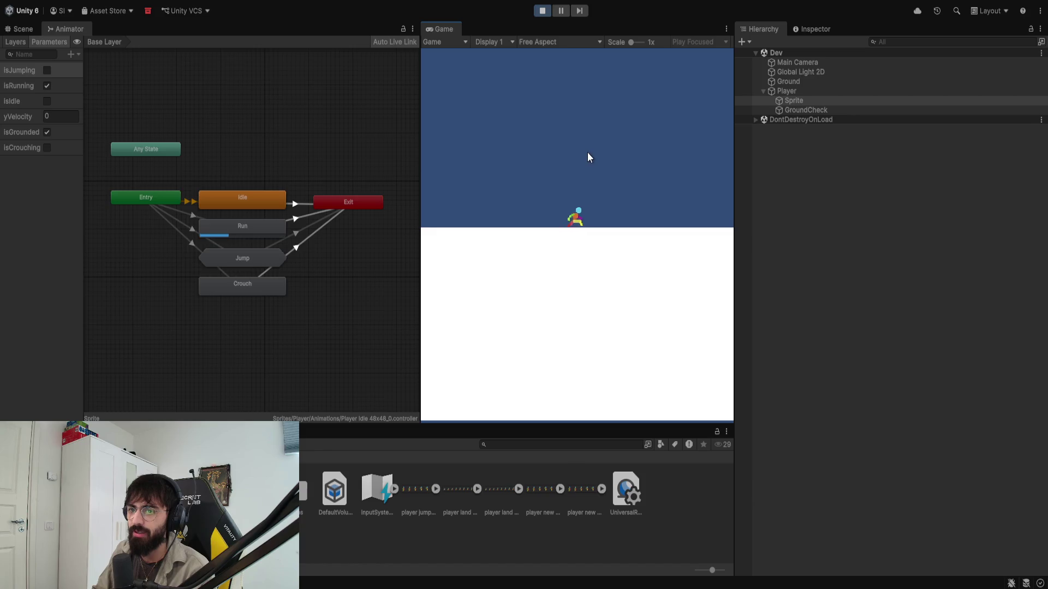
{"action": "key", "text": "space"}
{"action": "key", "text": "s"}
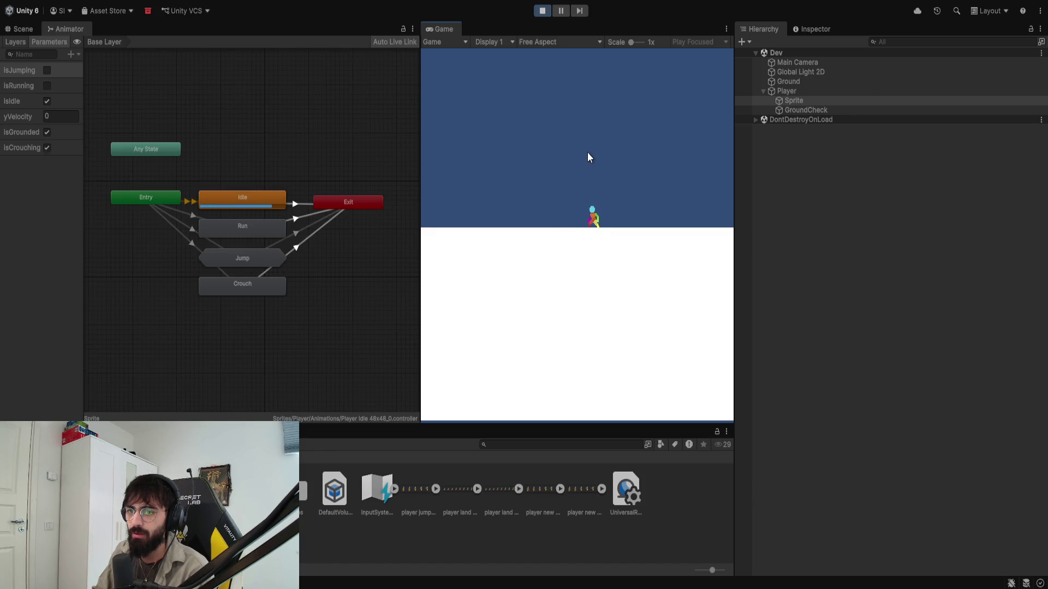
{"action": "key", "text": "space"}
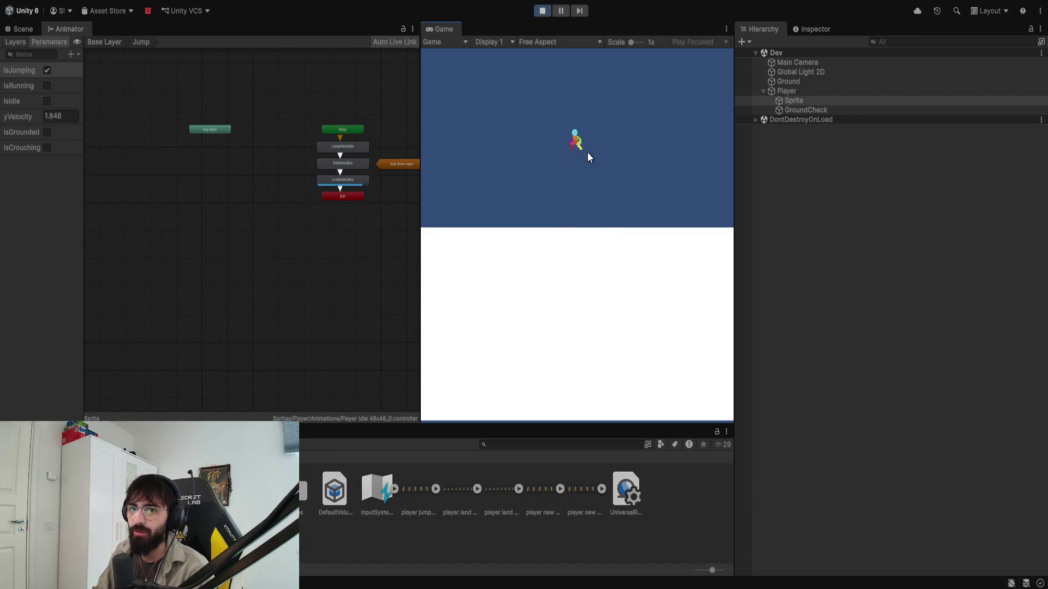
{"action": "key", "text": "space"}
{"action": "key", "text": "a"}
{"action": "key", "text": "d"}
{"action": "key", "text": "s"}
{"action": "key", "text": "a"}
{"action": "key", "text": "d"}
{"action": "key", "text": "a"}
{"action": "key", "text": "d"}
{"action": "key", "text": "s"}
{"action": "key", "text": "d"}
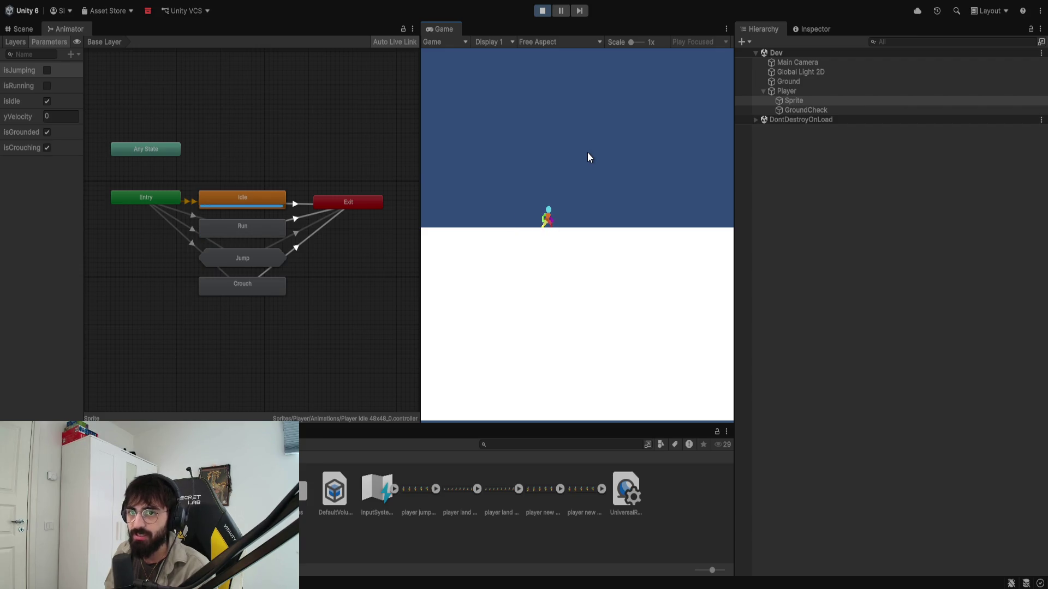
{"action": "key", "text": "s"}
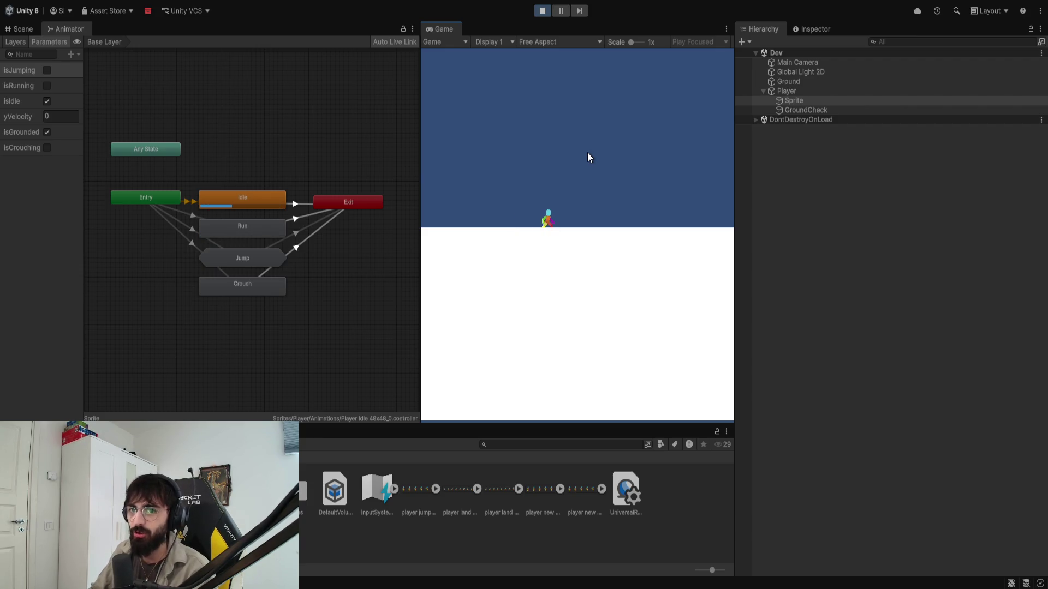
{"action": "left_click", "coordinate": [542, 10]}
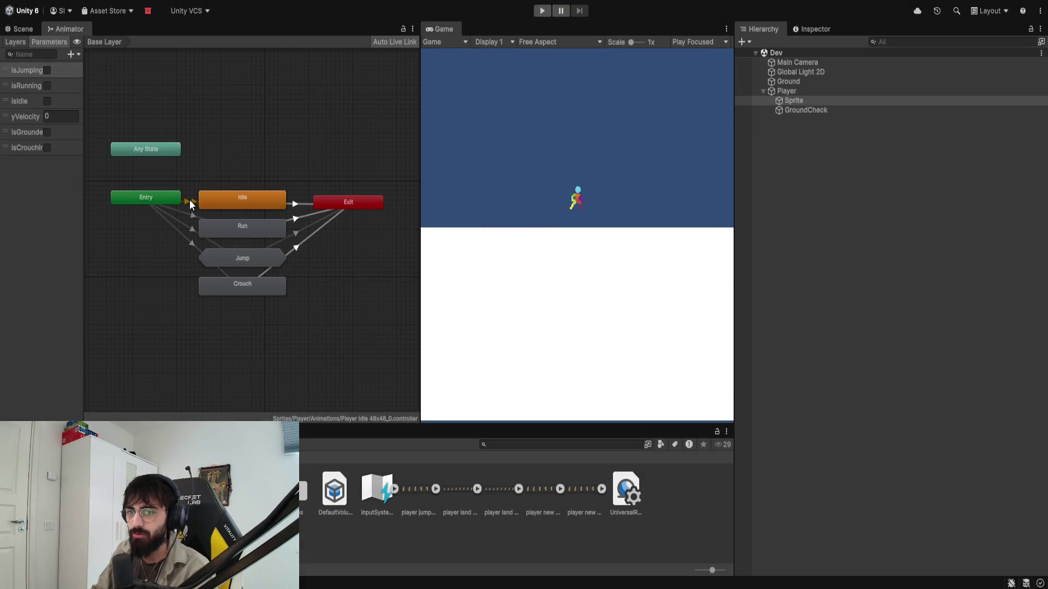
Step: Select the Entry → Idle transitions, then switch back to the Hierarchy
{"action": "left_click", "coordinate": [189, 200]}
{"action": "left_click", "coordinate": [796, 29]}
{"action": "left_click", "coordinate": [775, 30]}
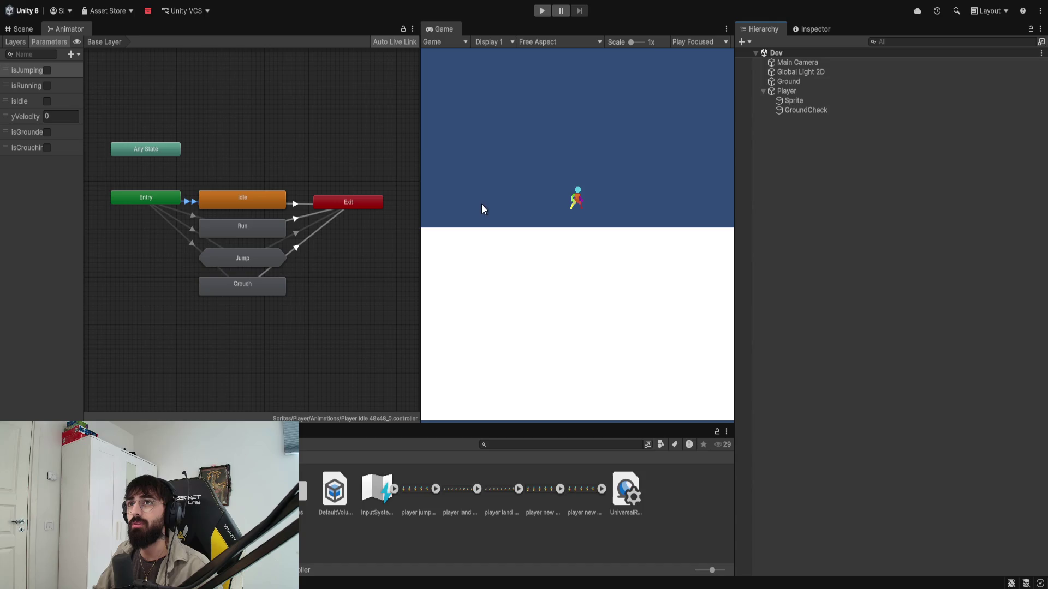
Step: Play the game, move left, crouch into the Crouch state, then release back to Idle
{"action": "left_click", "coordinate": [541, 11]}
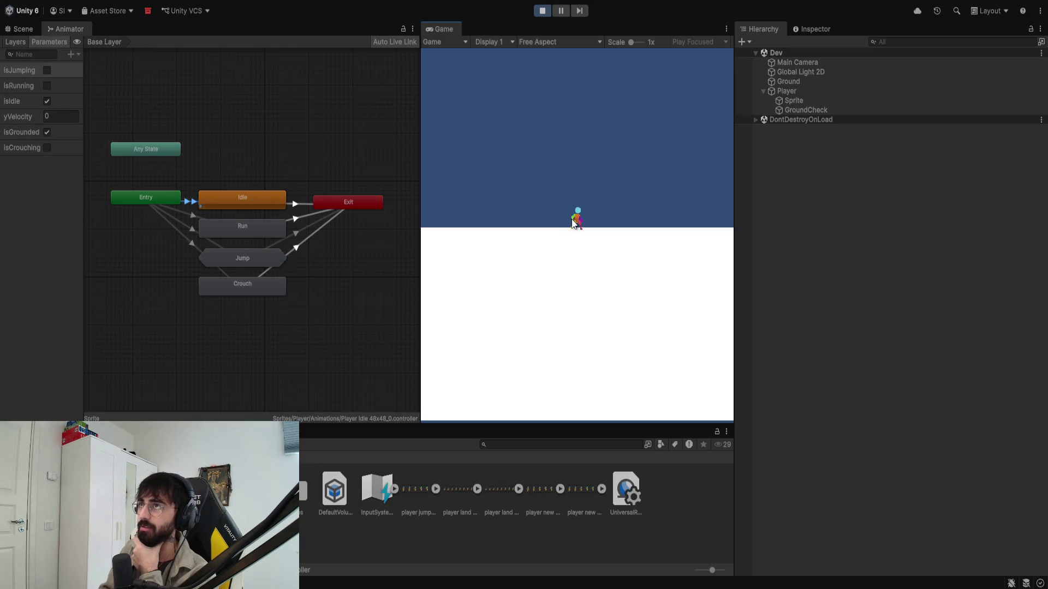
{"action": "key", "text": "a"}
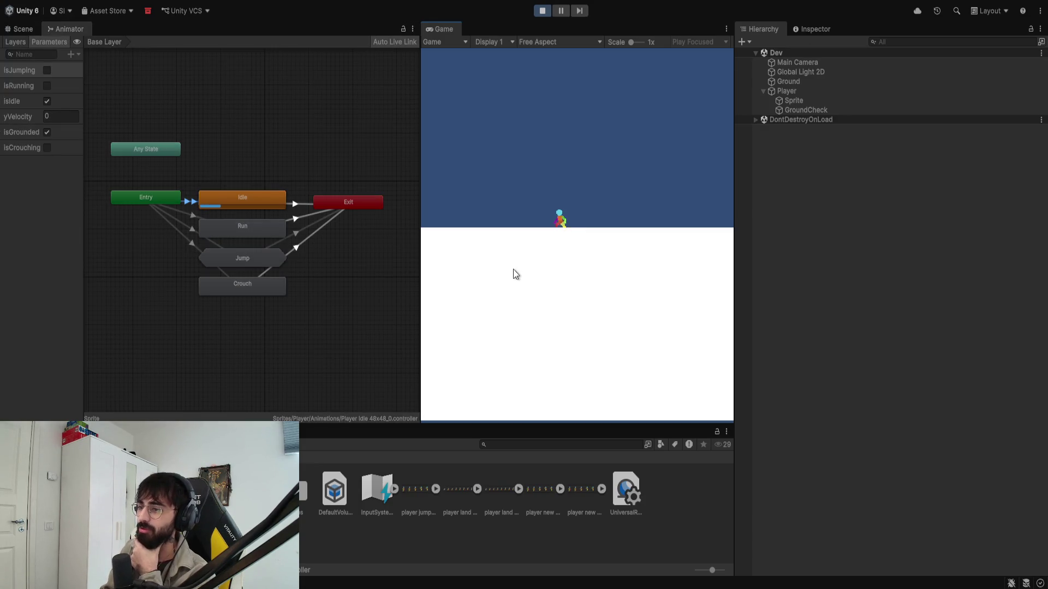
{"action": "key", "text": "s"}
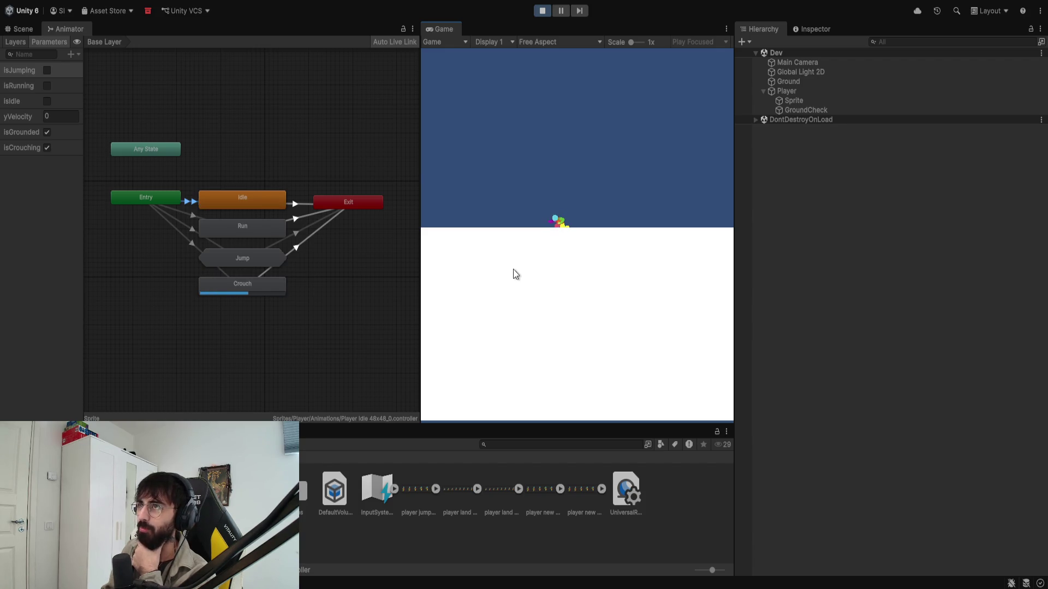
{"action": "key", "text": "s"}
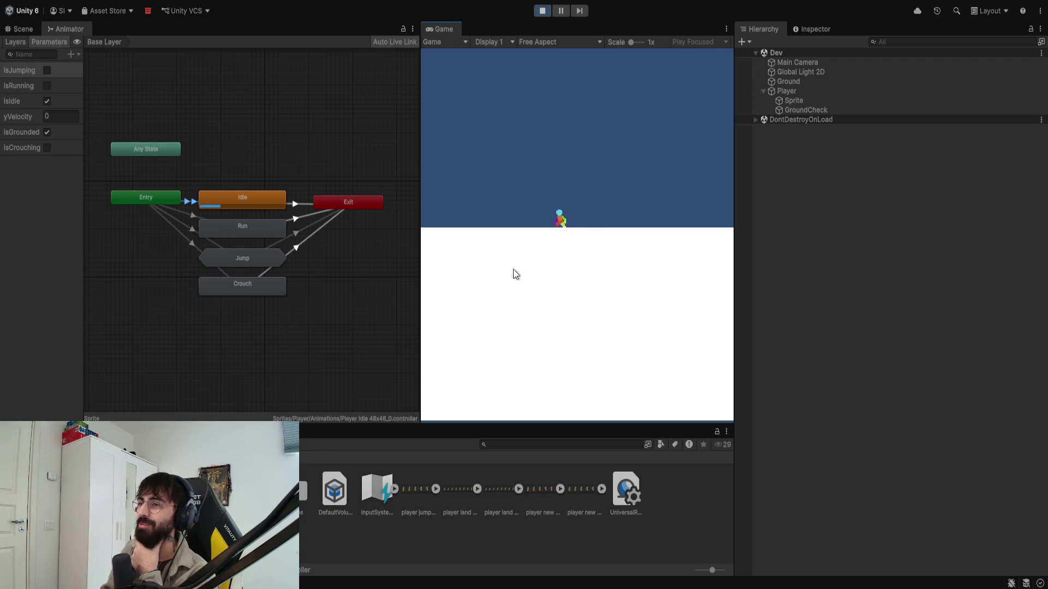
Step: Scale the Game view to 4.3x, crouch-walk left and right, then stand back up
{"action": "left_click_drag", "start_coordinate": [630, 43], "coordinate": [642, 45]}
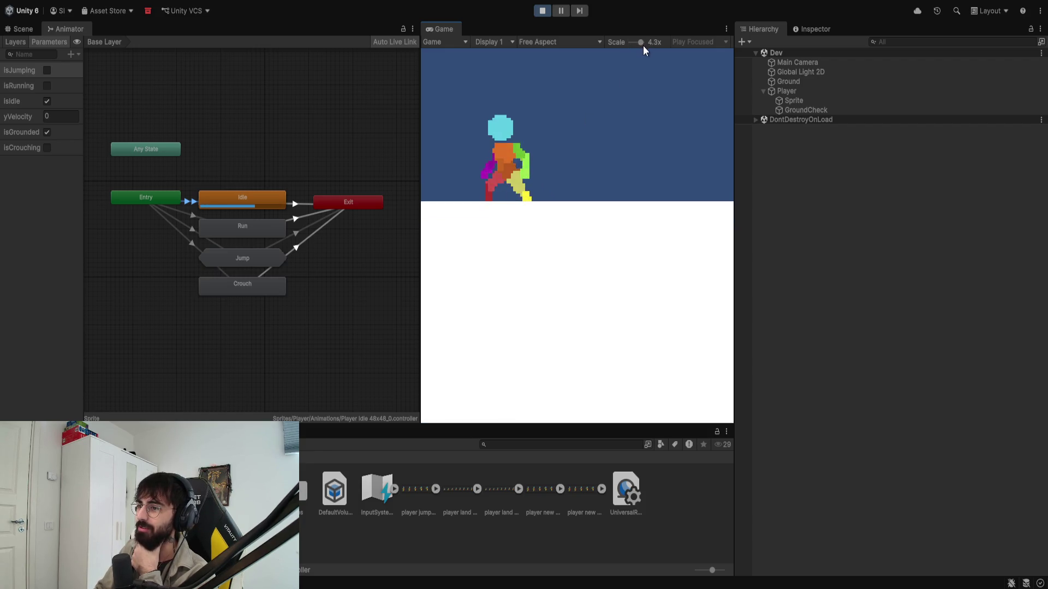
{"action": "key", "text": "s"}
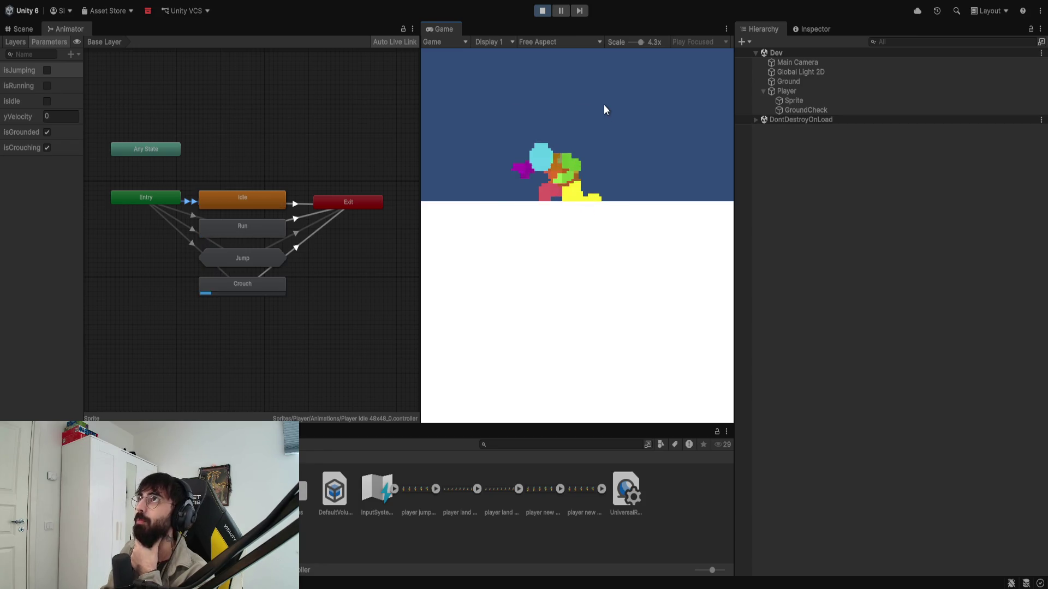
{"action": "key", "text": "a"}
{"action": "key", "text": "d"}
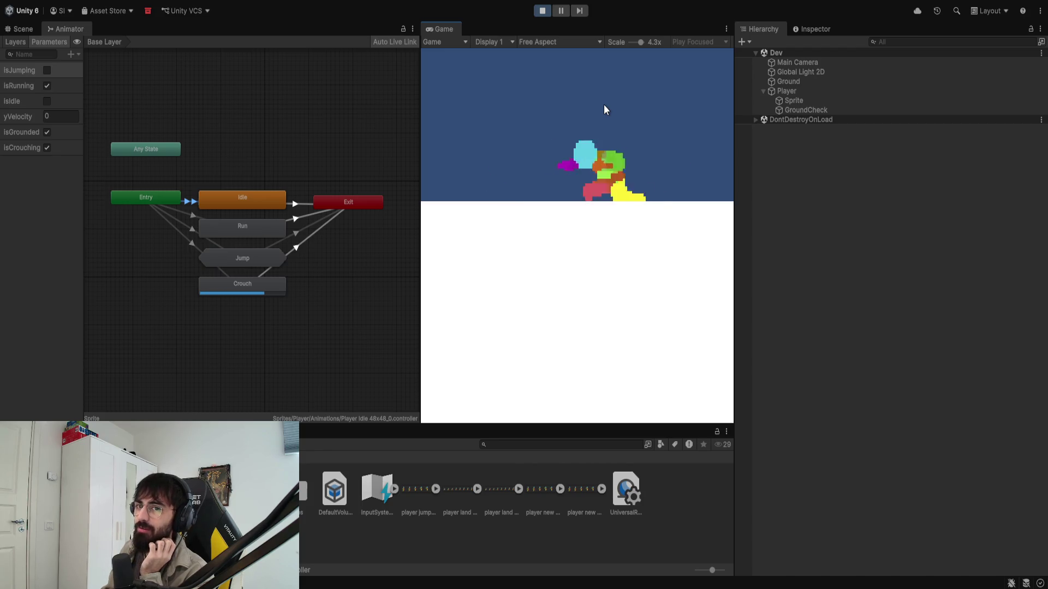
{"action": "key", "text": "a"}
{"action": "key", "text": "d"}
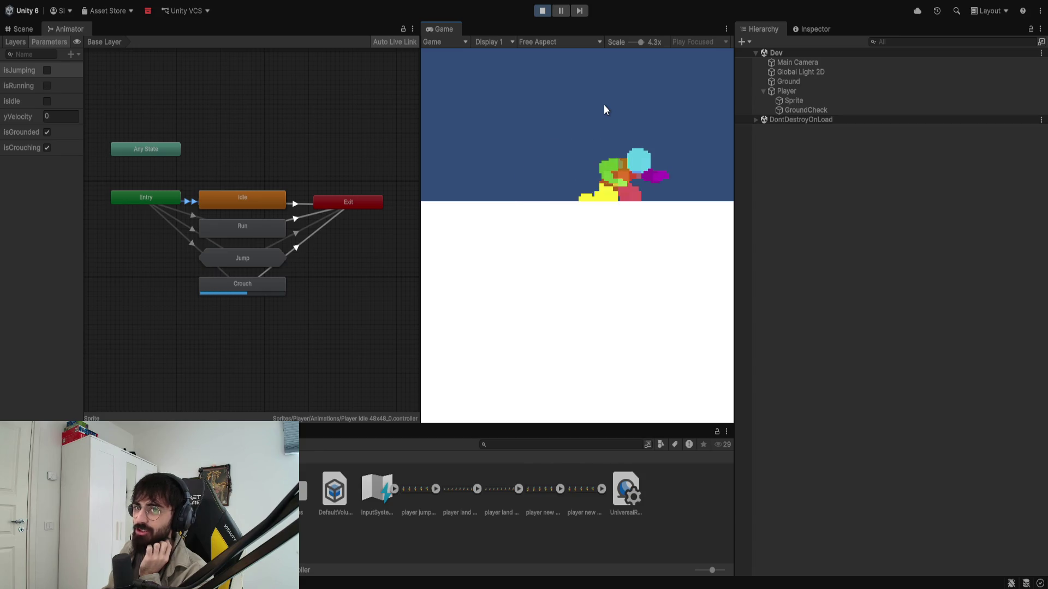
{"action": "key", "text": "a"}
{"action": "key", "text": "d"}
{"action": "key", "text": "a"}
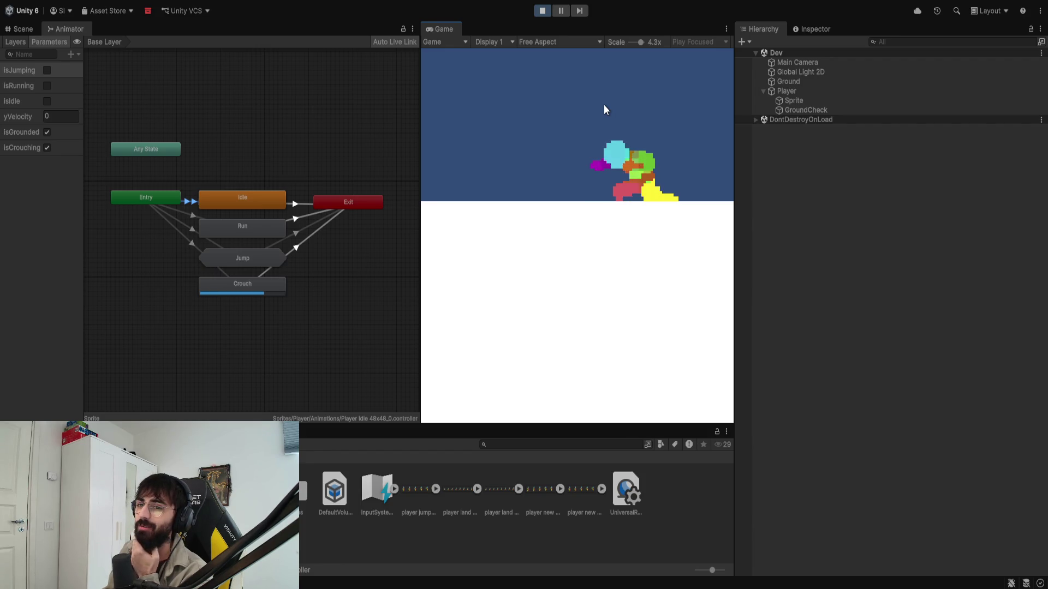
{"action": "key", "text": "s"}
{"action": "key", "text": "s"}
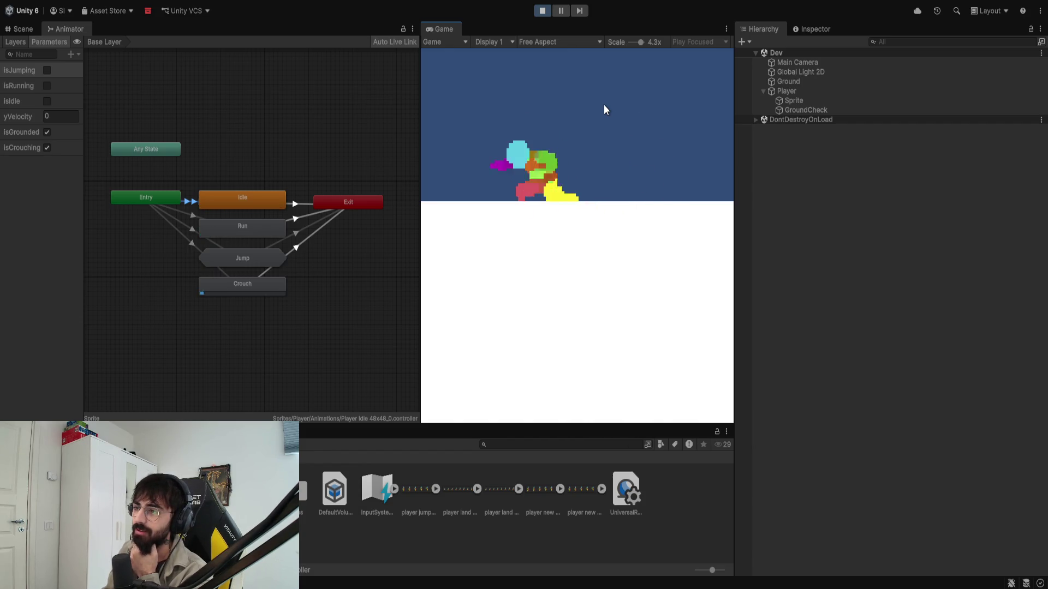
Step: Crouch repeatedly while moving the player left and right
{"action": "key", "text": "s"}
{"action": "key", "text": "a"}
{"action": "key", "text": "d"}
{"action": "key", "text": "s"}
{"action": "key", "text": "s"}
{"action": "key", "text": "a"}
{"action": "key", "text": "d"}
{"action": "key", "text": "s"}
{"action": "key", "text": "s"}
{"action": "key", "text": "a"}
{"action": "key", "text": "s"}
{"action": "key", "text": "a"}
{"action": "key", "text": "d"}
{"action": "key", "text": "a"}
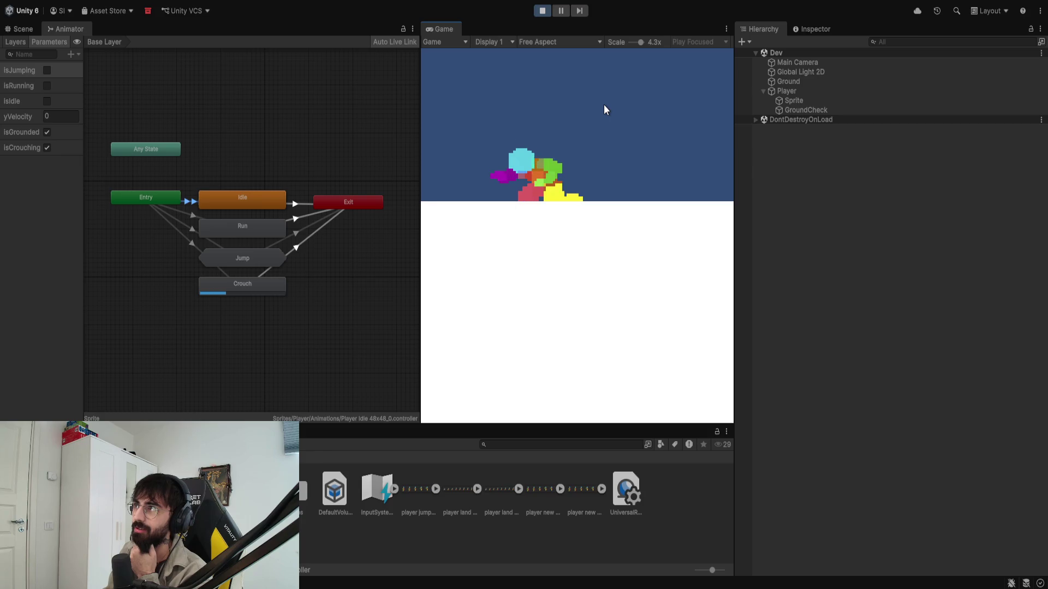
Step: Stop Play, return the Game view to 1x scale, and dock it beside the Animator tab
{"action": "key", "text": "c"}
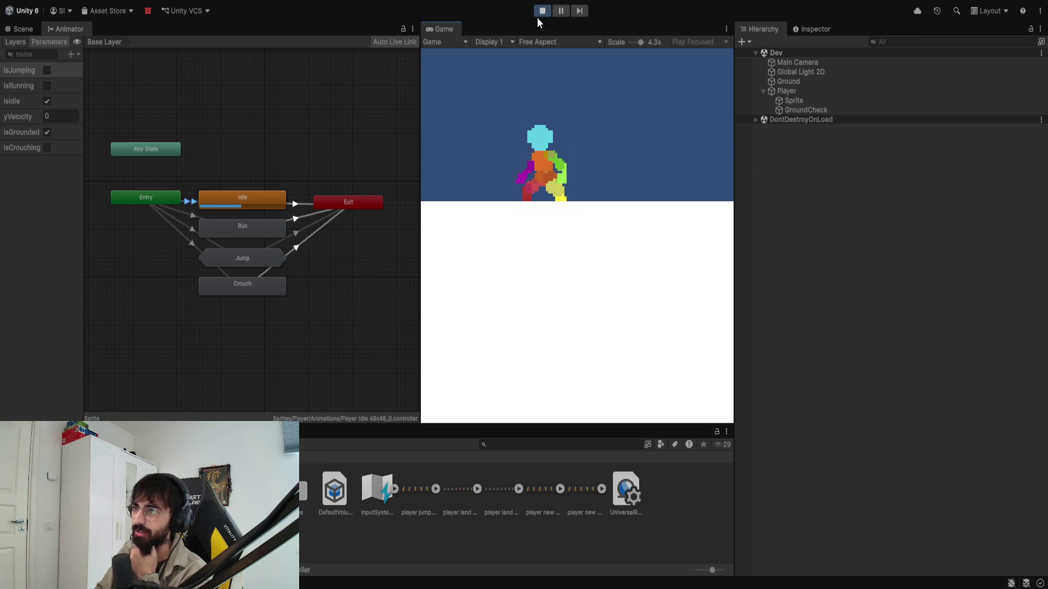
{"action": "left_click", "coordinate": [540, 13]}
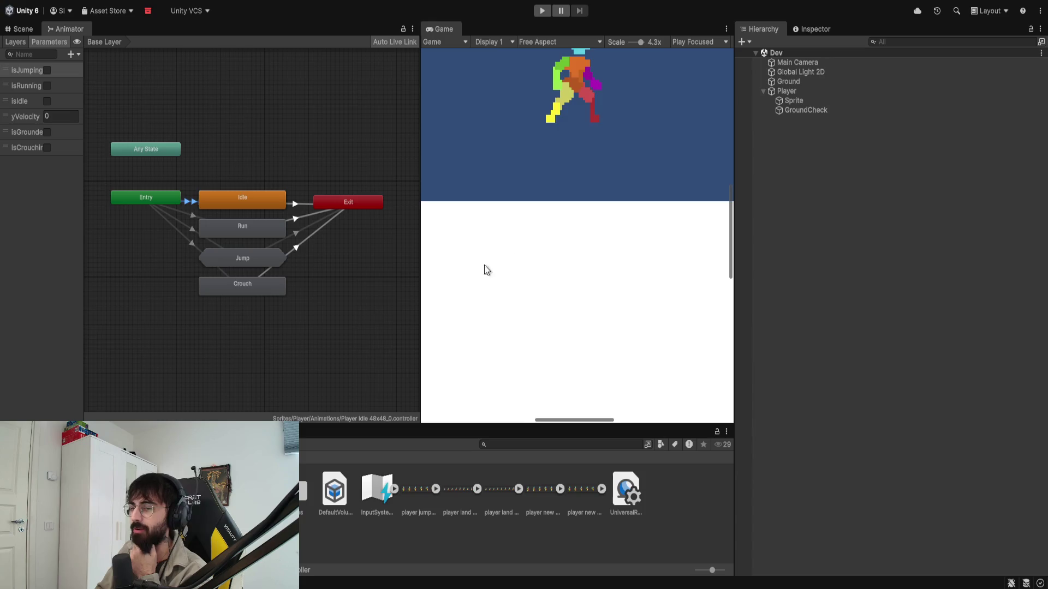
{"action": "scroll", "coordinate": [591, 145], "scroll_direction": "down", "scroll_amount": 3}
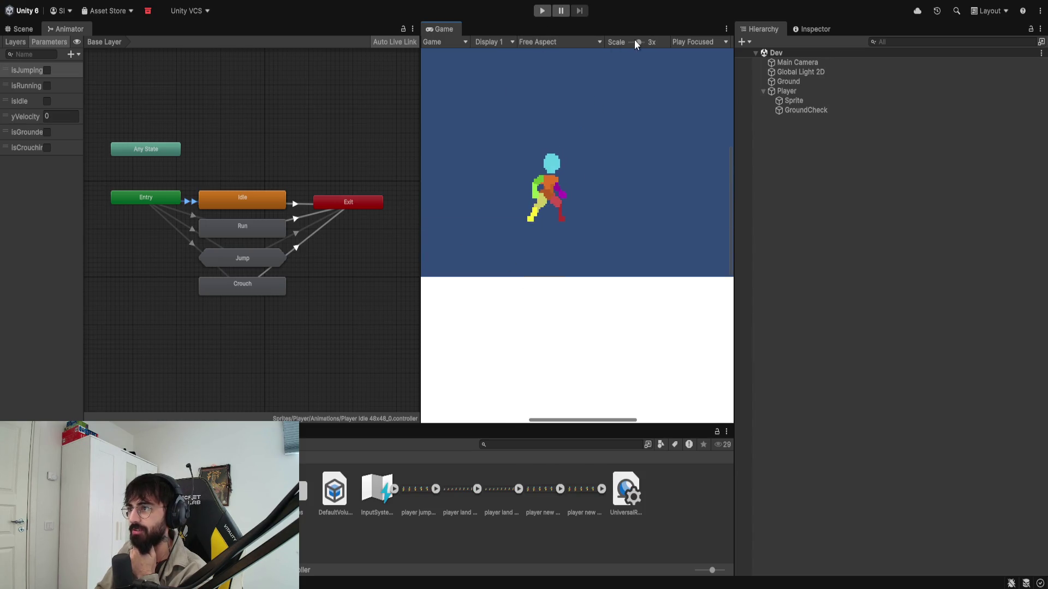
{"action": "left_click_drag", "start_coordinate": [634, 41], "coordinate": [412, 35]}
{"action": "left_click_drag", "start_coordinate": [224, 27], "coordinate": [227, 29]}
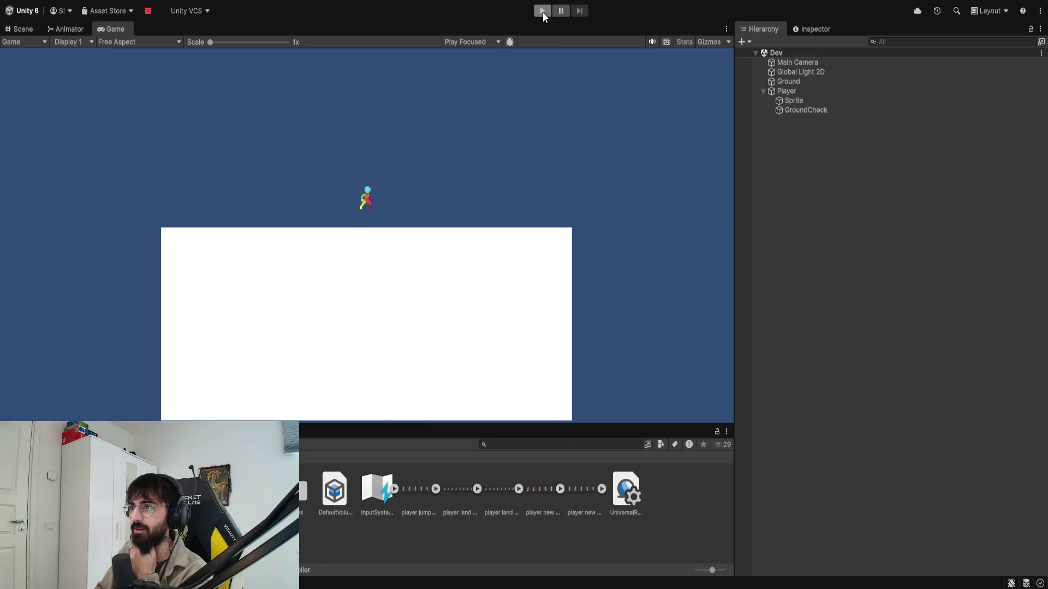
Step: Play-test jumping twice and walking right and left on the ground, then stop
{"action": "left_click", "coordinate": [543, 12]}
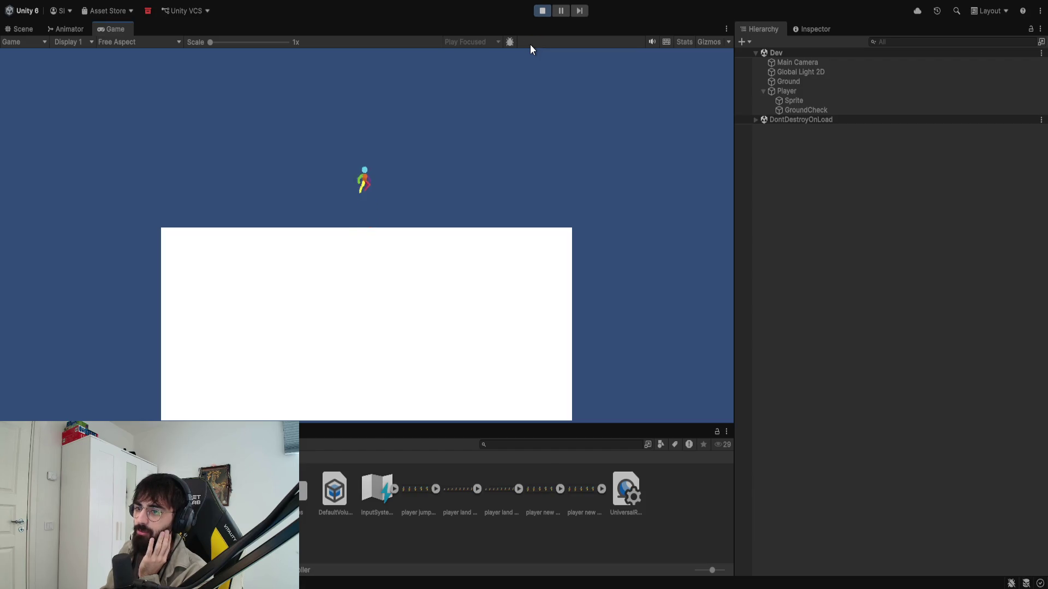
{"action": "key", "text": "space"}
{"action": "key", "text": "space"}
{"action": "key", "text": "space"}
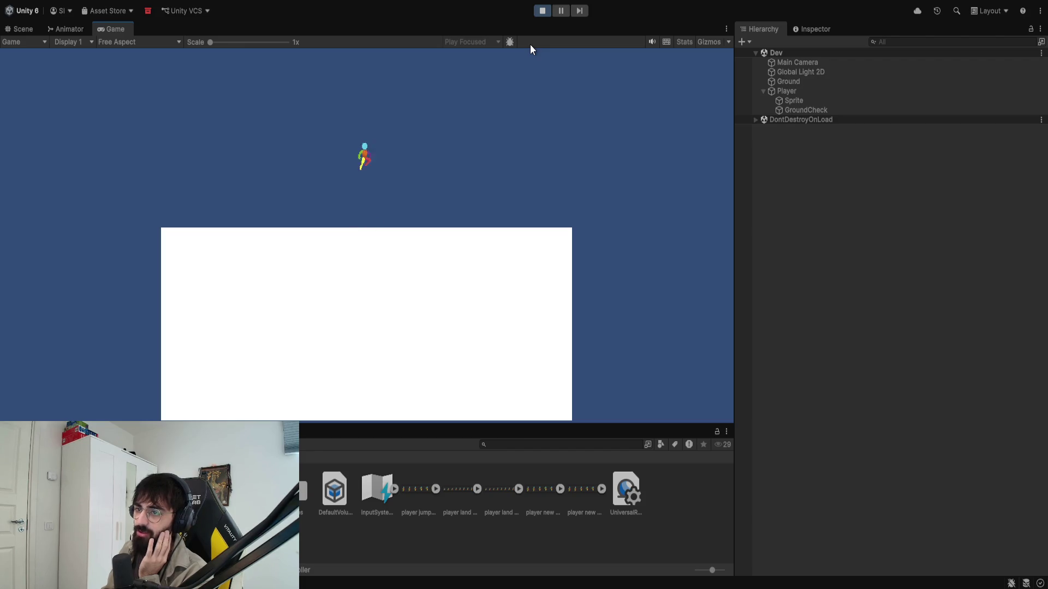
{"action": "key", "text": "space"}
{"action": "key", "text": "d"}
{"action": "key", "text": "a"}
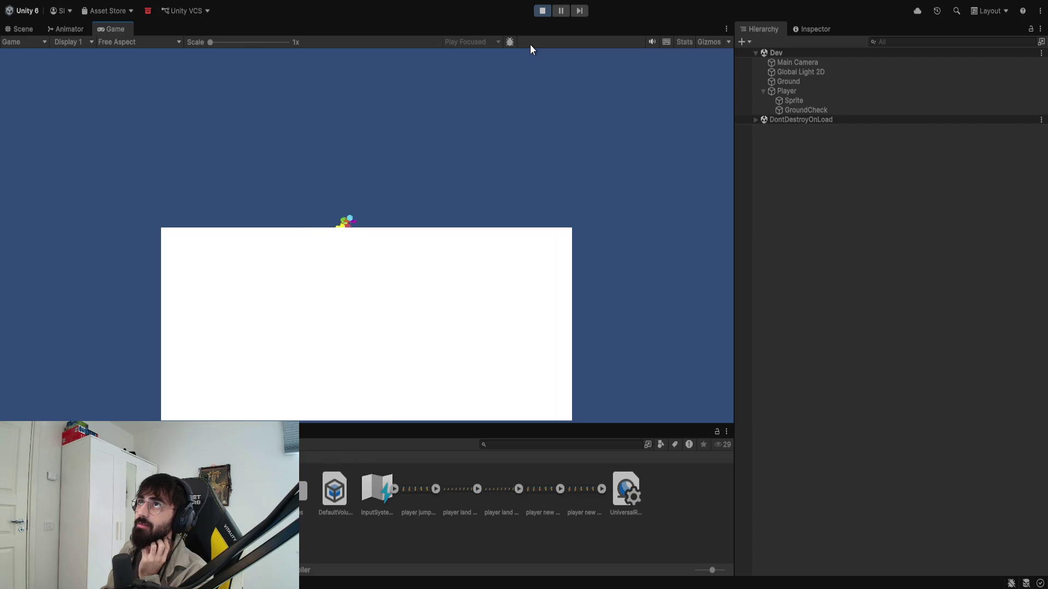
{"action": "key", "text": "d"}
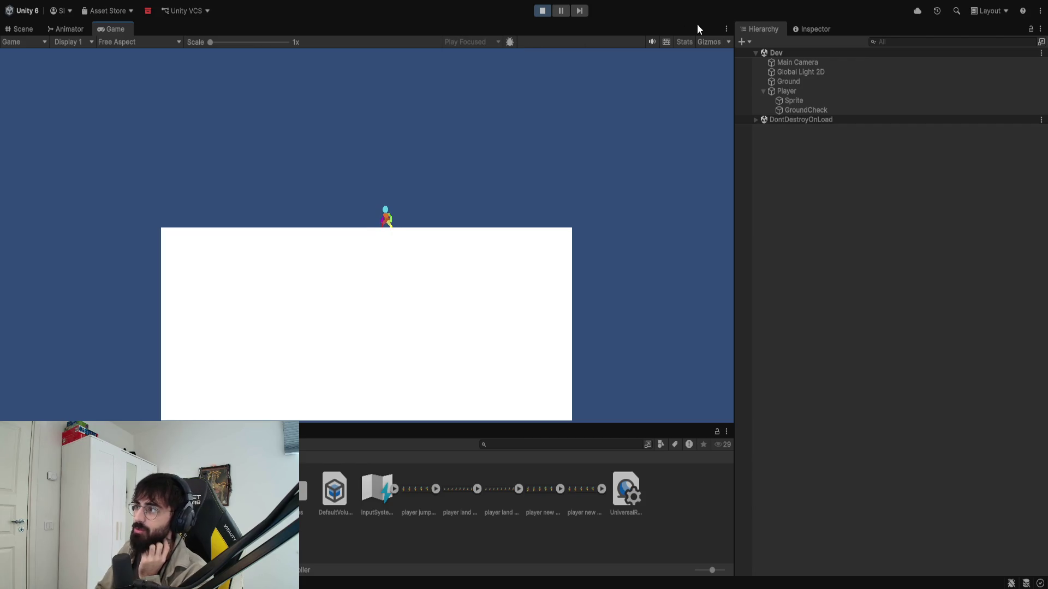
{"action": "left_click", "coordinate": [540, 11]}
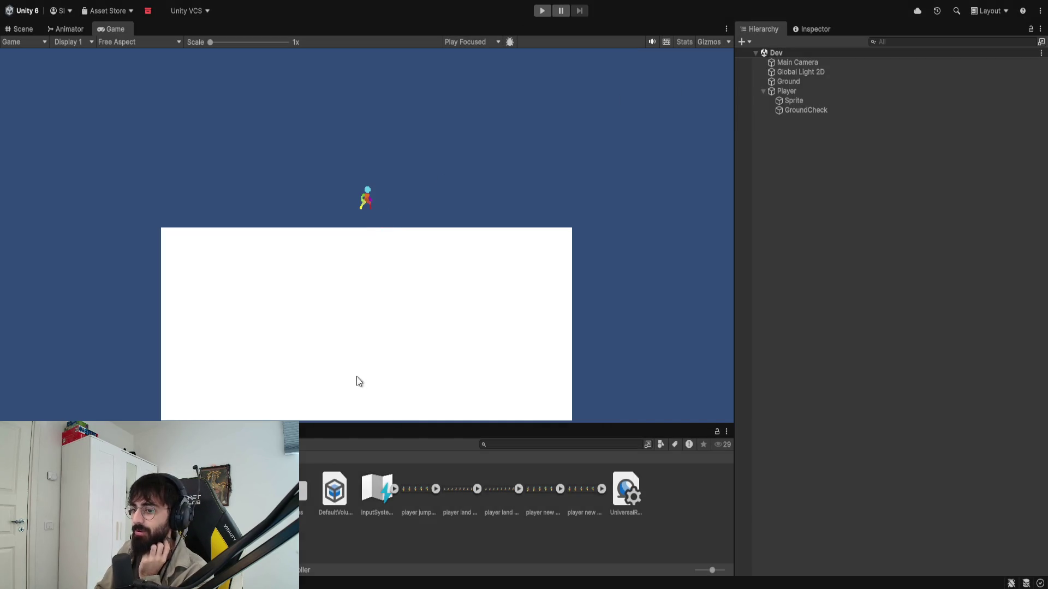
Step: Frame the player above the ground in the Scene view with the Rect tool, then return to Visual Studio
{"action": "left_click", "coordinate": [55, 29]}
{"action": "left_click", "coordinate": [24, 29]}
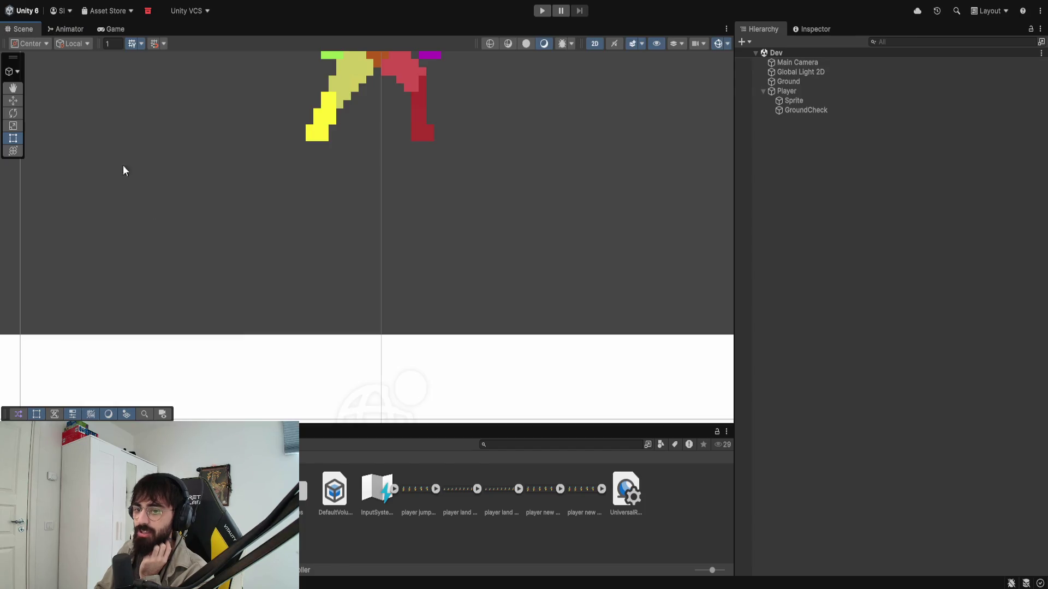
{"action": "scroll", "coordinate": [367, 205], "scroll_direction": "down", "scroll_amount": 6}
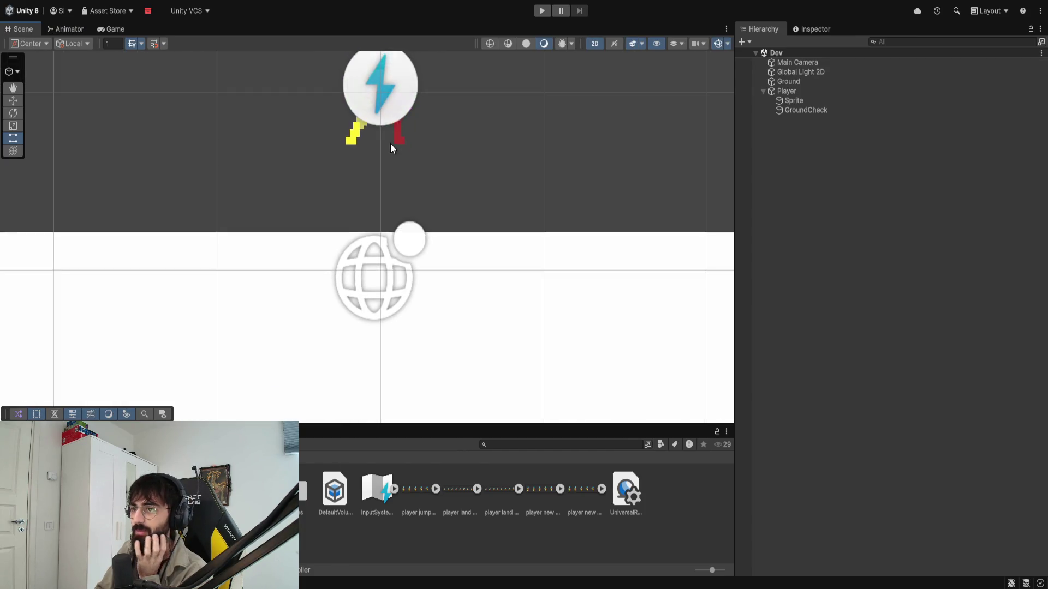
{"action": "left_click_drag", "start_coordinate": [409, 206], "coordinate": [406, 246]}
{"action": "key", "text": "t"}
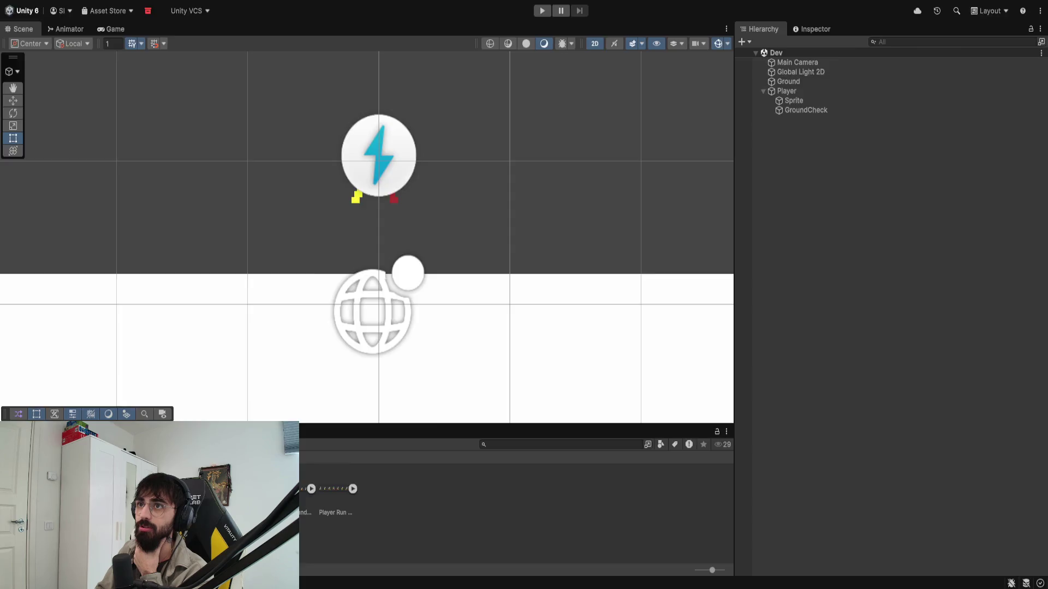
{"action": "key", "text": "alt+Tab"}
{"action": "scroll", "coordinate": [393, 233], "scroll_direction": "up", "scroll_amount": 12}
{"action": "left_click", "coordinate": [393, 230]}
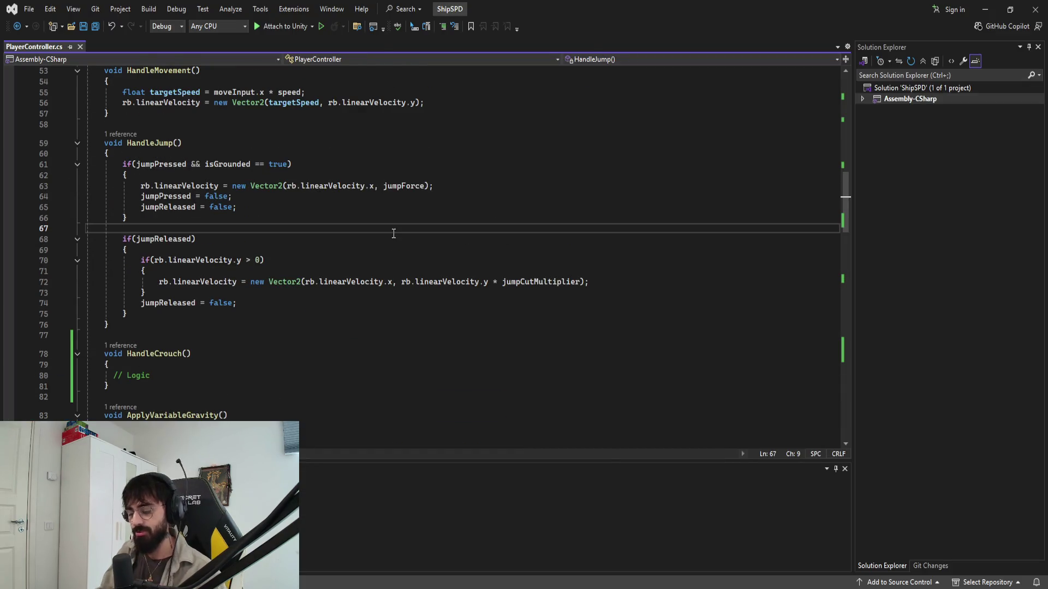
{"action": "scroll", "coordinate": [393, 233], "scroll_direction": "up", "scroll_amount": 6}
{"action": "scroll", "coordinate": [202, 231], "scroll_direction": "down", "scroll_amount": 4}
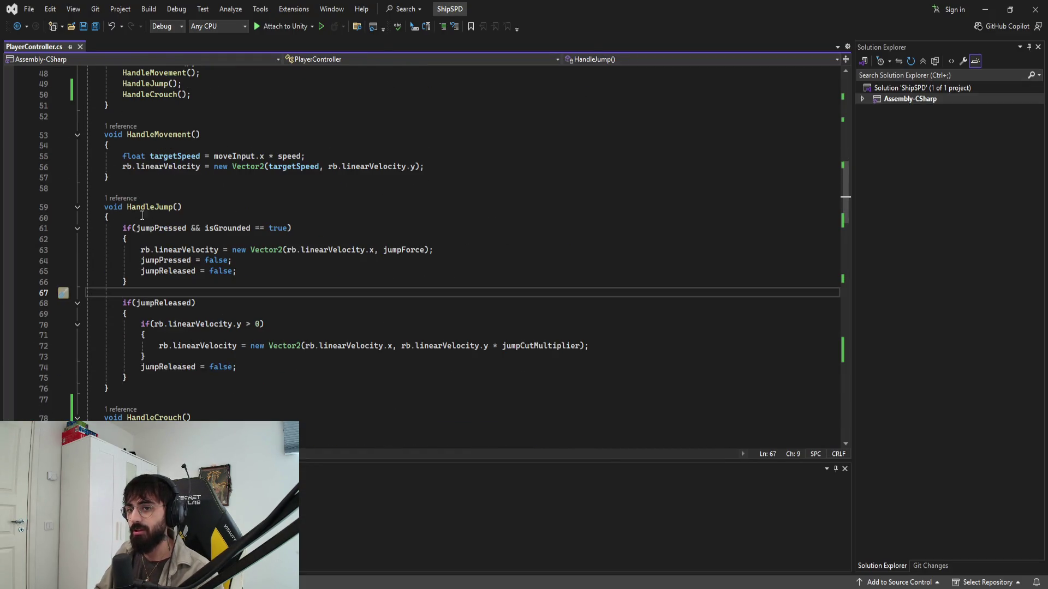
{"action": "scroll", "coordinate": [175, 374], "scroll_direction": "down", "scroll_amount": 4}
{"action": "left_click", "coordinate": [152, 311]}
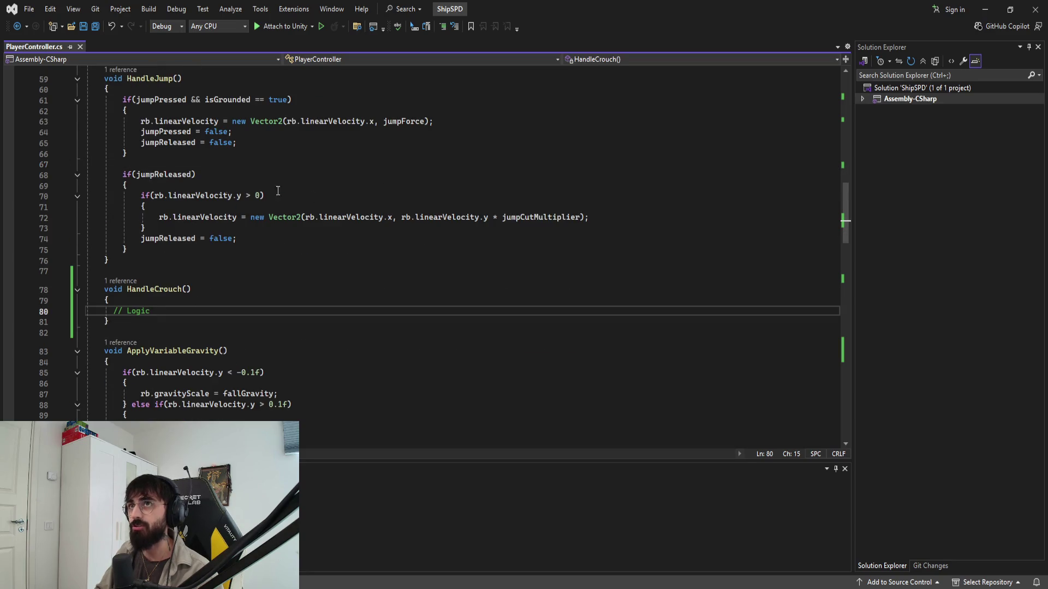
{"action": "scroll", "coordinate": [277, 293], "scroll_direction": "down", "scroll_amount": 3}
{"action": "left_click", "coordinate": [159, 213]}
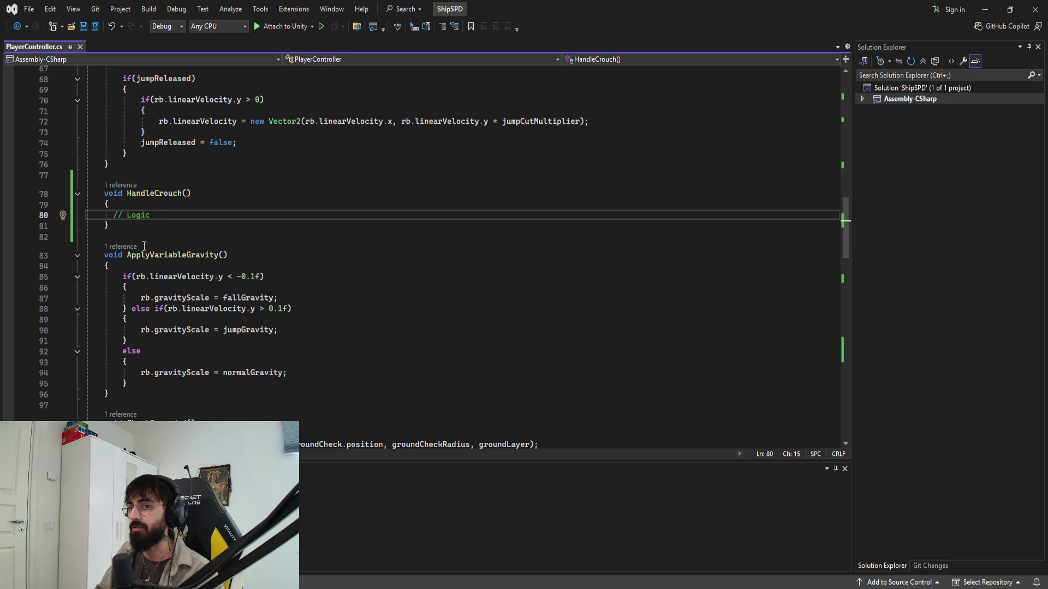
{"action": "scroll", "coordinate": [144, 246], "scroll_direction": "up", "scroll_amount": 5}
{"action": "scroll", "coordinate": [143, 263], "scroll_direction": "down", "scroll_amount": 1}
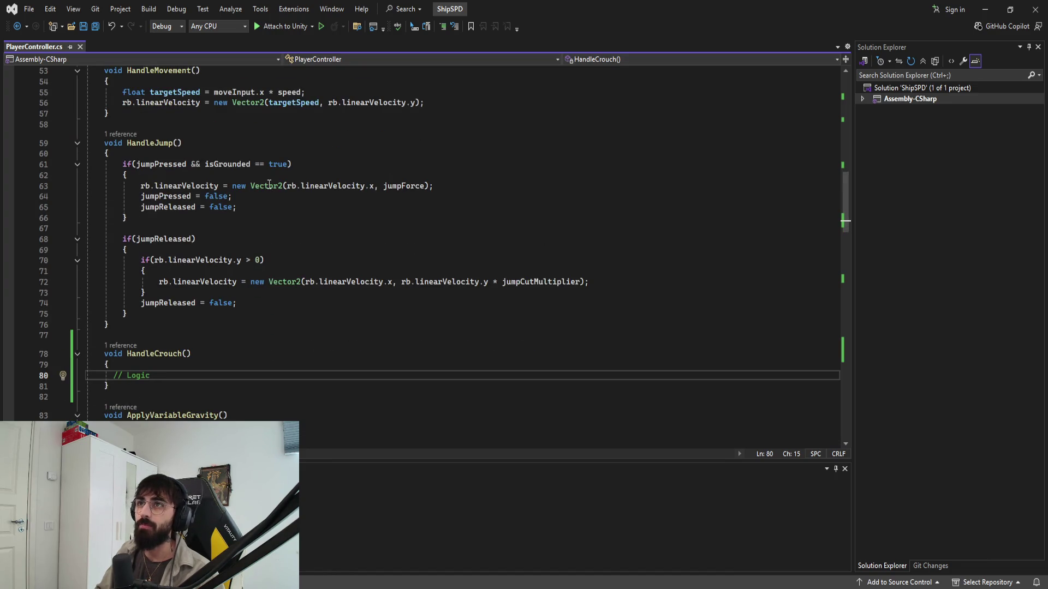
{"action": "key", "text": "alt+Tab"}
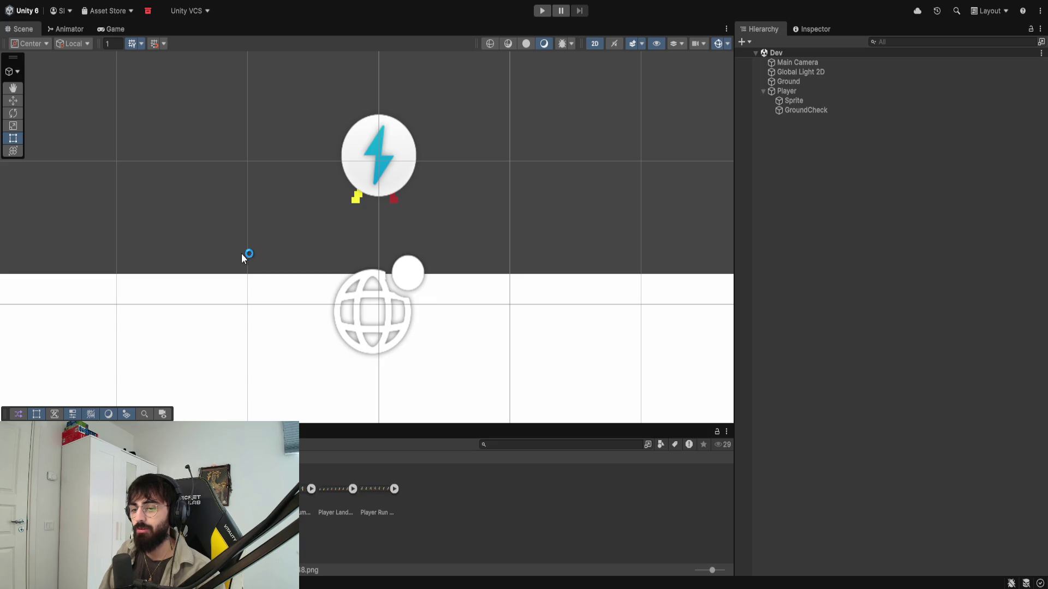
Step: Give Player Crouch Walk 48x48 48 pixels per unit and Point (no filter), apply, and drag it into the Scene
{"action": "left_click", "coordinate": [809, 29]}
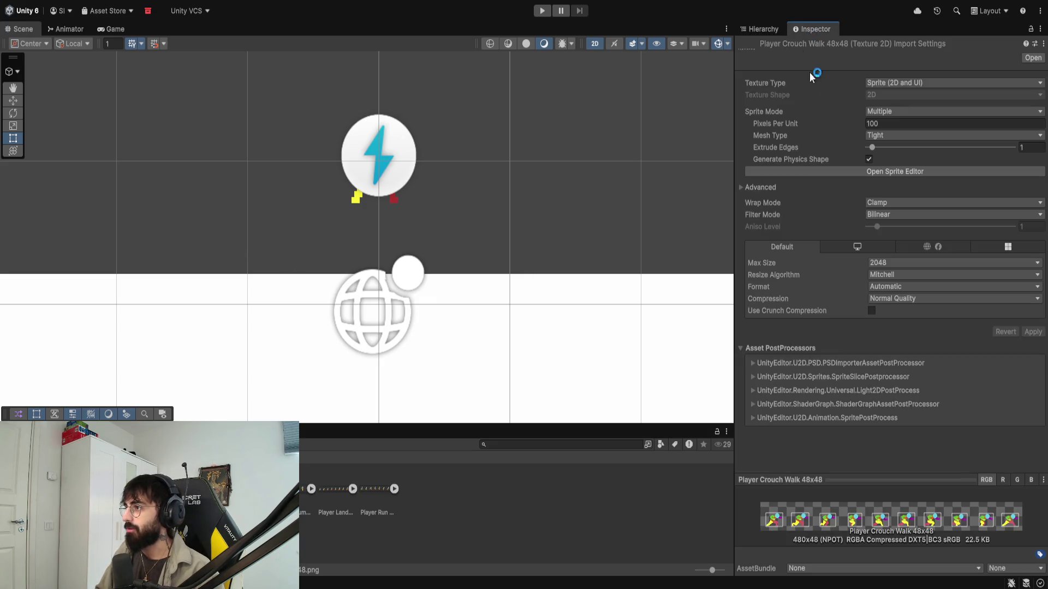
{"action": "left_click", "coordinate": [882, 125]}
{"action": "type", "text": "48"}
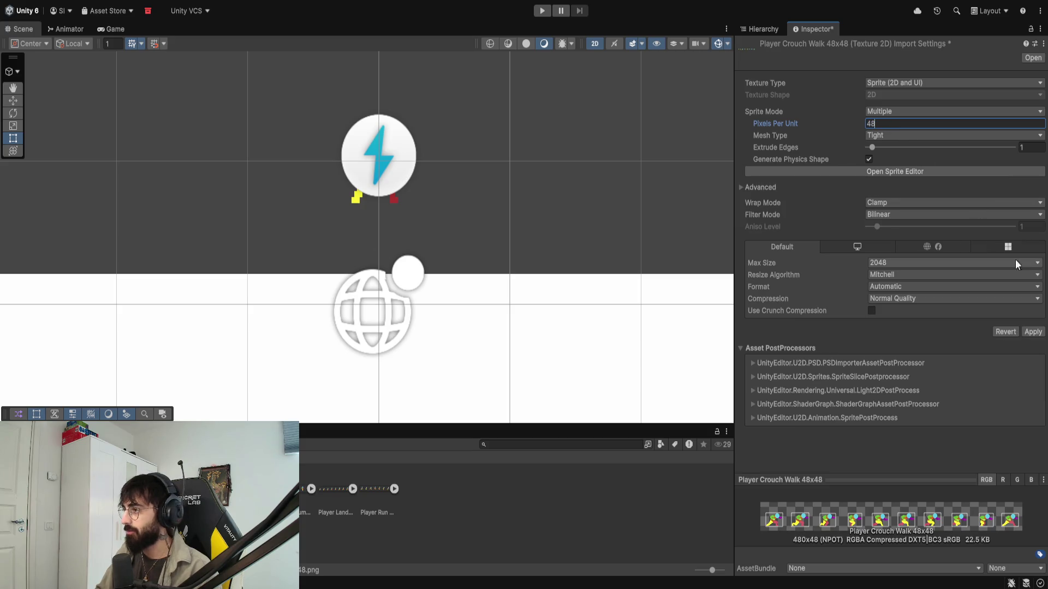
{"action": "left_click", "coordinate": [1032, 332]}
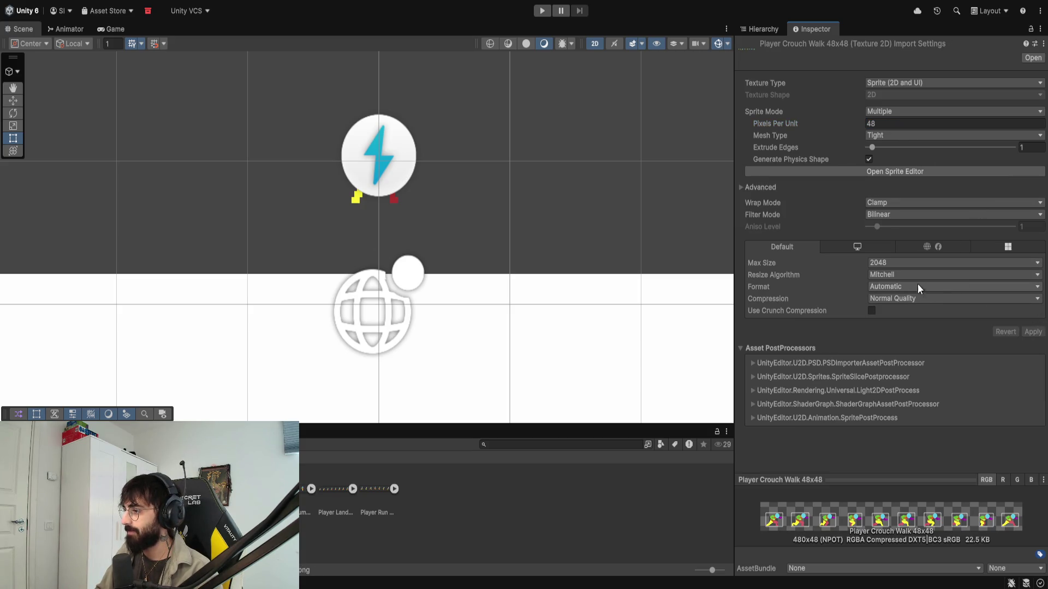
{"action": "left_click", "coordinate": [890, 214]}
{"action": "left_click", "coordinate": [889, 203]}
{"action": "left_click", "coordinate": [1032, 332]}
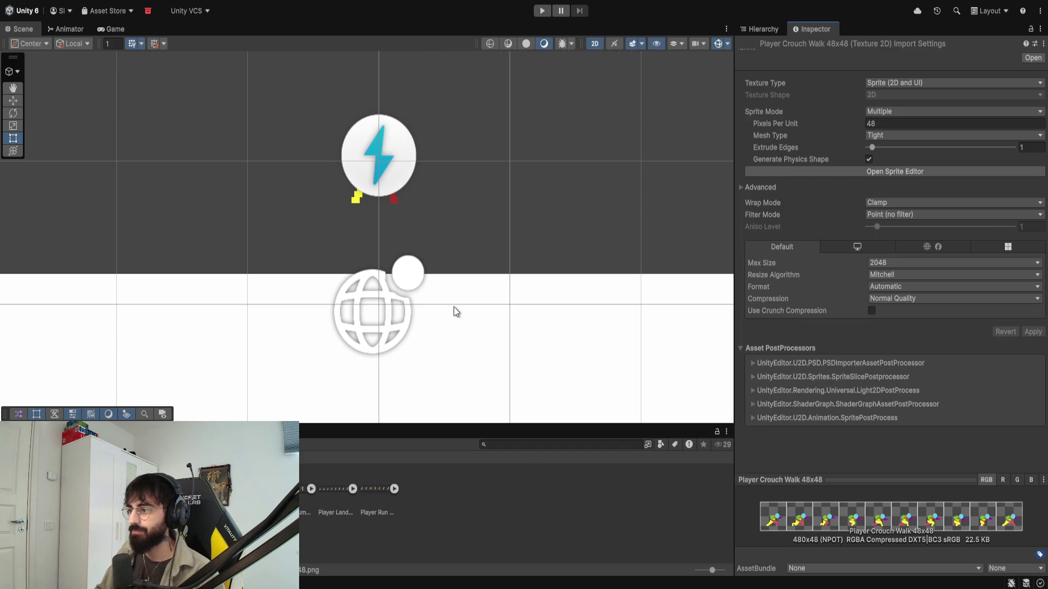
{"action": "scroll", "coordinate": [384, 380], "scroll_direction": "down", "scroll_amount": 2}
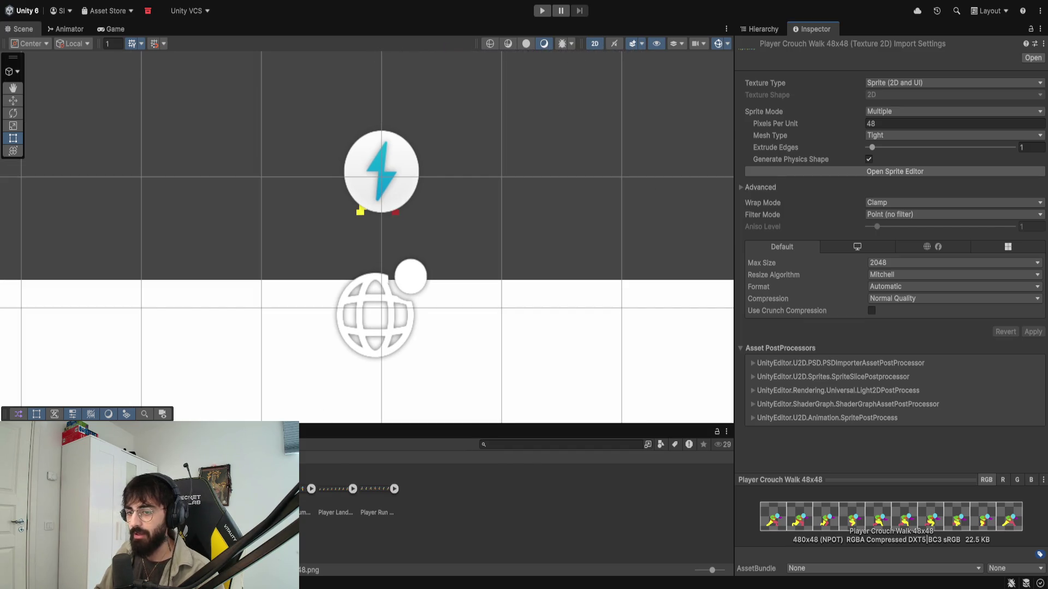
{"action": "mouse_move", "coordinate": [261, 491]}
{"action": "left_mouse_down"}
{"action": "mouse_move", "coordinate": [484, 273]}
{"action": "mouse_move", "coordinate": [514, 217]}
{"action": "left_mouse_up"}
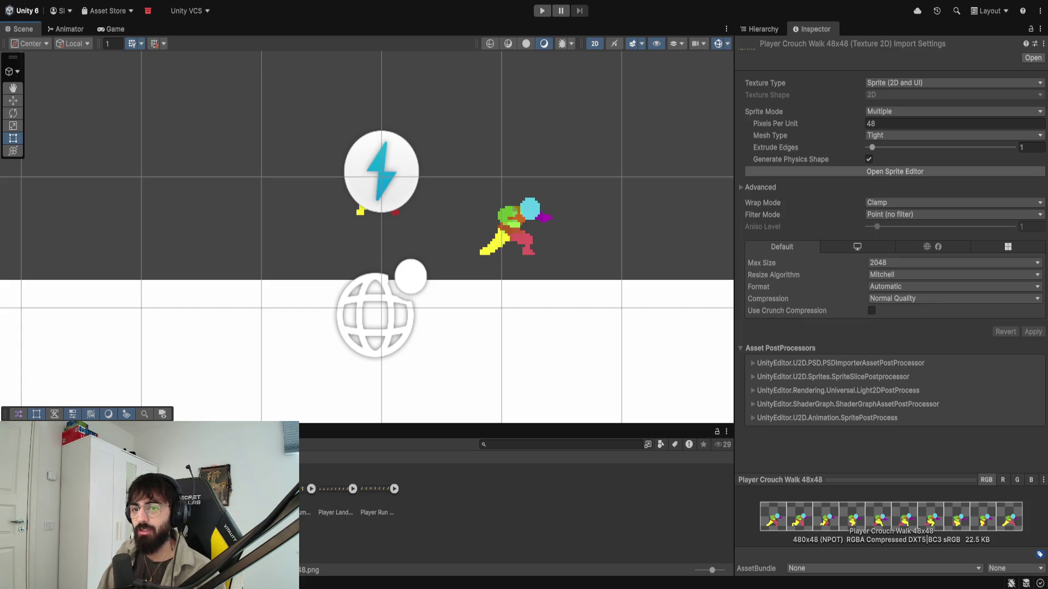
Step: Play-test the crouch-walk sprite object at 3.7x Game view scale, then stop Play mode
{"action": "left_click", "coordinate": [513, 226]}
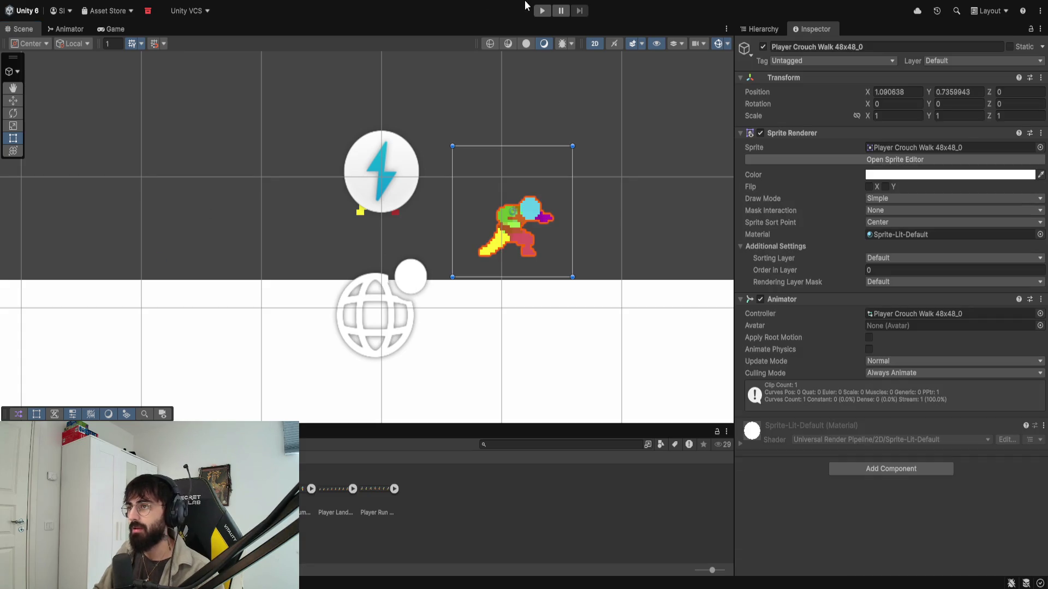
{"action": "left_click", "coordinate": [541, 10]}
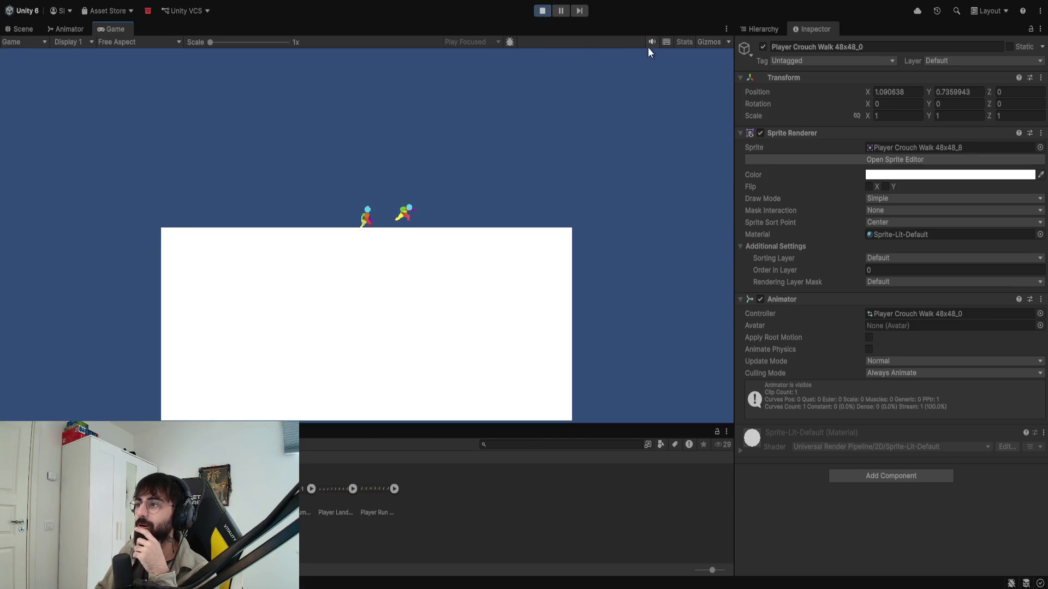
{"action": "left_click_drag", "start_coordinate": [207, 44], "coordinate": [268, 42]}
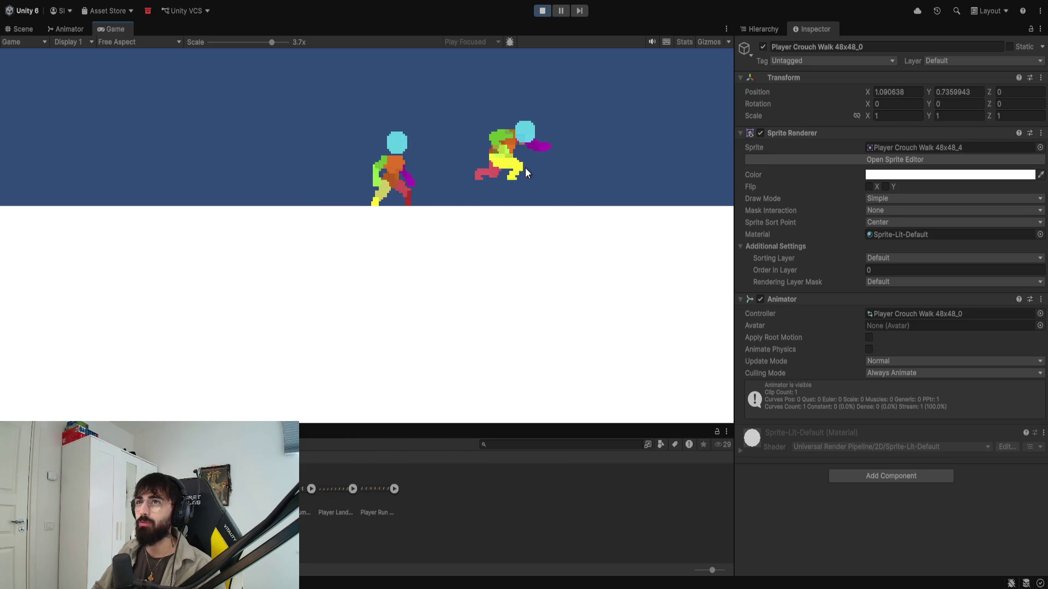
{"action": "left_click", "coordinate": [548, 7]}
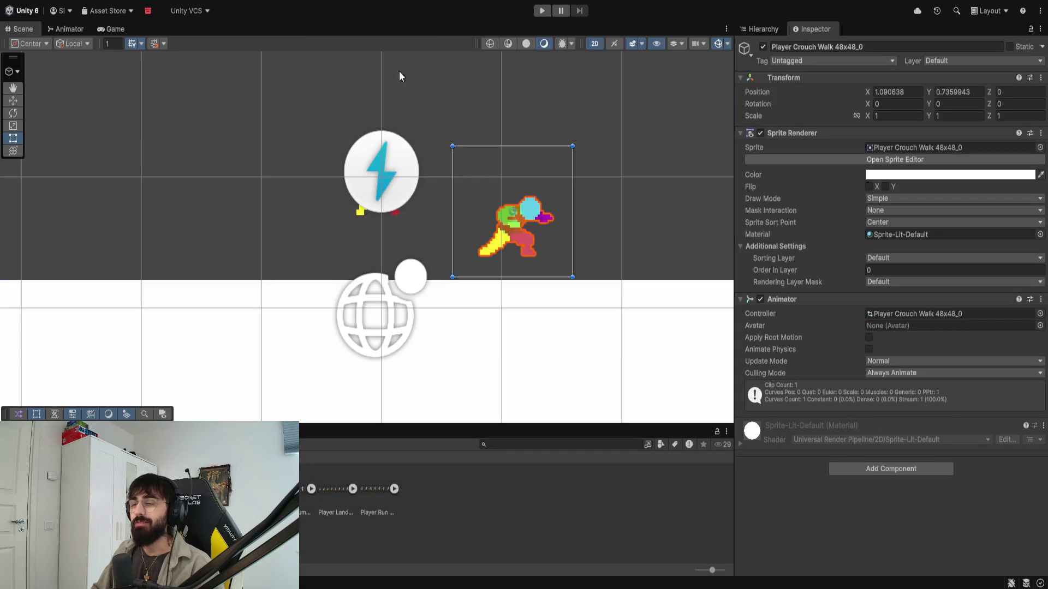
Step: Delete the test crouch-walk sprite from the Hierarchy and return to the Animator's Base Layer graph
{"action": "left_click", "coordinate": [770, 30]}
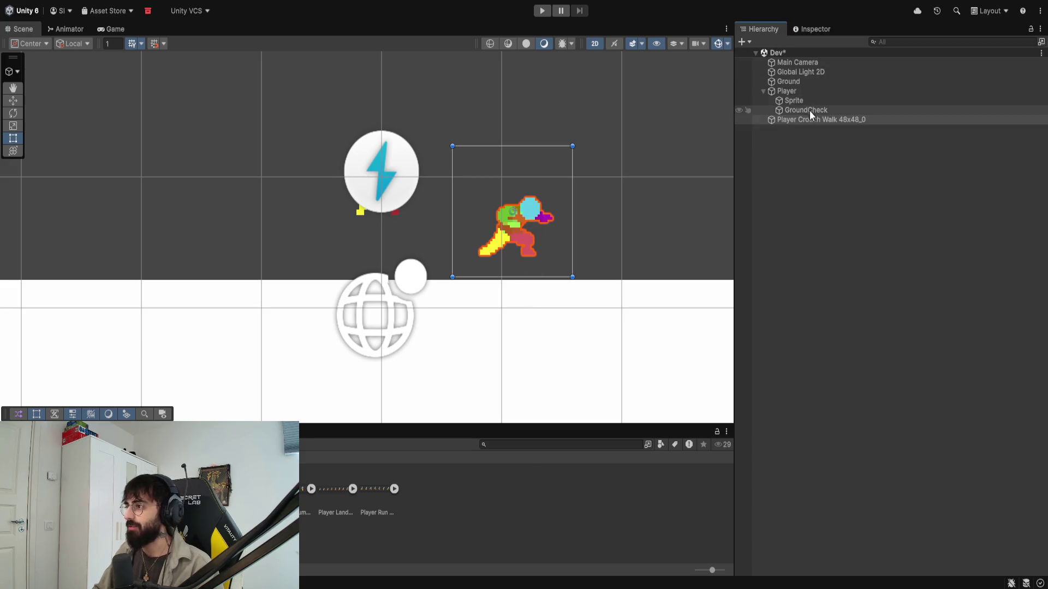
{"action": "key", "text": "Delete"}
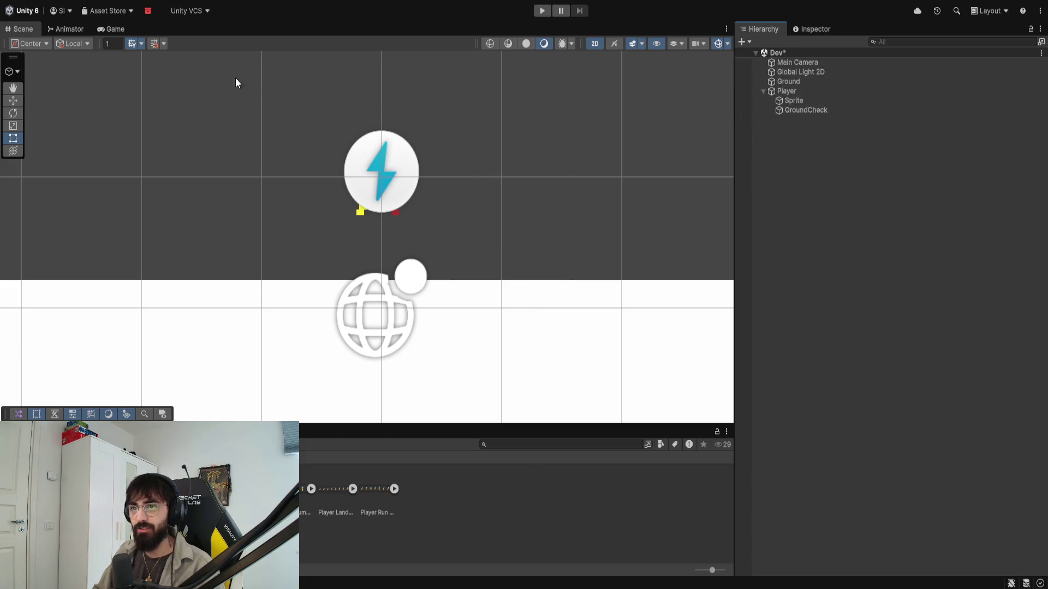
{"action": "left_click", "coordinate": [68, 30]}
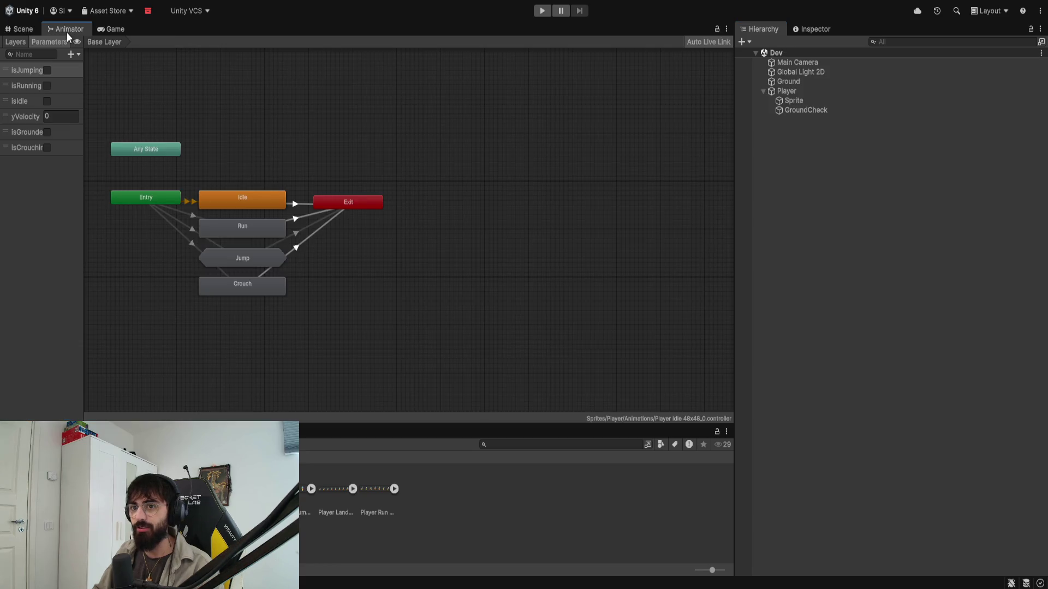
{"action": "double_click", "coordinate": [250, 259]}
{"action": "scroll", "coordinate": [309, 146], "scroll_direction": "up", "scroll_amount": 5}
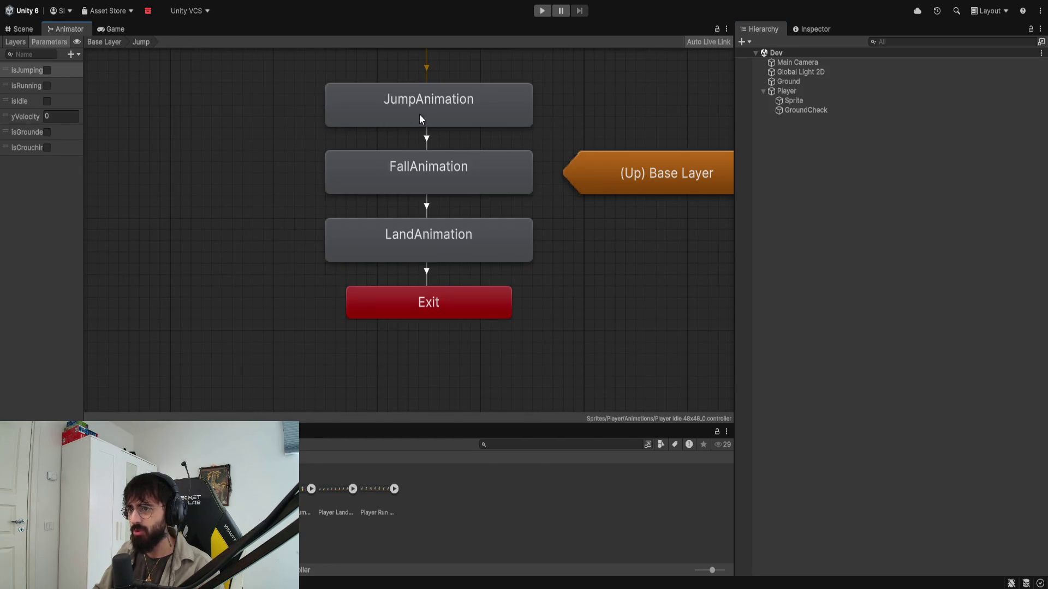
{"action": "left_click", "coordinate": [28, 32]}
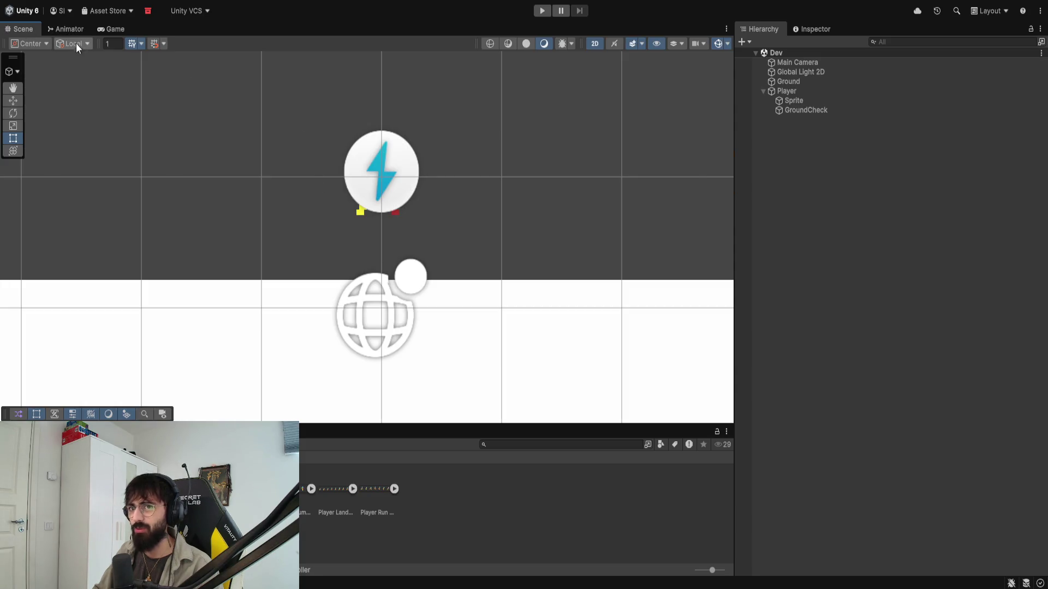
{"action": "left_click", "coordinate": [67, 29]}
{"action": "scroll", "coordinate": [379, 220], "scroll_direction": "down", "scroll_amount": 5}
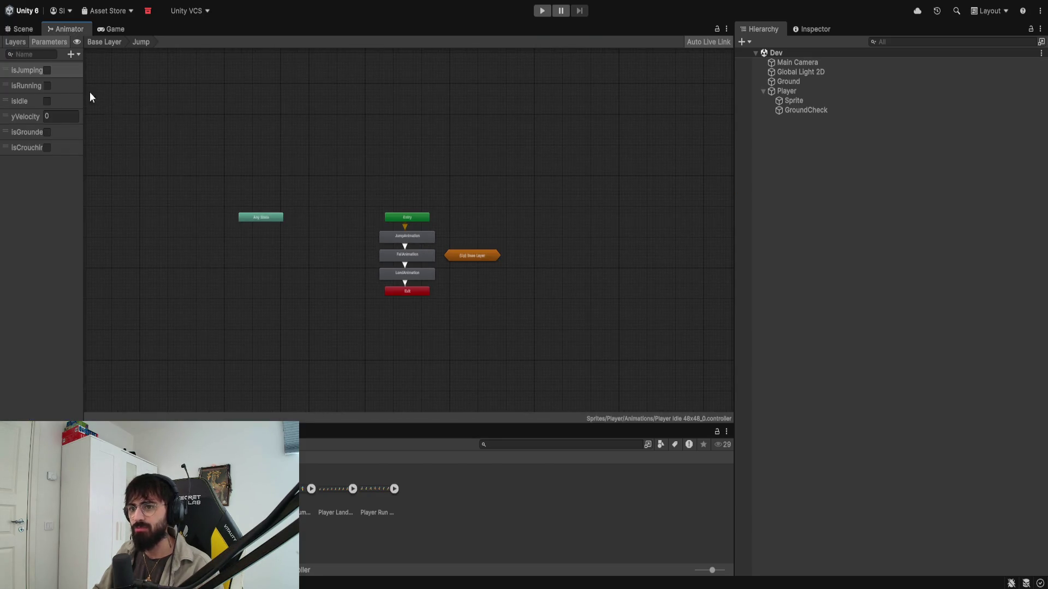
{"action": "left_click", "coordinate": [96, 41]}
{"action": "scroll", "coordinate": [238, 316], "scroll_direction": "up", "scroll_amount": 3}
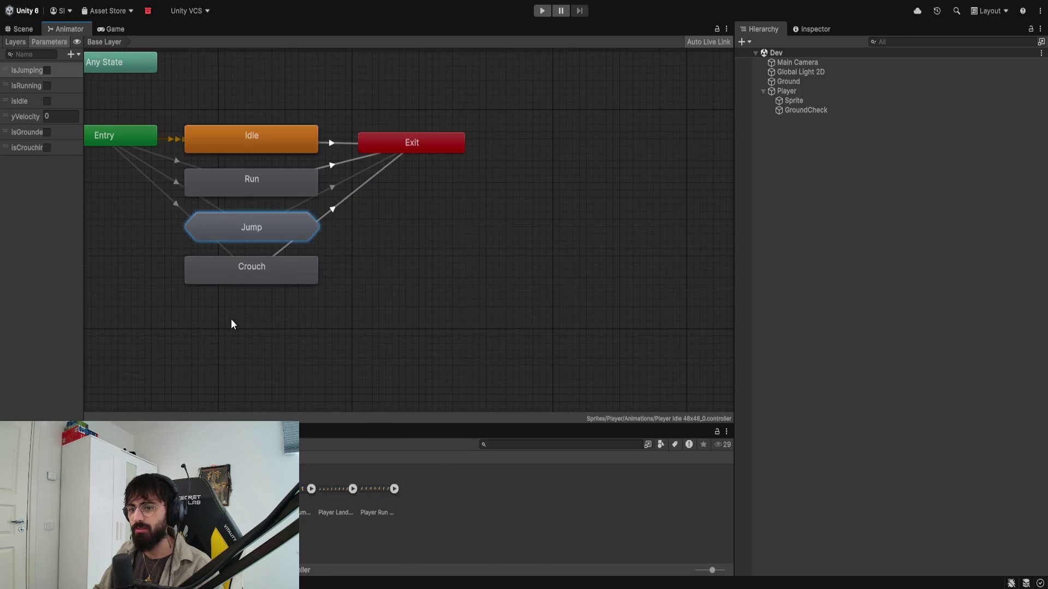
Step: Create an empty state below Crouch named CrouchWalk that plays CrouchWalkAnimation
{"action": "right_click", "coordinate": [235, 319]}
{"action": "left_click_drag", "start_coordinate": [239, 323], "coordinate": [209, 318]}
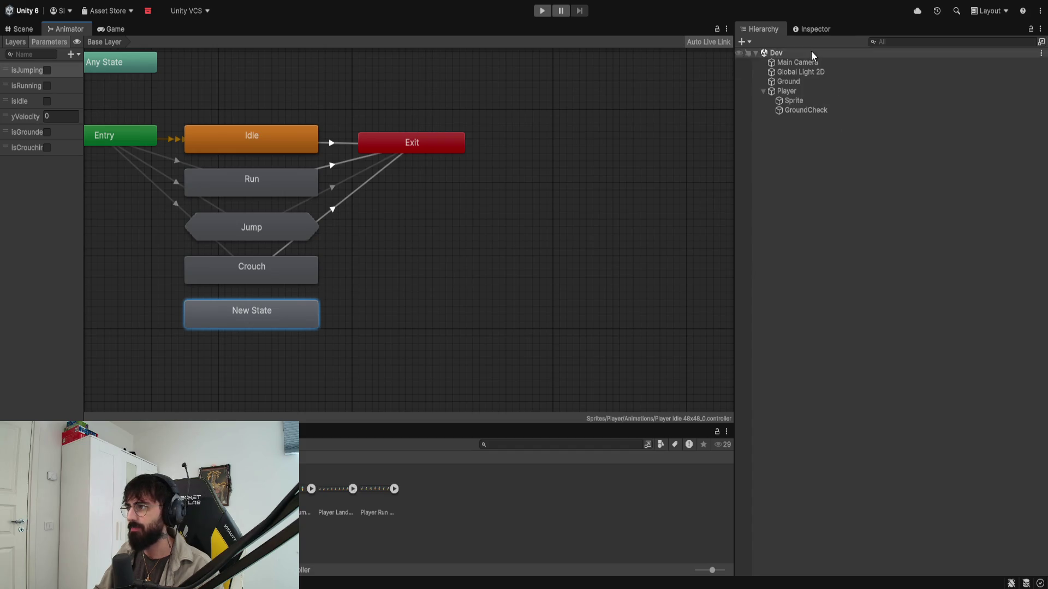
{"action": "left_click", "coordinate": [812, 29]}
{"action": "left_click", "coordinate": [793, 45]}
{"action": "type", "text": "CrouchWalk"}
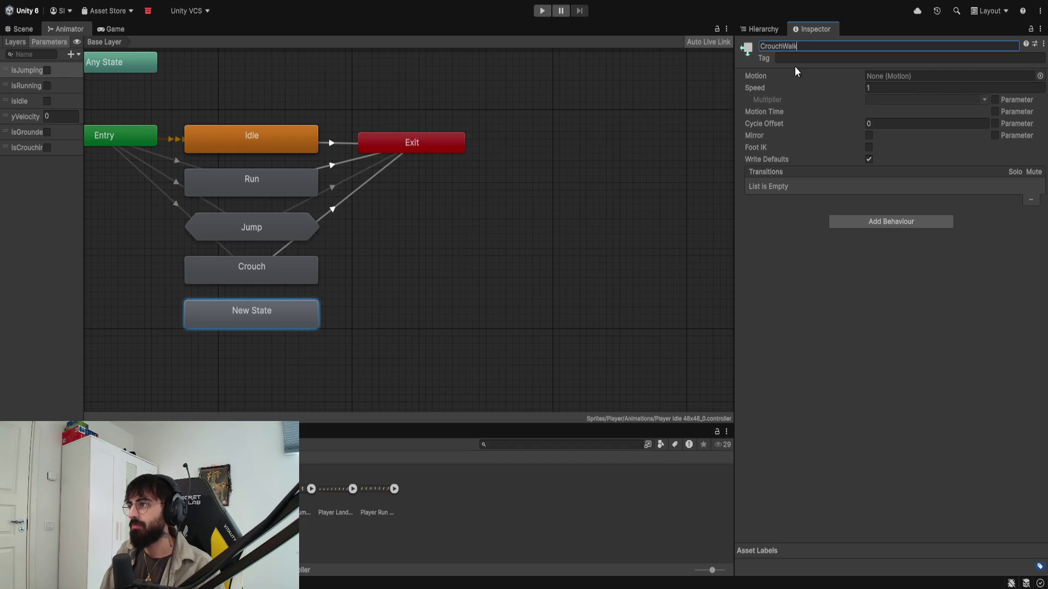
{"action": "key", "text": "Return"}
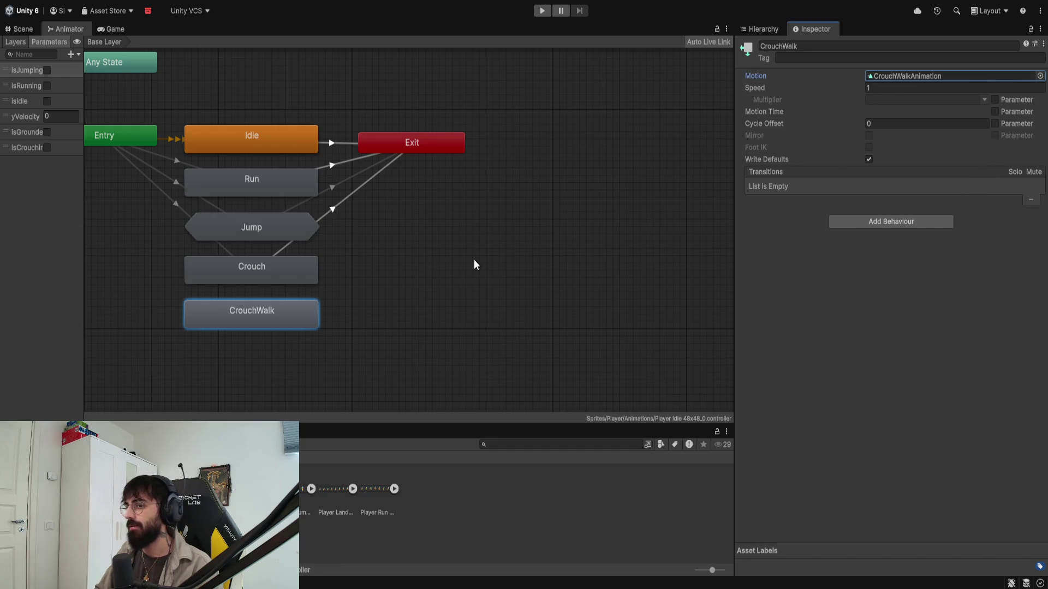
{"action": "right_click", "coordinate": [121, 142]}
{"action": "left_click", "coordinate": [140, 152]}
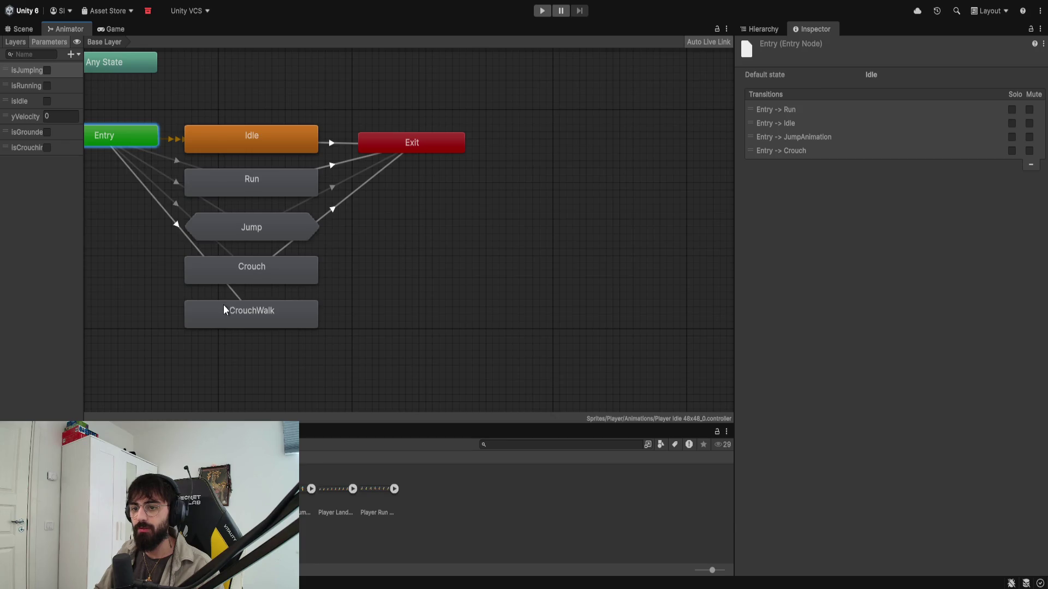
Step: Connect Entry to CrouchWalk with two conditions, isCrouching and isRunning both true
{"action": "left_click", "coordinate": [232, 308]}
{"action": "left_click", "coordinate": [237, 296]}
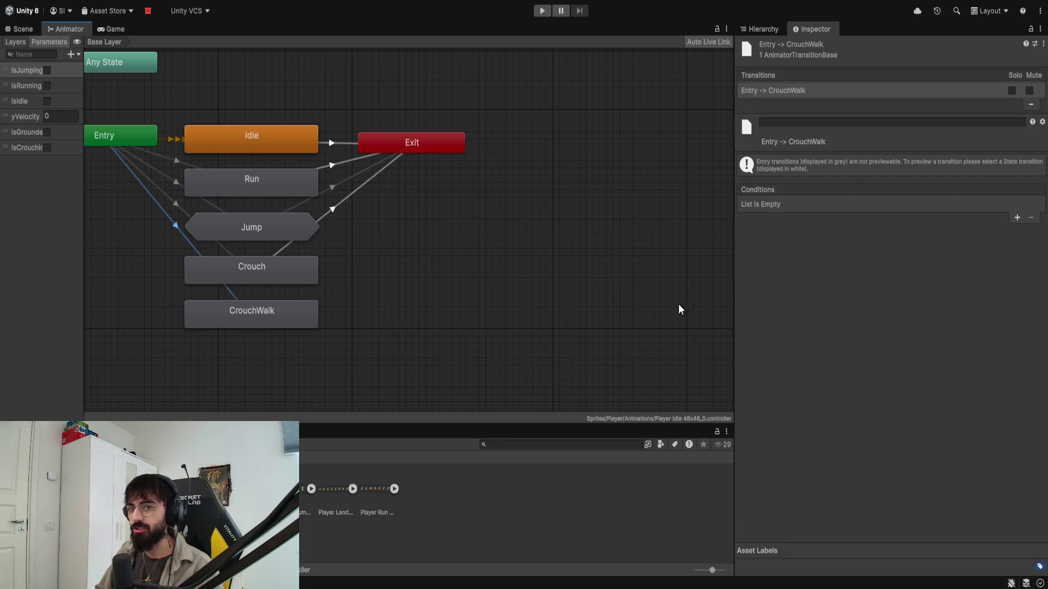
{"action": "left_click", "coordinate": [1011, 217]}
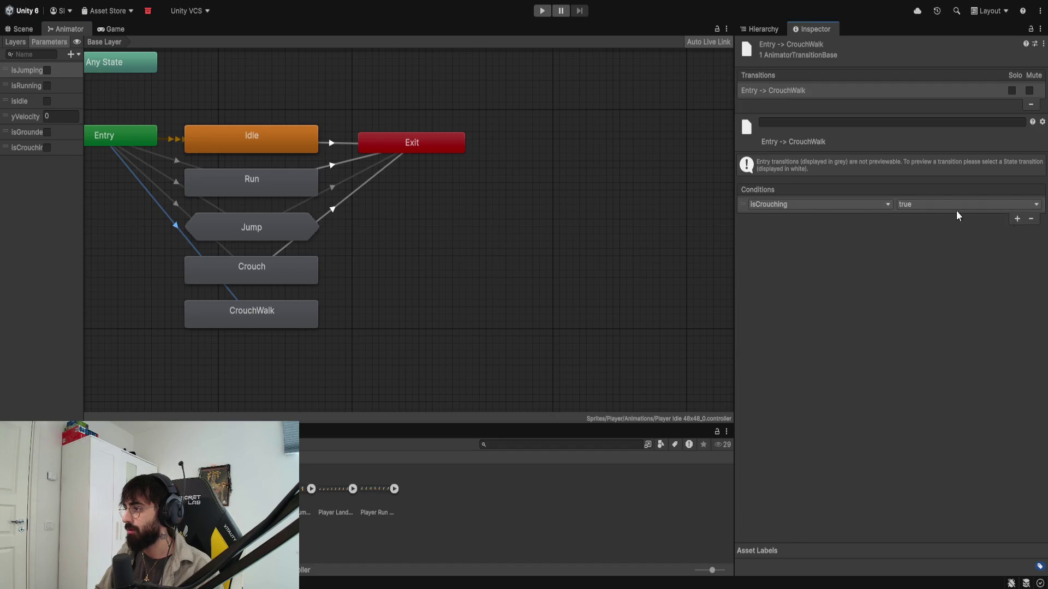
{"action": "left_click", "coordinate": [1016, 219]}
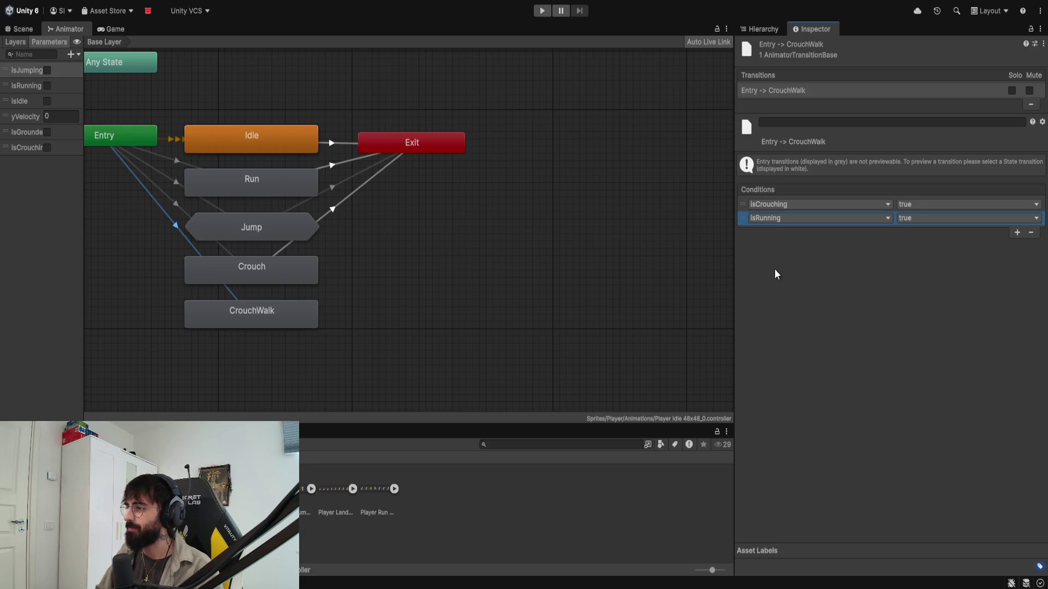
Step: Add a CrouchWalk to Exit transition with two conditions, the second set to false
{"action": "left_click", "coordinate": [279, 316]}
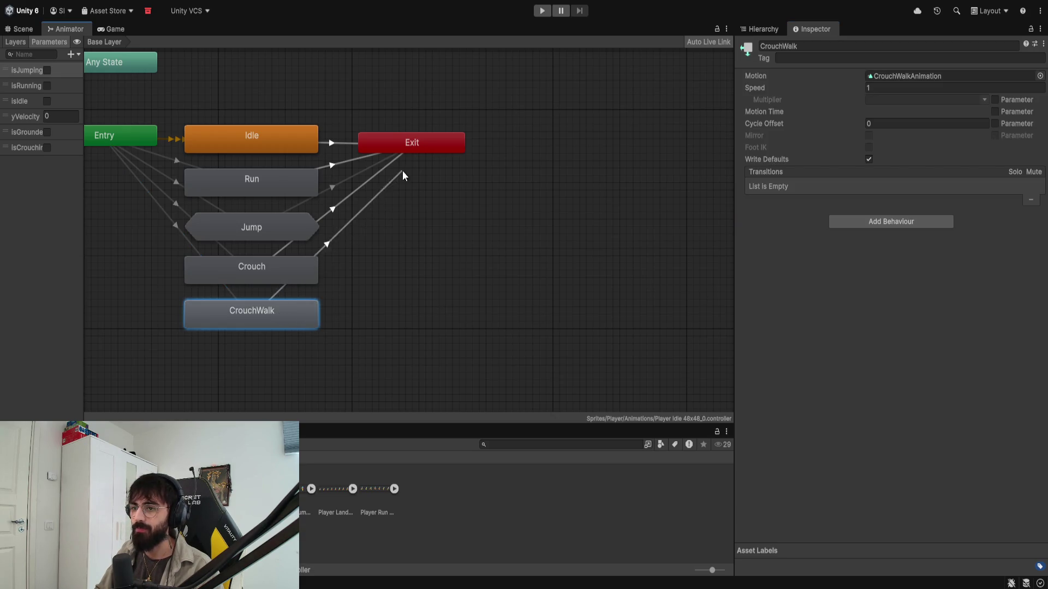
{"action": "left_click", "coordinate": [424, 144]}
{"action": "left_click", "coordinate": [354, 206]}
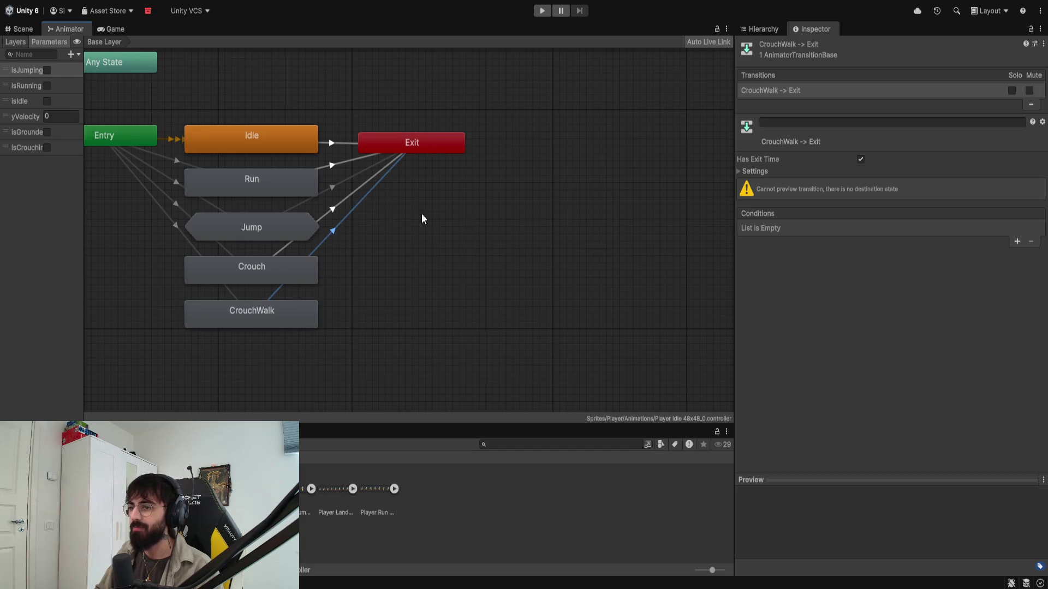
{"action": "left_click", "coordinate": [1016, 241]}
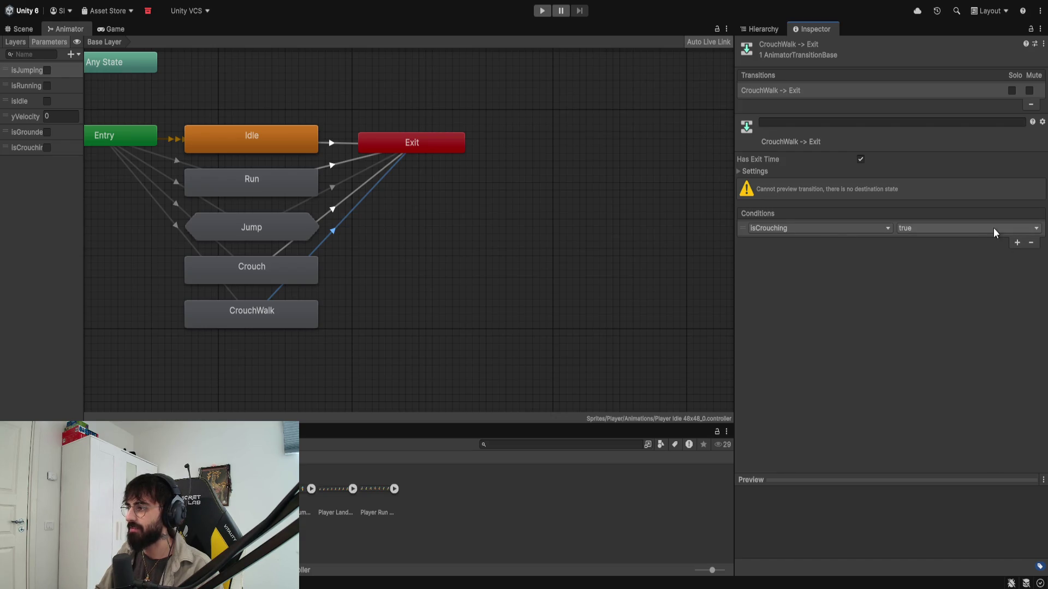
{"action": "left_click", "coordinate": [1015, 243]}
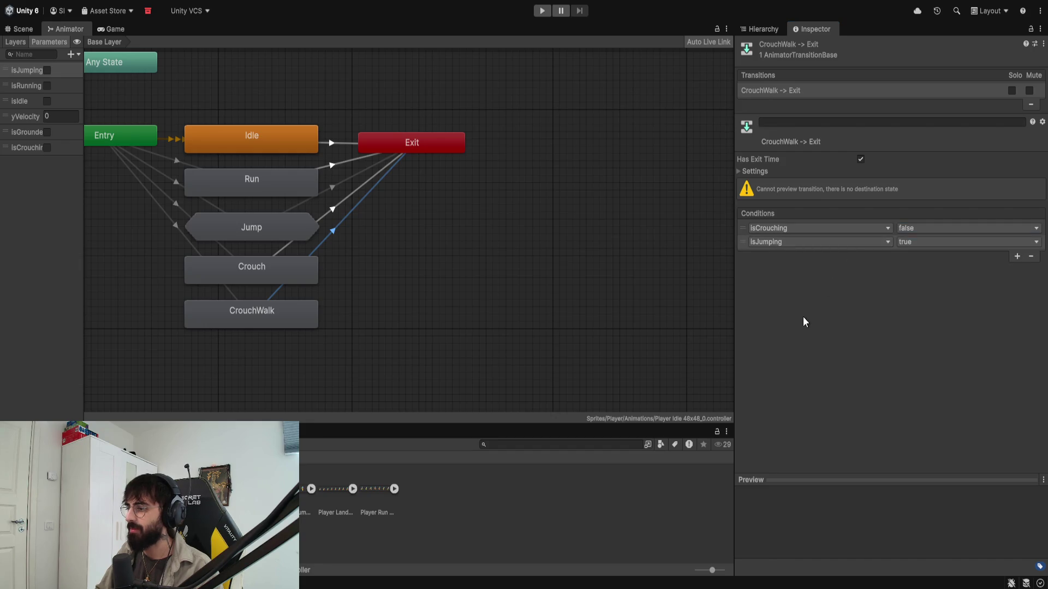
{"action": "left_click", "coordinate": [914, 267]}
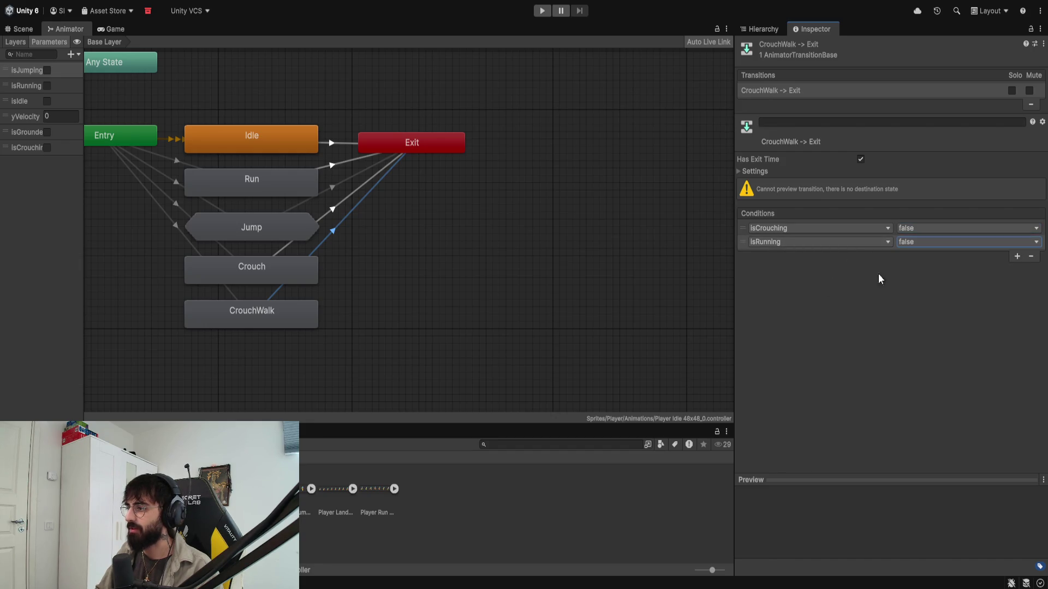
Step: Review the CrouchWalk to Exit timing settings and the Entry to CrouchWalk conditions
{"action": "left_click", "coordinate": [432, 150]}
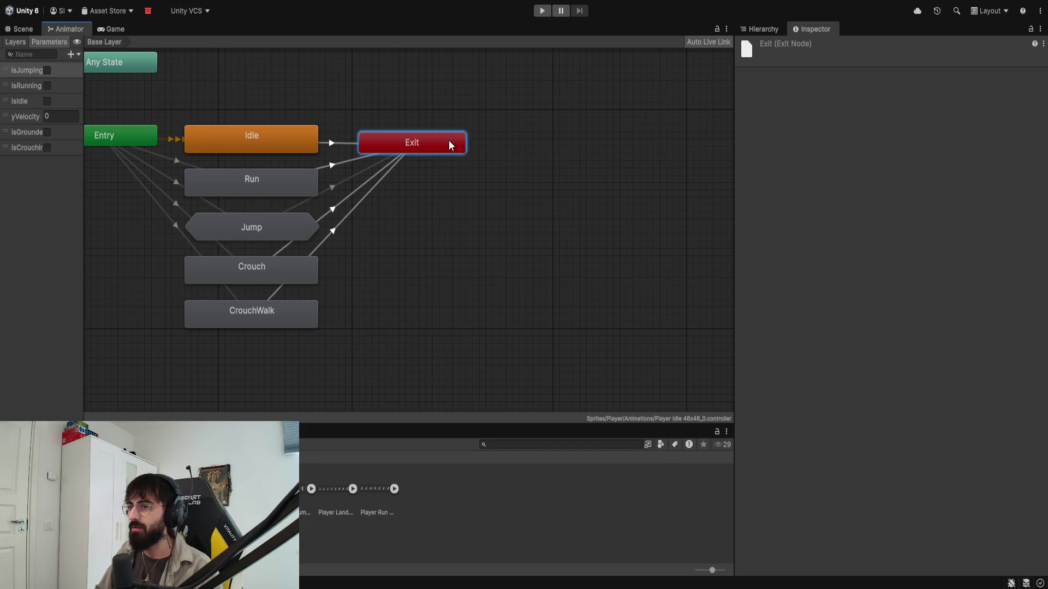
{"action": "left_click", "coordinate": [398, 161]}
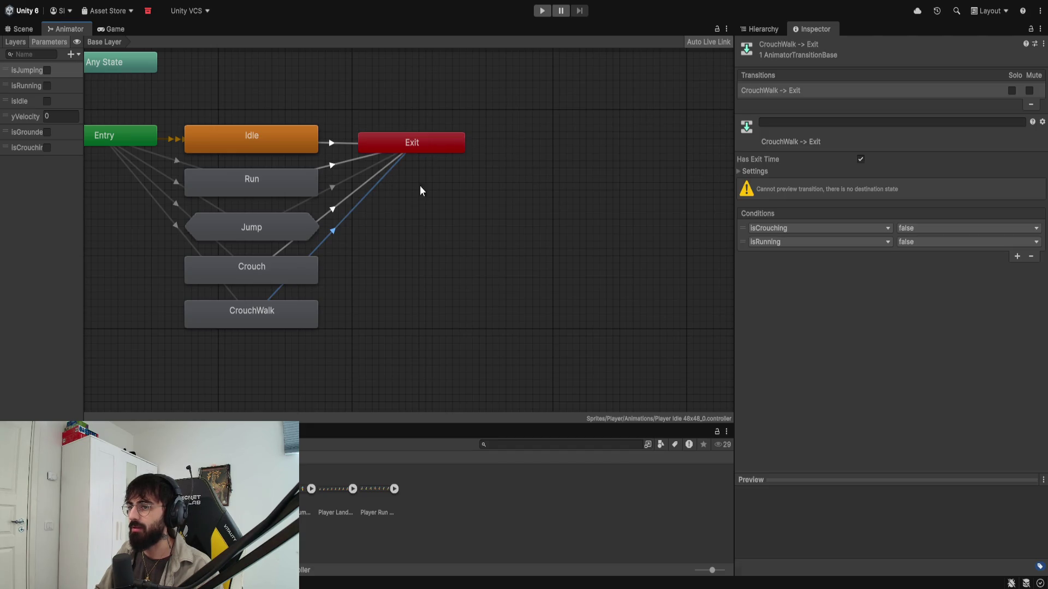
{"action": "left_click", "coordinate": [739, 172]}
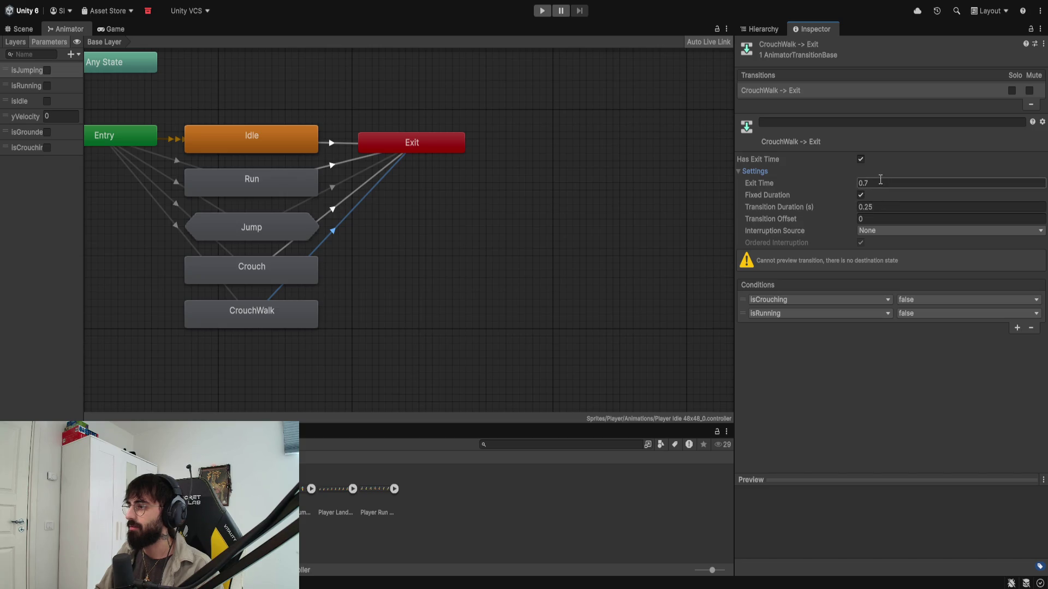
{"action": "left_click", "coordinate": [884, 207]}
{"action": "left_click", "coordinate": [402, 244]}
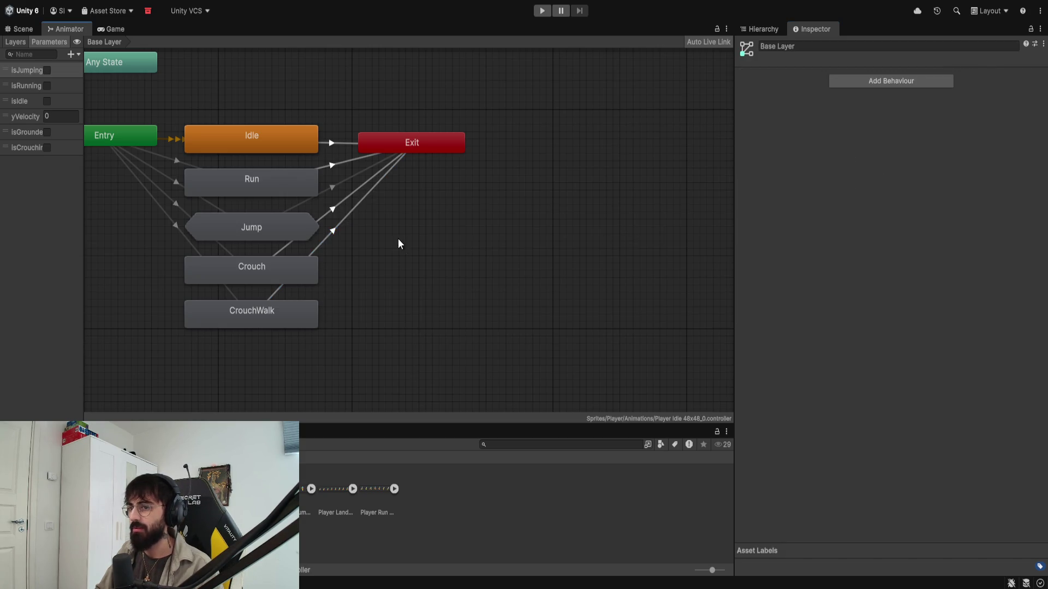
{"action": "left_click", "coordinate": [167, 215]}
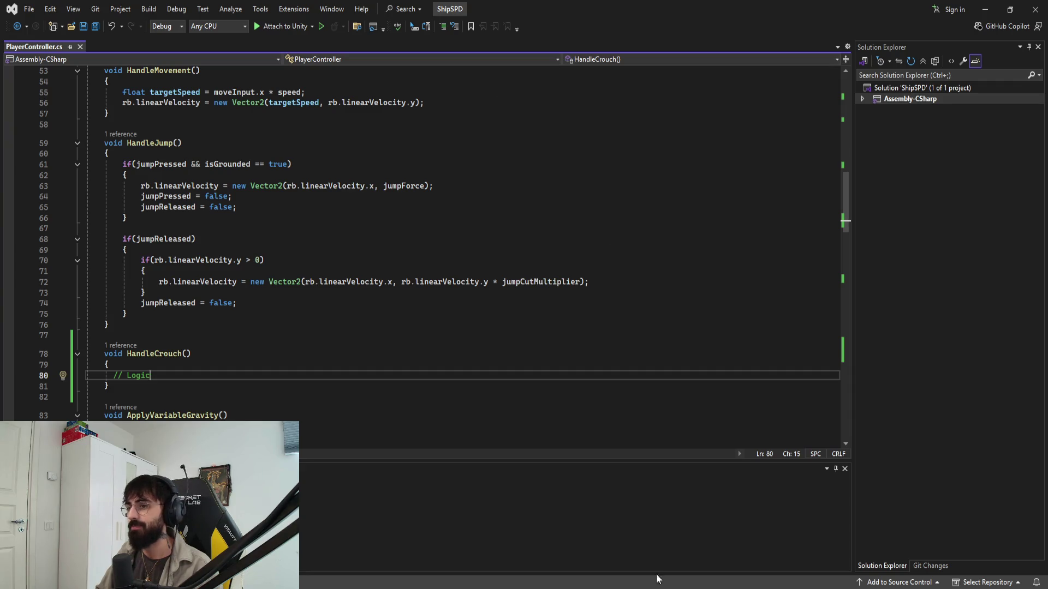
Step: In Visual Studio, scroll PlayerController.cs to the OnCrouch and HandleCrouch code
{"action": "left_click", "coordinate": [312, 293]}
{"action": "scroll", "coordinate": [312, 294], "scroll_direction": "up", "scroll_amount": 5}
{"action": "scroll", "coordinate": [312, 294], "scroll_direction": "down", "scroll_amount": 8}
{"action": "left_click", "coordinate": [182, 281]}
{"action": "scroll", "coordinate": [202, 325], "scroll_direction": "down", "scroll_amount": 16}
{"action": "scroll", "coordinate": [203, 324], "scroll_direction": "down", "scroll_amount": 7}
Step: Delete HandleCrouch's // Logic placeholder comment and reject Copilot's suggested crouch condition
{"action": "left_click", "coordinate": [203, 316]}
{"action": "left_click", "coordinate": [237, 277]}
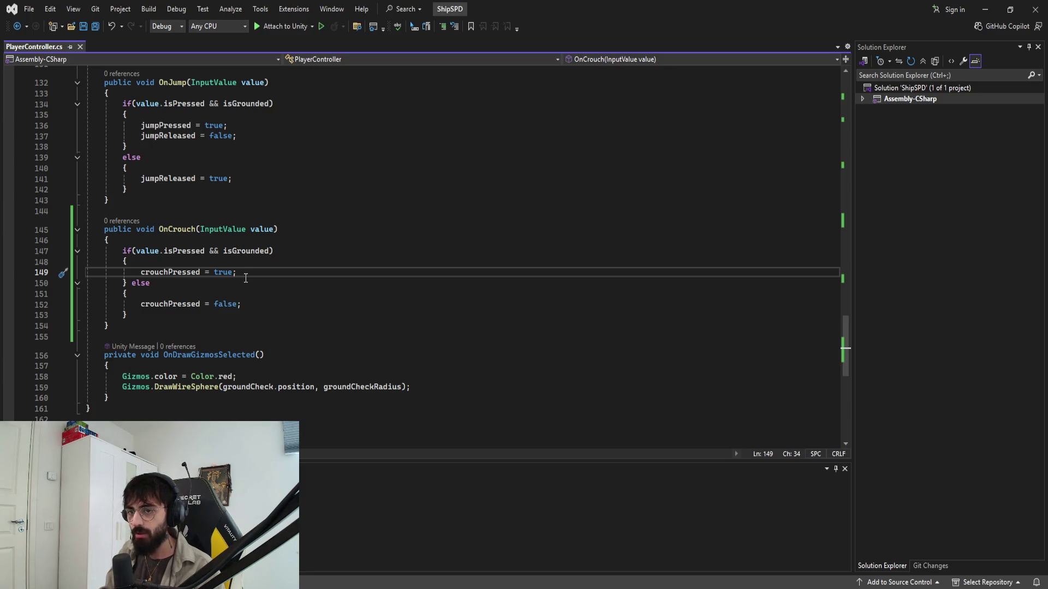
{"action": "scroll", "coordinate": [245, 278], "scroll_direction": "up", "scroll_amount": 8}
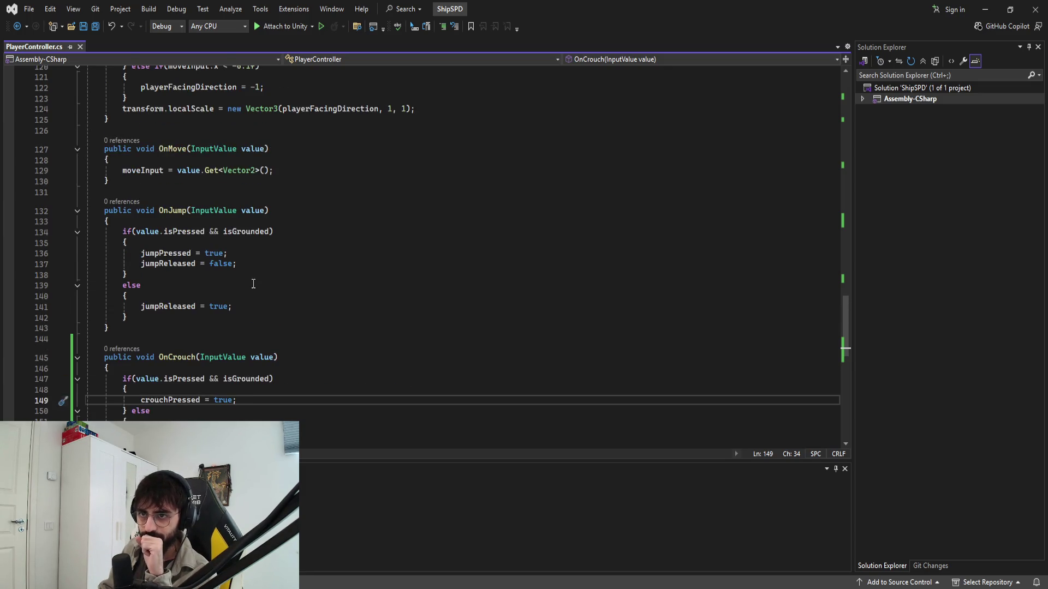
{"action": "scroll", "coordinate": [249, 314], "scroll_direction": "up", "scroll_amount": 1}
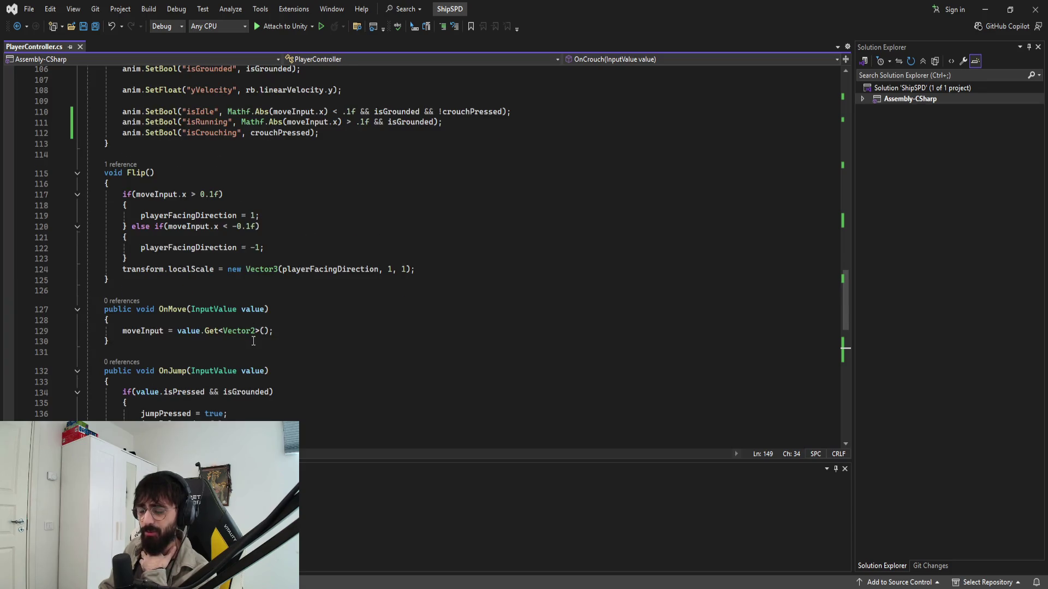
{"action": "scroll", "coordinate": [253, 341], "scroll_direction": "up", "scroll_amount": 15}
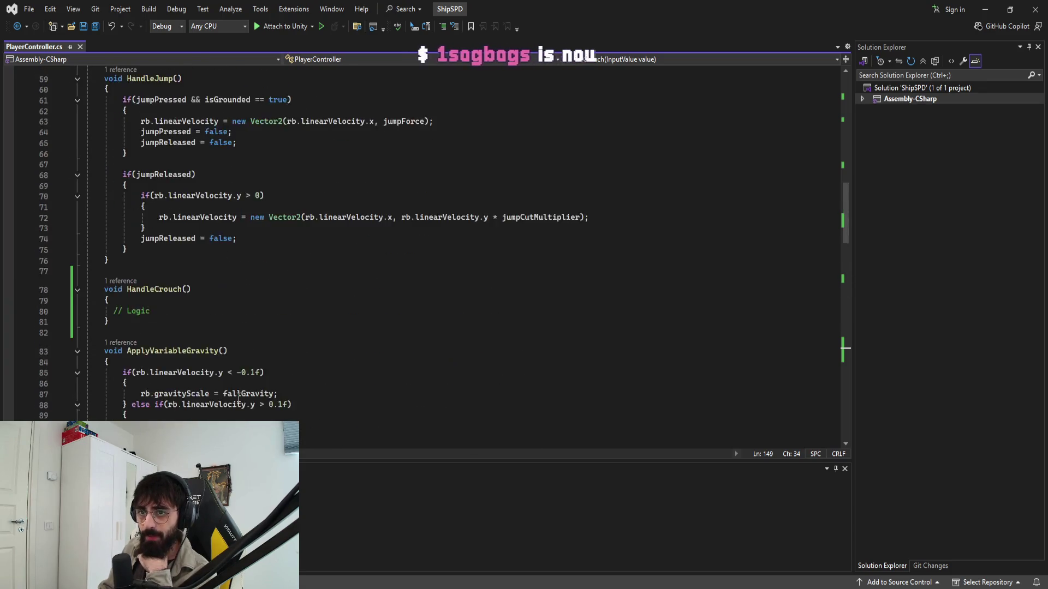
{"action": "scroll", "coordinate": [238, 400], "scroll_direction": "up", "scroll_amount": 3}
{"action": "left_click", "coordinate": [170, 412]}
{"action": "key", "text": "BackSpace"}
{"action": "key", "text": "BackSpace"}
{"action": "key", "text": "BackSpace"}
{"action": "key", "text": "BackSpace"}
{"action": "type", "text": "if("}
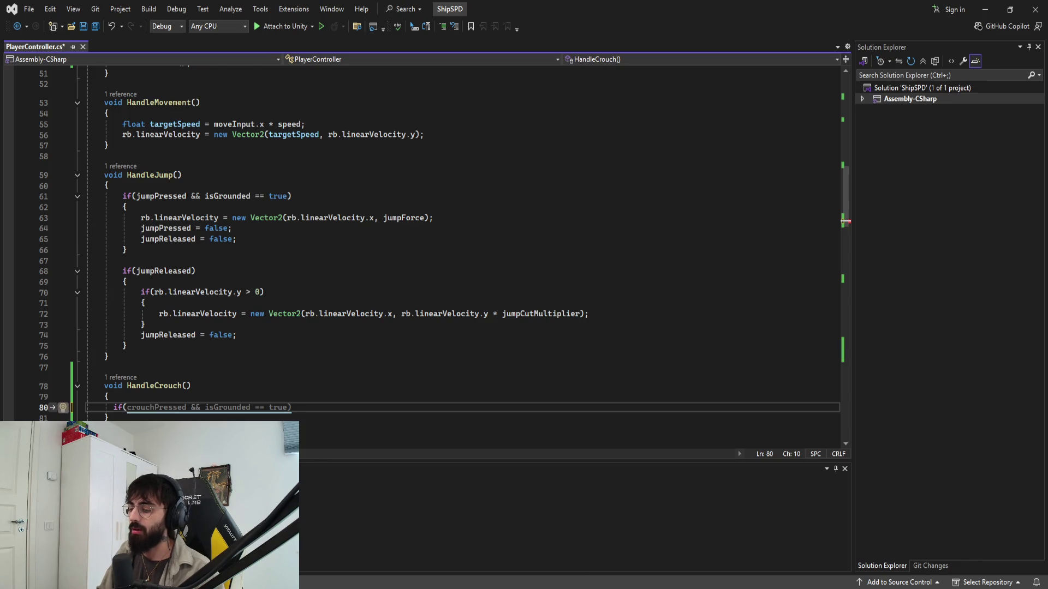
{"action": "key", "text": "Escape"}
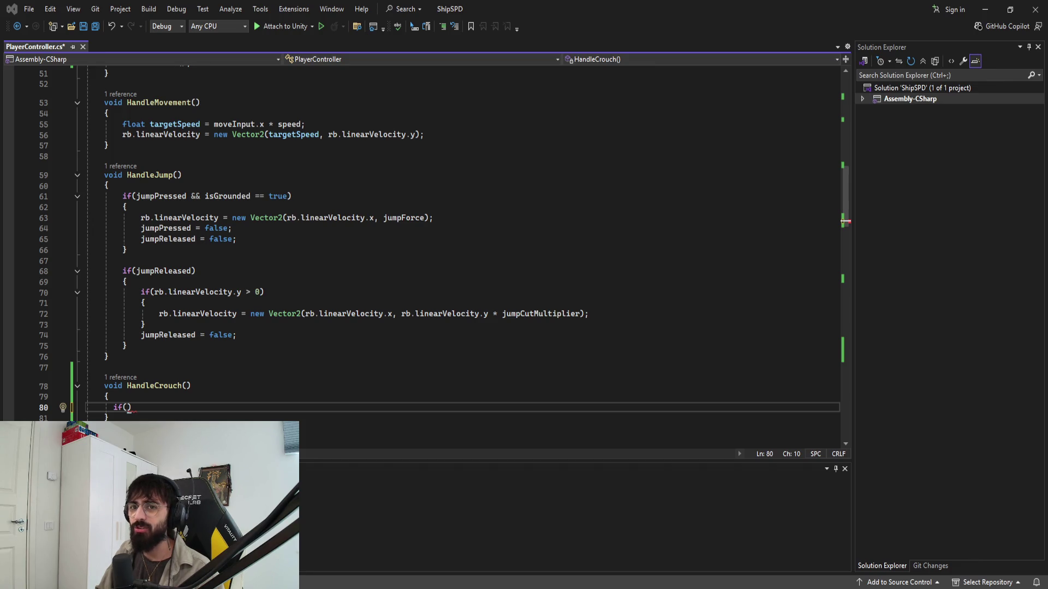
Step: Undo the unfinished if statement so HandleCrouch is empty, and return to Unity
{"action": "key", "text": "alt+Tab"}
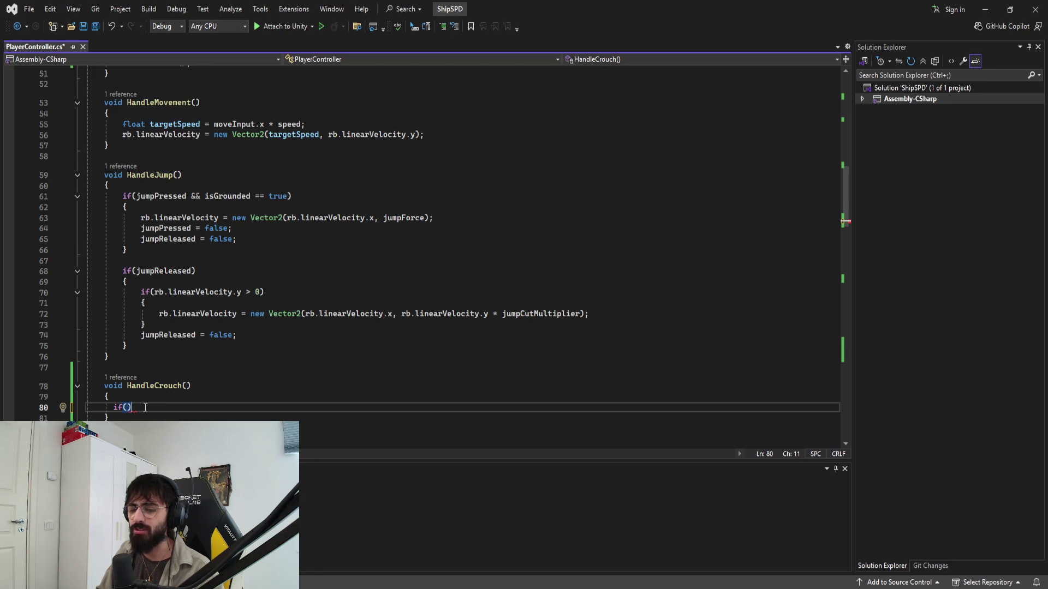
{"action": "key", "text": "ctrl+z"}
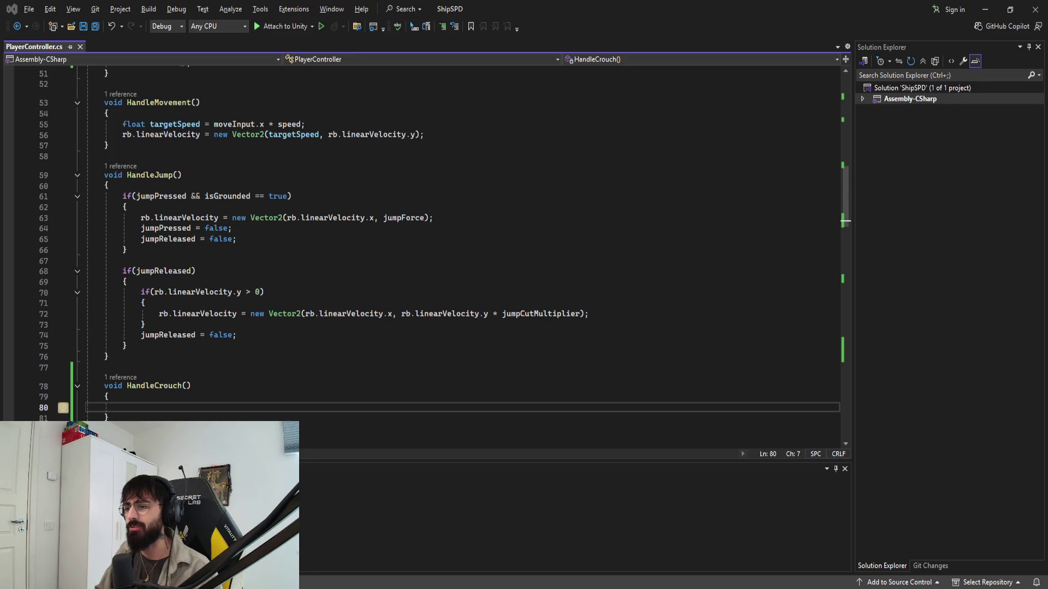
{"action": "key", "text": "alt+Tab"}
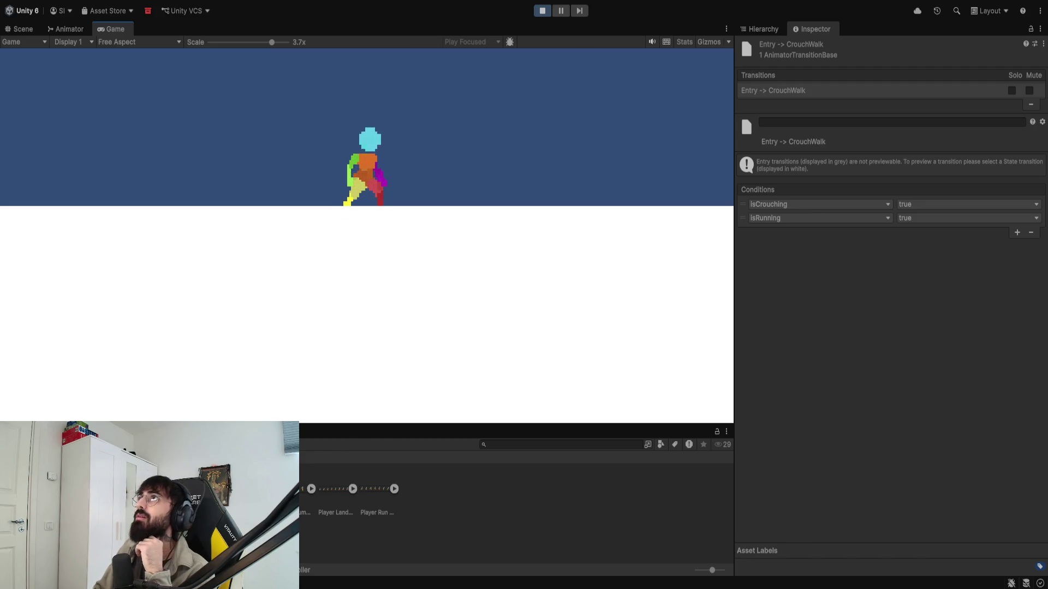
Step: Set the Game view to 1x scale and dock it beside the Animator graph
{"action": "left_click_drag", "start_coordinate": [271, 43], "coordinate": [209, 42]}
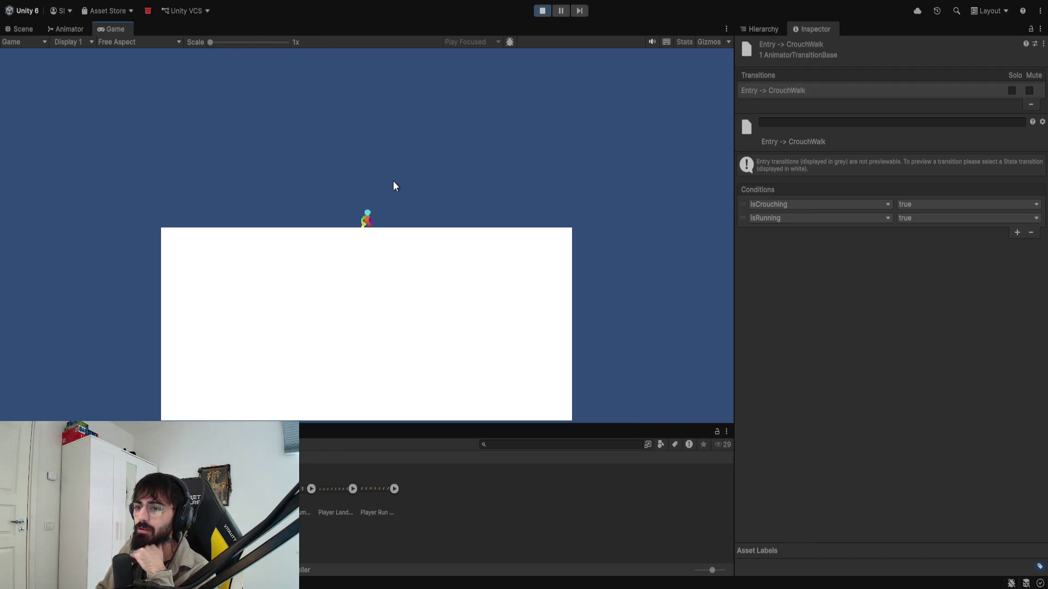
{"action": "key", "text": "d"}
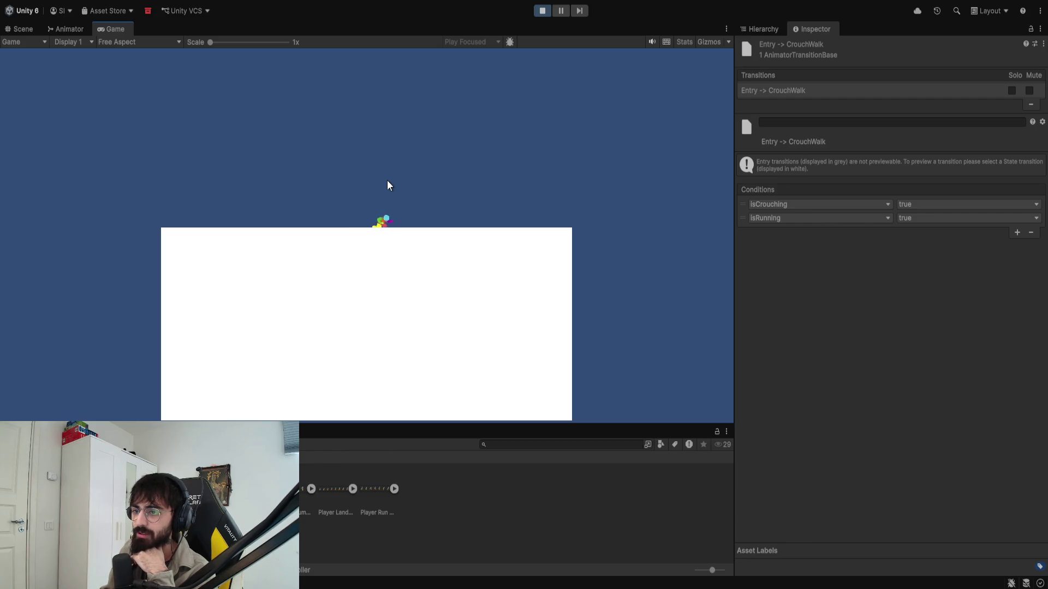
{"action": "key", "text": "a"}
{"action": "mouse_move", "coordinate": [112, 29]}
{"action": "left_mouse_down"}
{"action": "mouse_move", "coordinate": [625, 222]}
{"action": "mouse_move", "coordinate": [330, 219]}
{"action": "left_mouse_up"}
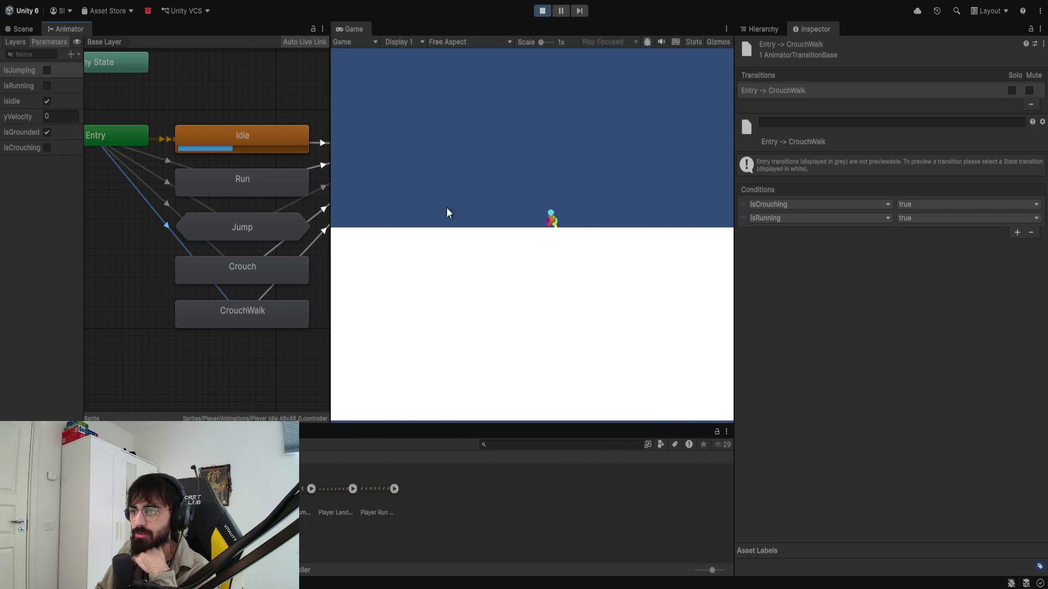
Step: Crouch with C and move the crouching character back and forth with A and D
{"action": "key", "text": "c"}
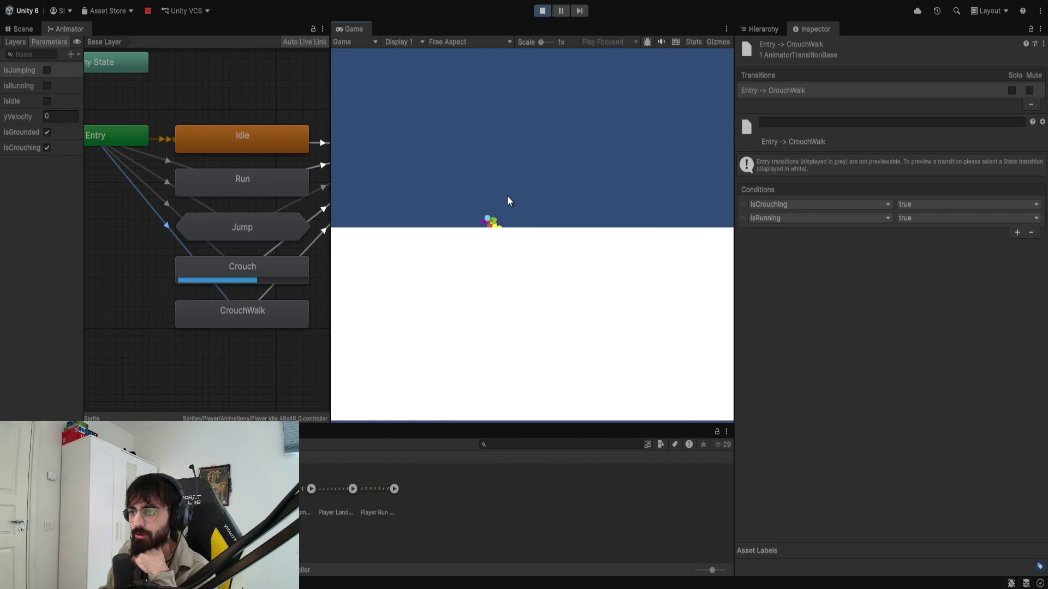
{"action": "key", "text": "d"}
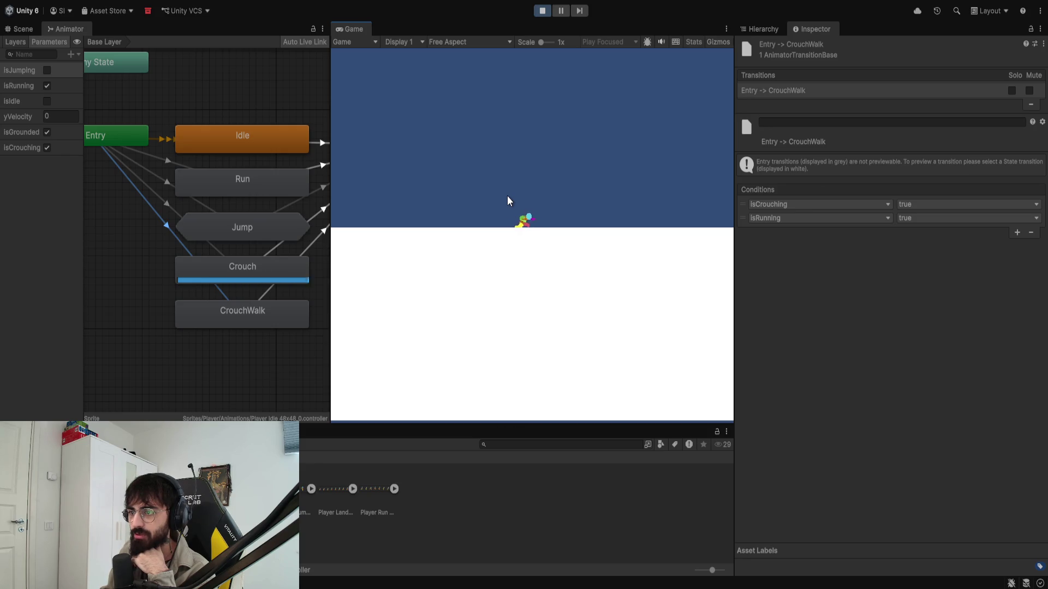
{"action": "key", "text": "a"}
{"action": "key", "text": "d"}
{"action": "key", "text": "a"}
{"action": "key", "text": "a"}
{"action": "key", "text": "d"}
{"action": "key", "text": "a"}
{"action": "key", "text": "d"}
{"action": "key", "text": "a"}
{"action": "key", "text": "d"}
{"action": "key", "text": "d"}
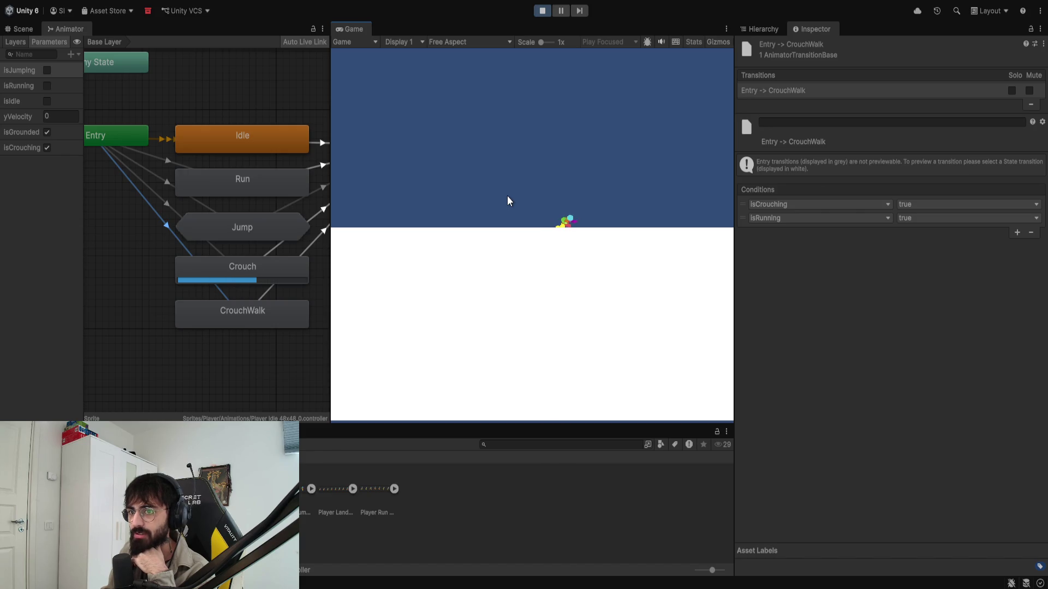
Step: Toggle crouching with S while running left and right
{"action": "key", "text": "s"}
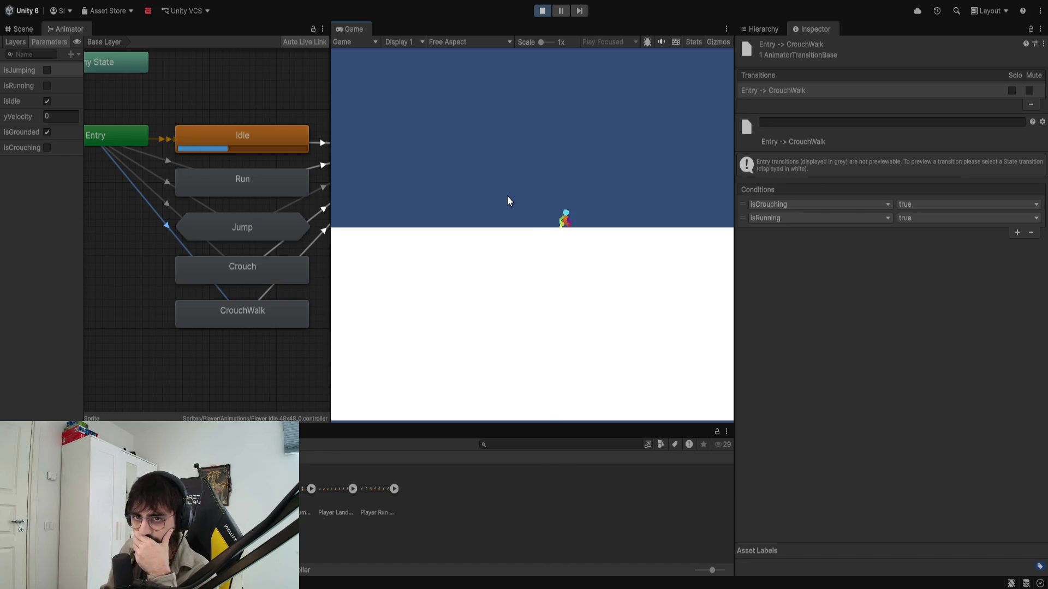
{"action": "key", "text": "s"}
{"action": "key", "text": "a"}
{"action": "key", "text": "s"}
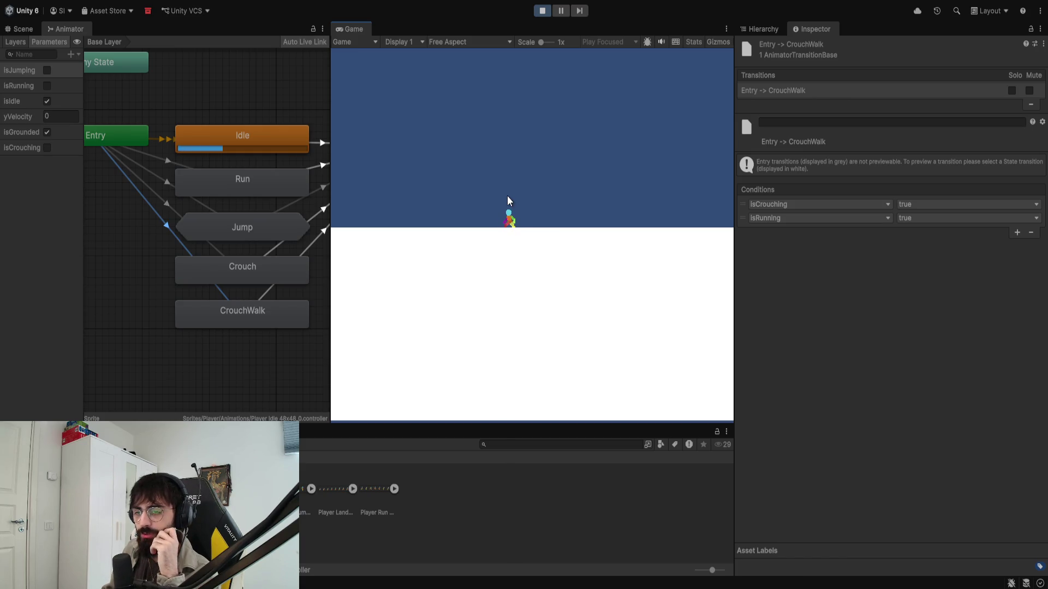
{"action": "key", "text": "d"}
{"action": "key", "text": "a"}
{"action": "key", "text": "s"}
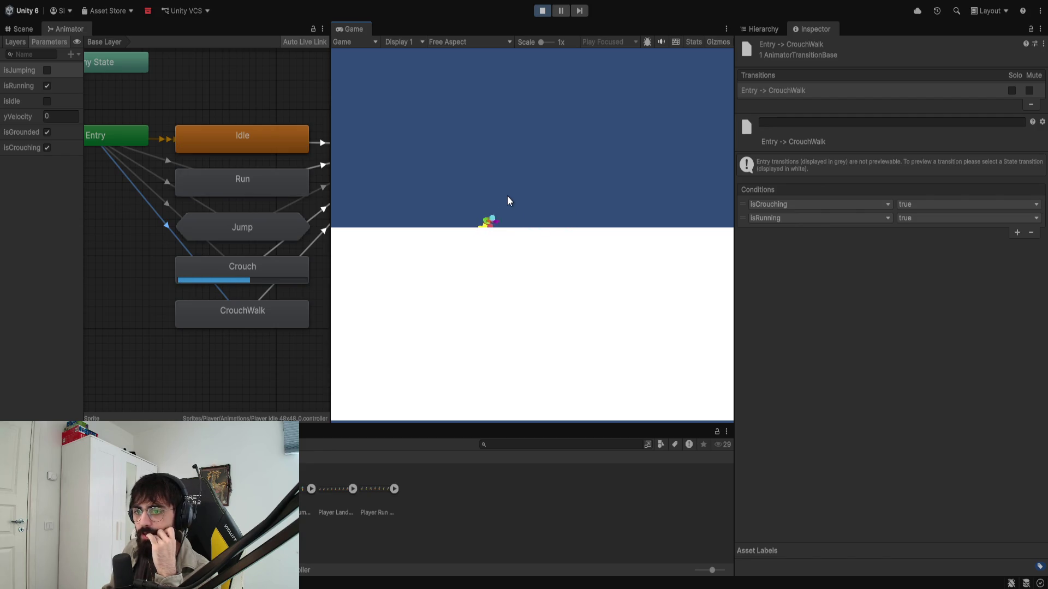
{"action": "key", "text": "s"}
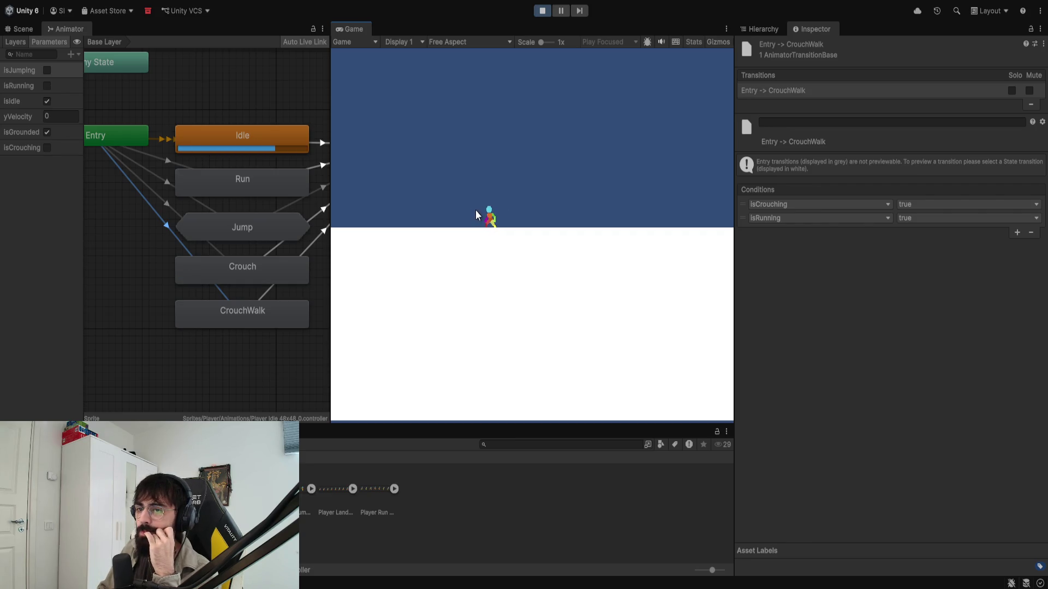
Step: Crouch, move right and left, stand up moving right, and stop the game
{"action": "key", "text": "s"}
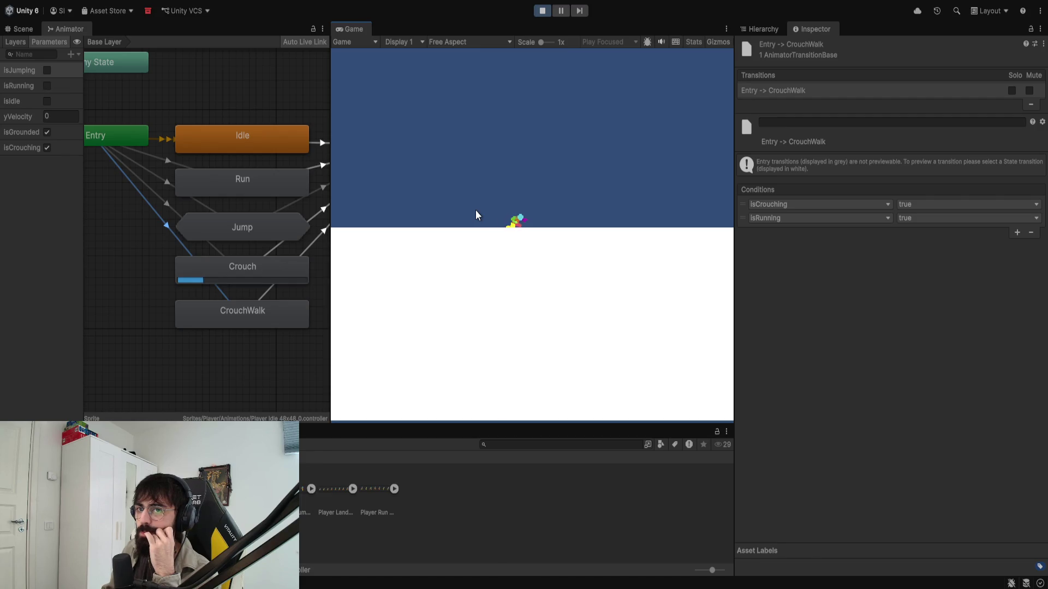
{"action": "key", "text": "d"}
{"action": "key", "text": "a"}
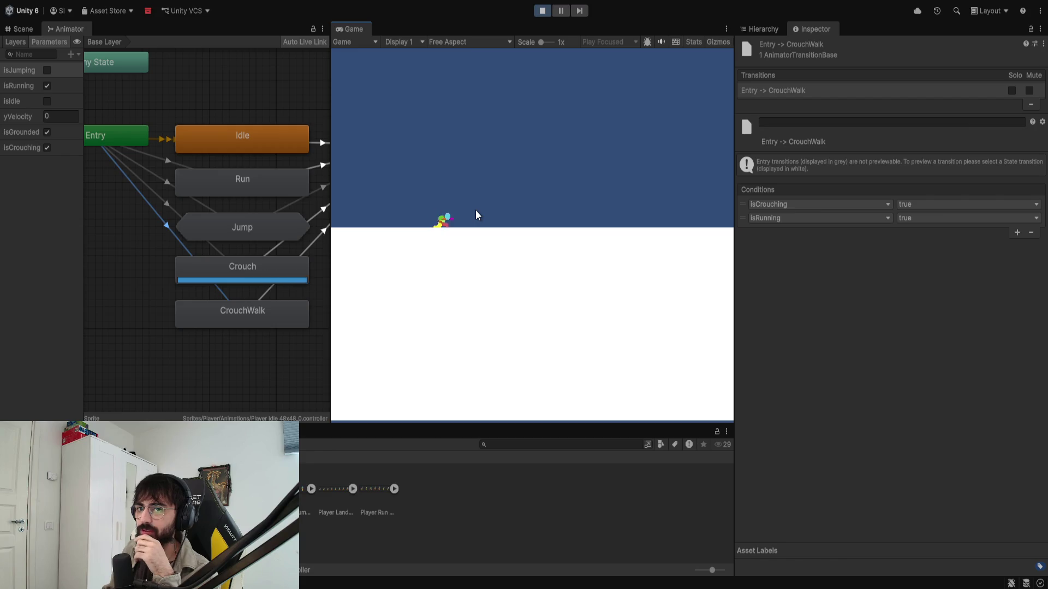
{"action": "key", "text": "d"}
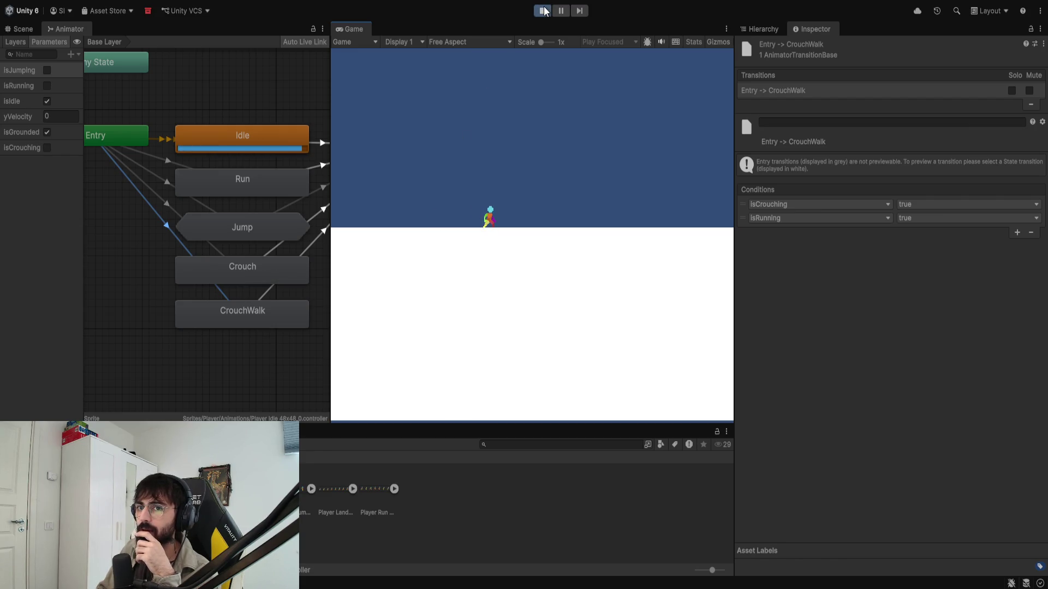
{"action": "left_click", "coordinate": [542, 11]}
Step: Inspect the Crouch and CrouchWalk states and re-dock the Game view with the Scene and Animator tabs
{"action": "left_click", "coordinate": [225, 319]}
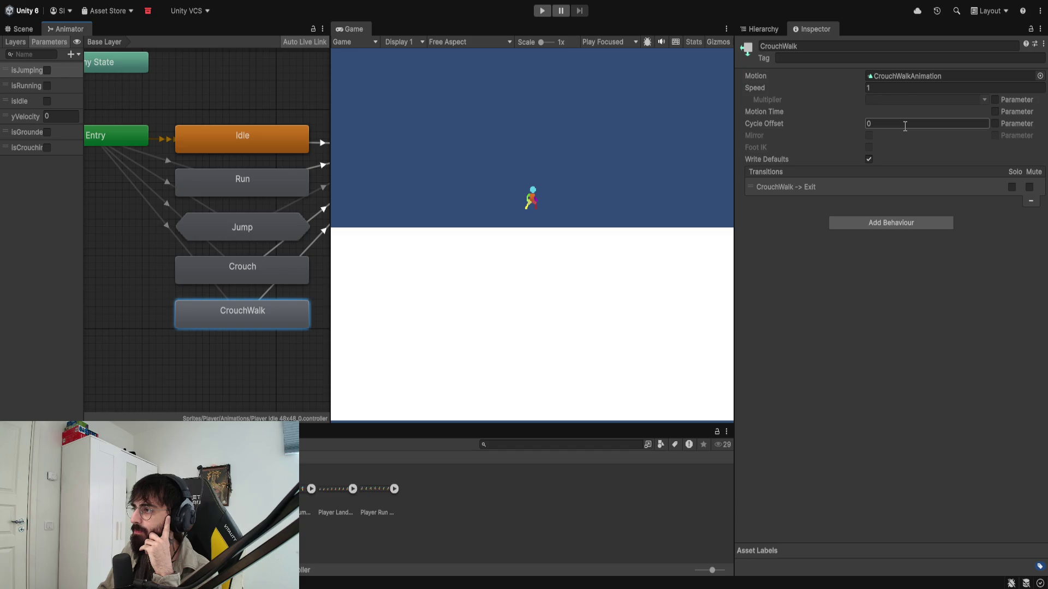
{"action": "left_click", "coordinate": [257, 264]}
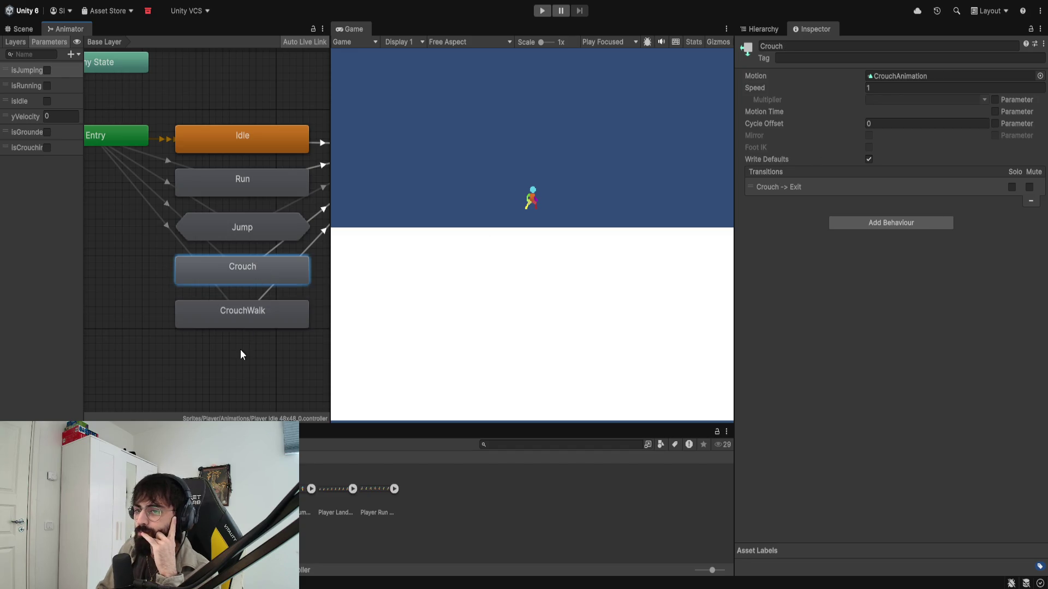
{"action": "scroll", "coordinate": [237, 351], "scroll_direction": "down", "scroll_amount": 3}
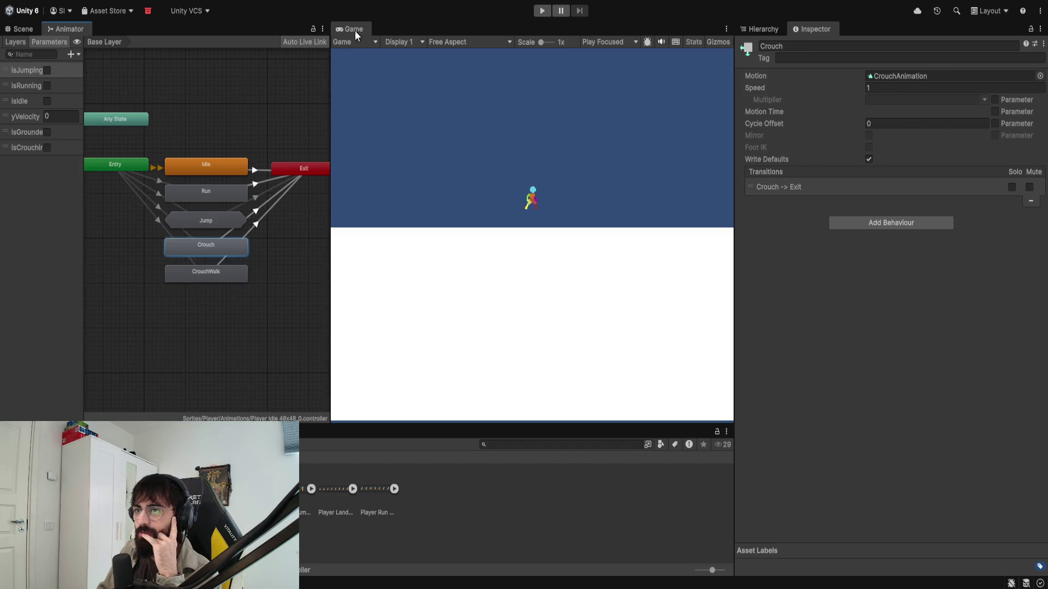
{"action": "left_click_drag", "start_coordinate": [354, 29], "coordinate": [170, 23]}
{"action": "left_click_drag", "start_coordinate": [91, 117], "coordinate": [113, 149]}
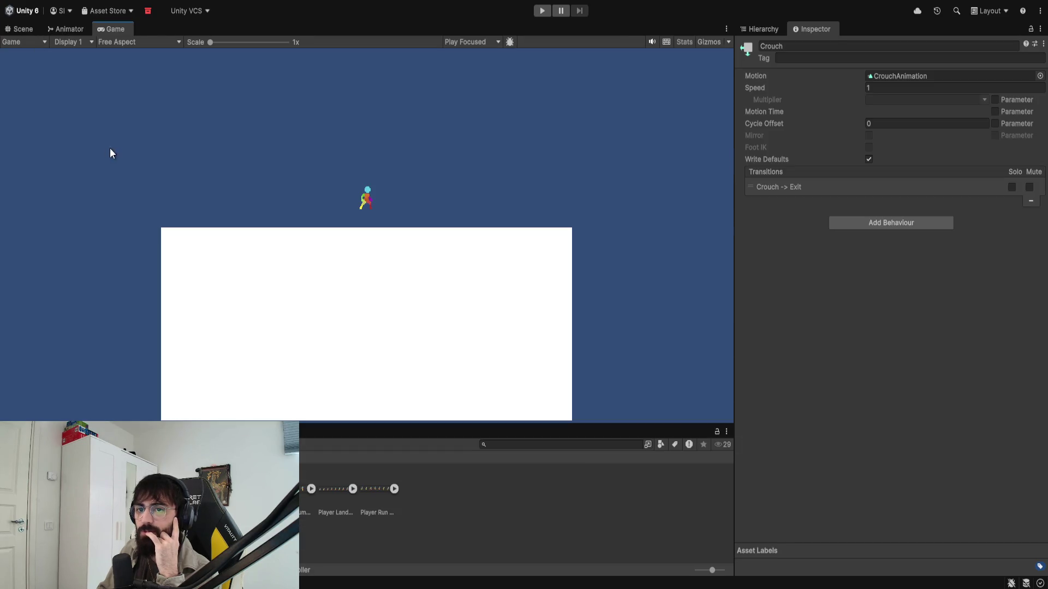
{"action": "left_click", "coordinate": [62, 29]}
{"action": "scroll", "coordinate": [187, 266], "scroll_direction": "up", "scroll_amount": 3}
{"action": "scroll", "coordinate": [266, 344], "scroll_direction": "down", "scroll_amount": 2}
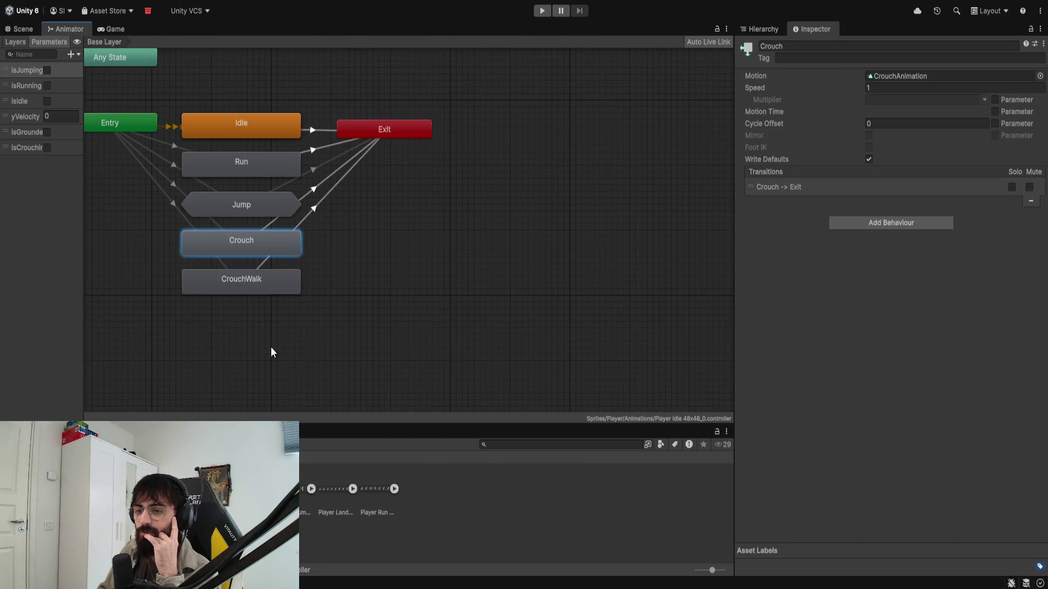
Step: Create a sub-state machine below CrouchWalk and name it Crouch
{"action": "right_click", "coordinate": [287, 339]}
{"action": "left_click", "coordinate": [289, 351]}
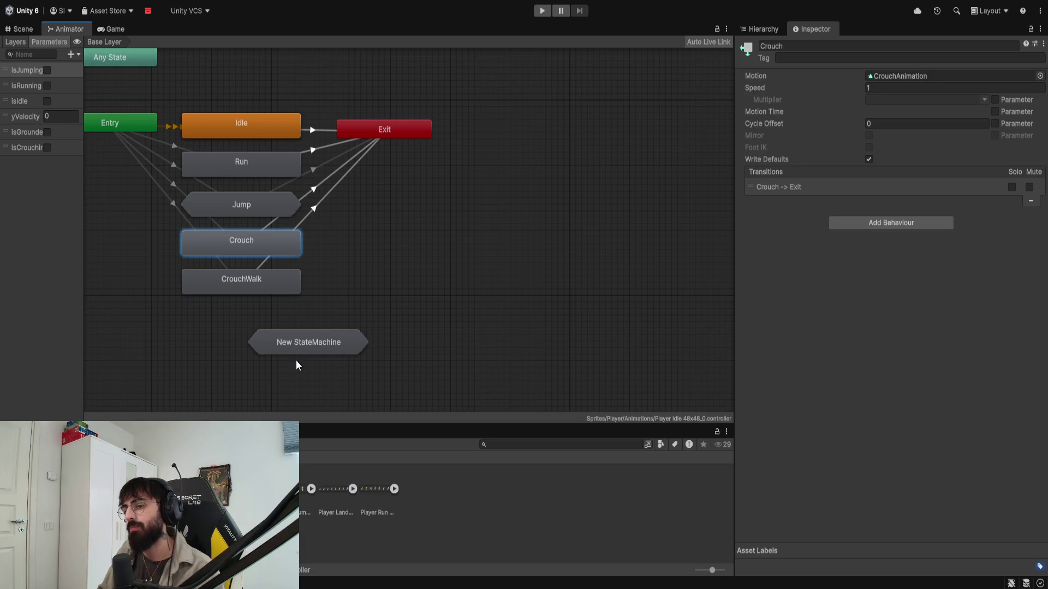
{"action": "left_click", "coordinate": [293, 349]}
{"action": "left_click_drag", "start_coordinate": [291, 340], "coordinate": [240, 315]}
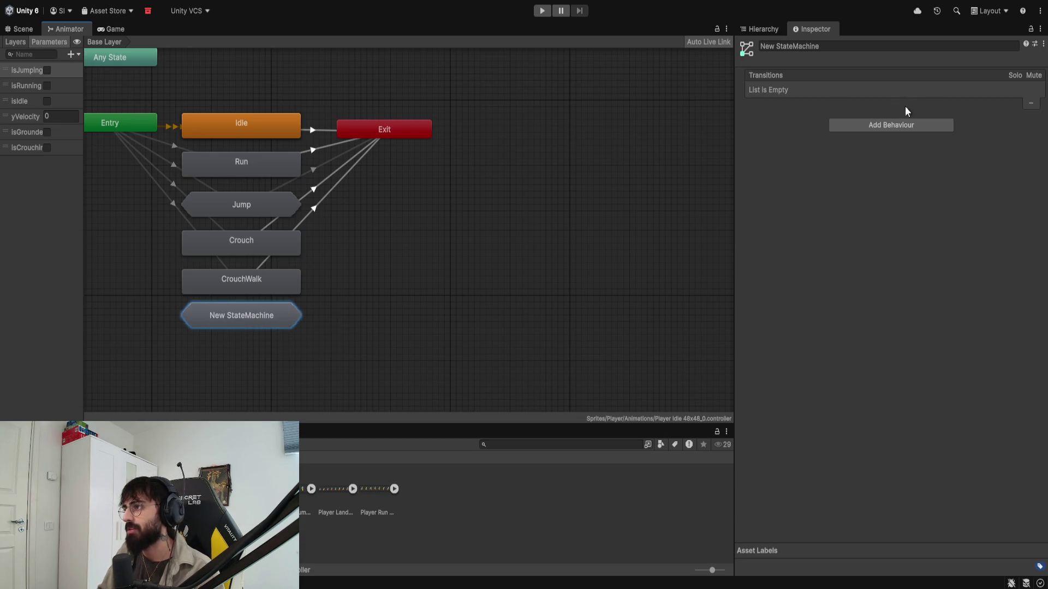
{"action": "left_click", "coordinate": [834, 46]}
{"action": "type", "text": "Crouch"}
{"action": "key", "text": "Return"}
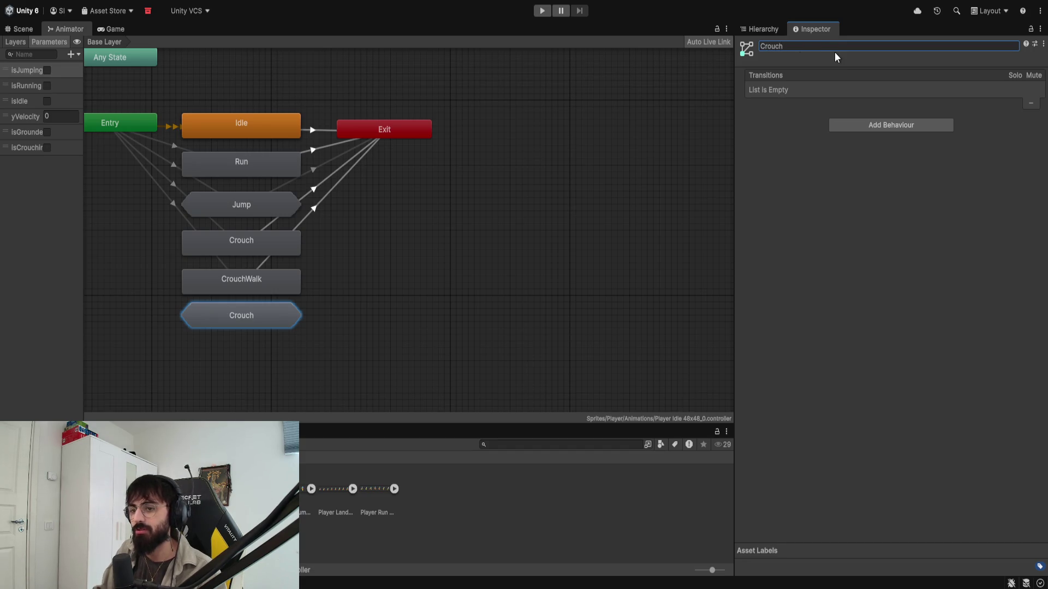
Step: Delete the CrouchWalk and old Crouch states and move the Crouch sub-state machine up into their place
{"action": "left_click", "coordinate": [278, 290]}
{"action": "left_click", "coordinate": [260, 319]}
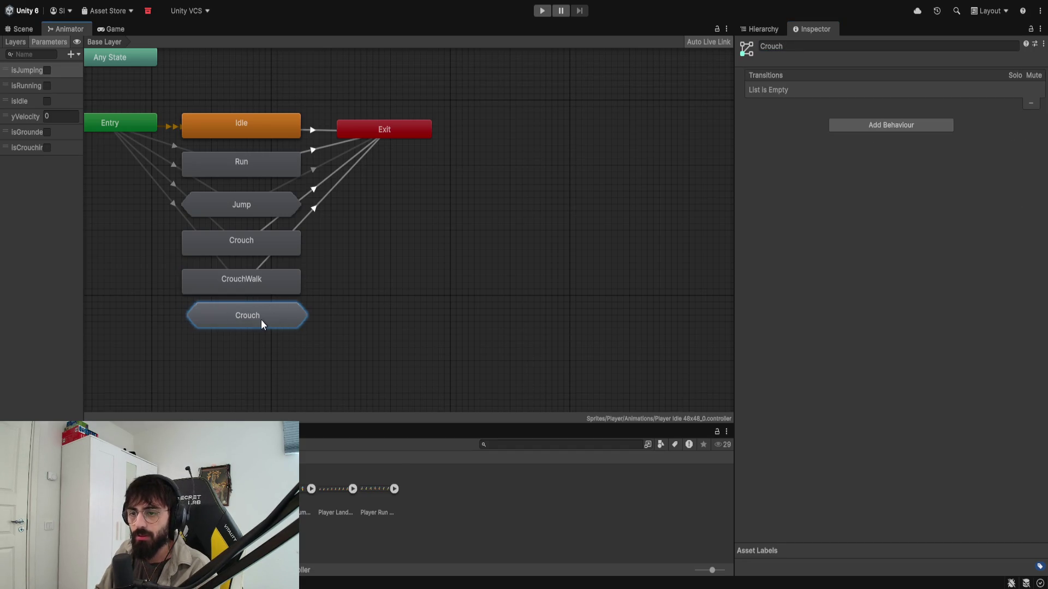
{"action": "left_click", "coordinate": [256, 279]}
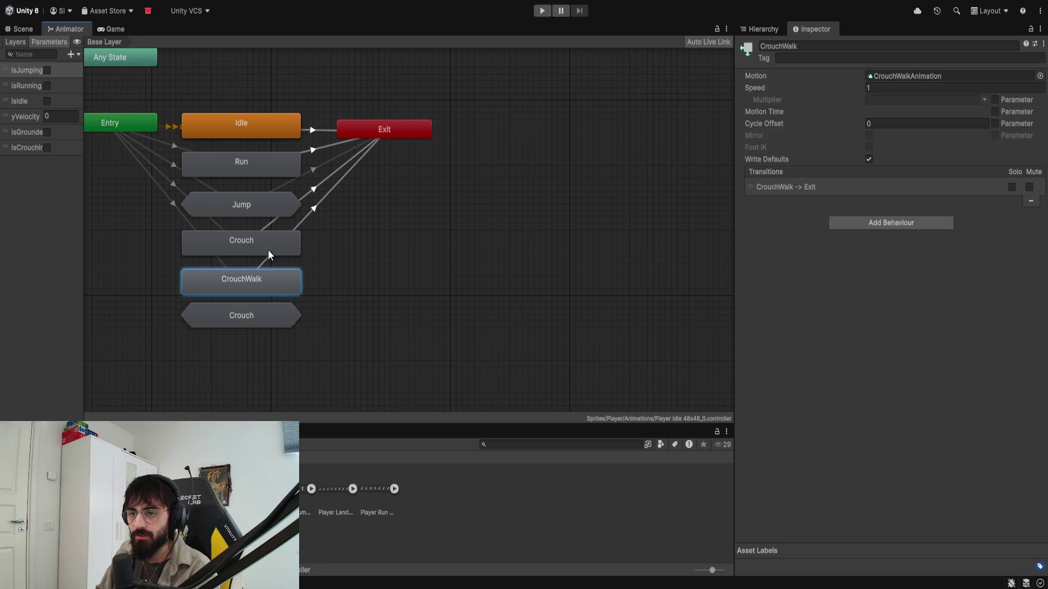
{"action": "key", "text": "Delete"}
{"action": "left_click", "coordinate": [248, 244]}
{"action": "key", "text": "Delete"}
{"action": "left_click_drag", "start_coordinate": [247, 313], "coordinate": [243, 235]}
{"action": "left_click", "coordinate": [133, 123]}
Step: Connect Entry to the Crouch sub-state machine with the condition isCrouching true
{"action": "right_click", "coordinate": [139, 123]}
{"action": "left_click", "coordinate": [147, 126]}
{"action": "left_click", "coordinate": [237, 237]}
{"action": "left_click", "coordinate": [161, 171]}
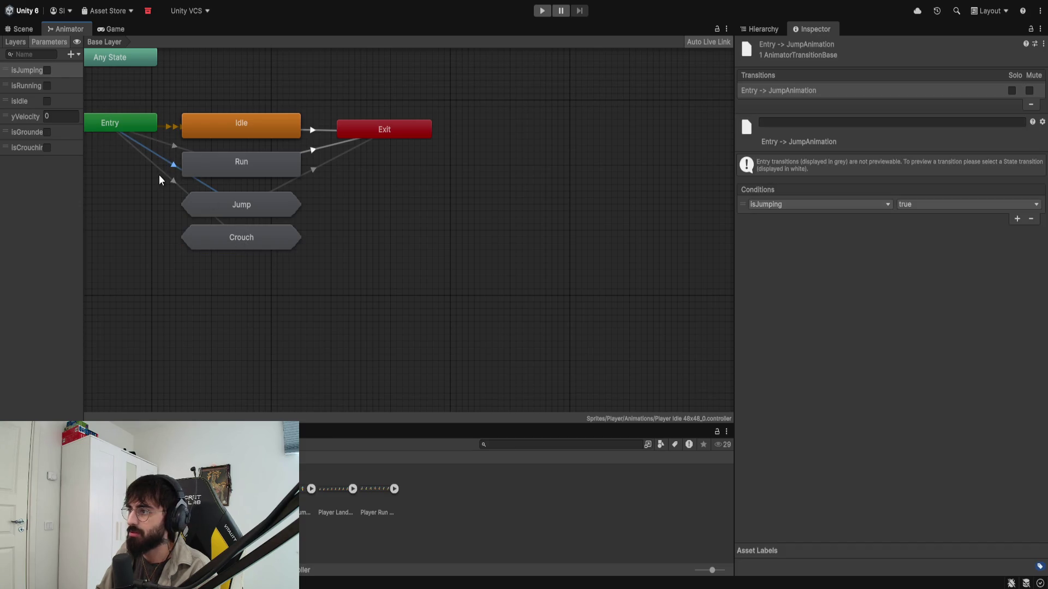
{"action": "left_click", "coordinate": [1019, 217]}
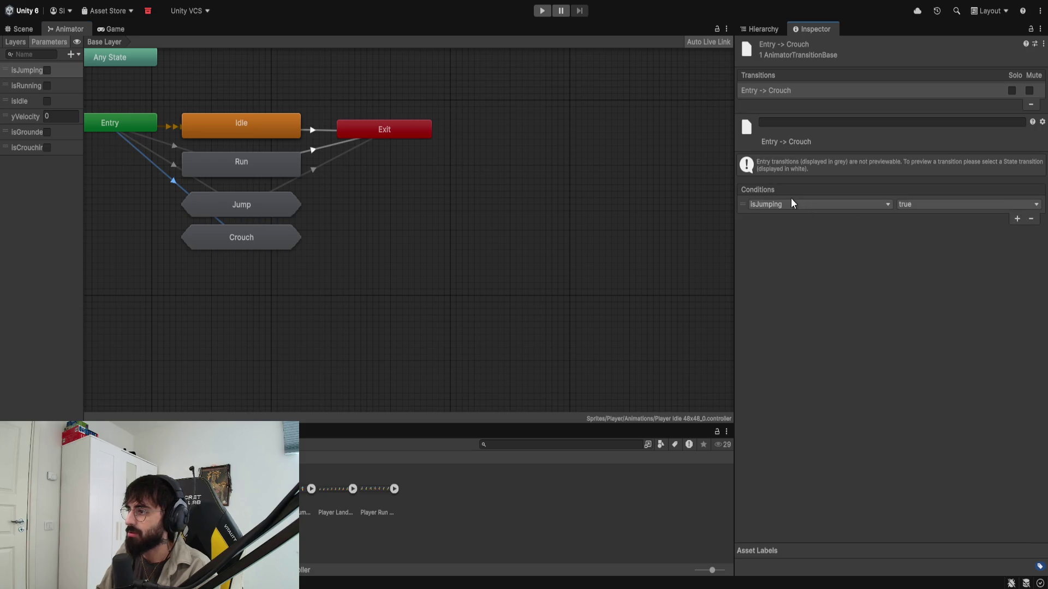
{"action": "left_click", "coordinate": [777, 297]}
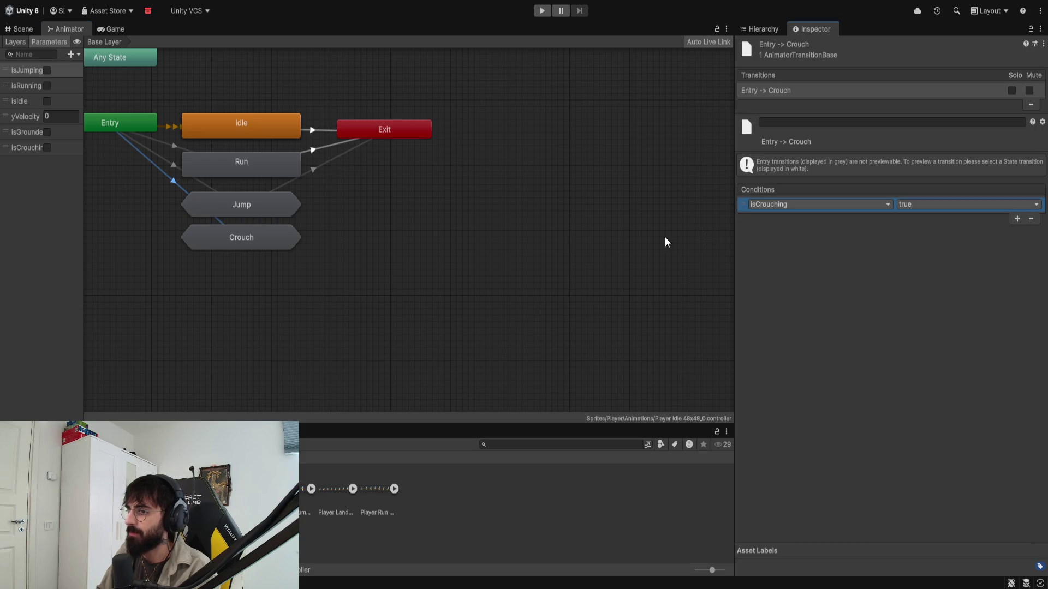
Step: Add a Crouch to Exit transition on isCrouching false, then open the Crouch sub-state machine
{"action": "right_click", "coordinate": [289, 237]}
{"action": "left_click", "coordinate": [305, 241]}
{"action": "left_click", "coordinate": [400, 129]}
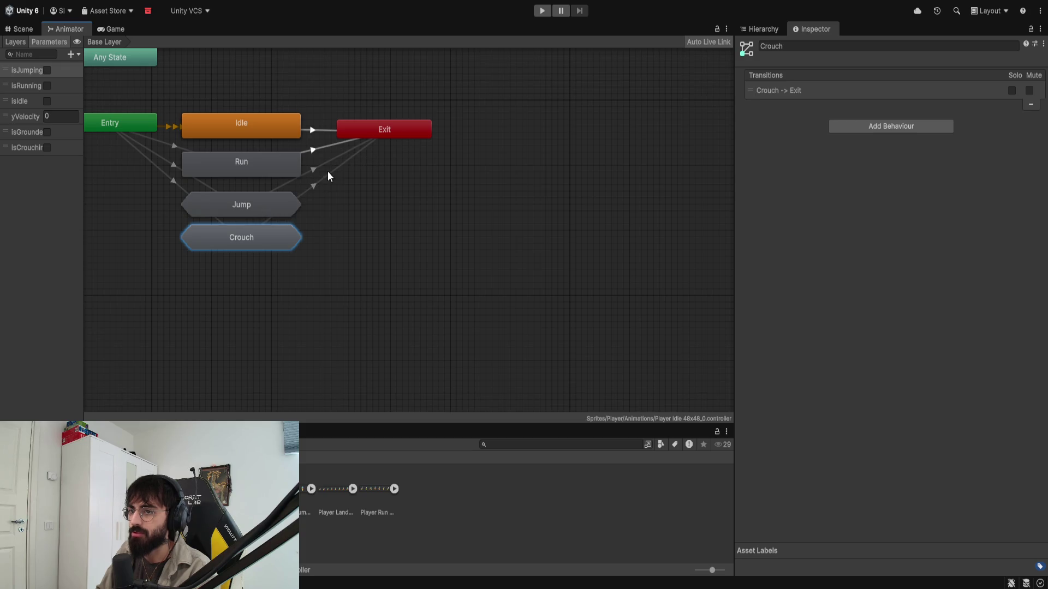
{"action": "left_click", "coordinate": [328, 172]}
{"action": "left_click", "coordinate": [1016, 218]}
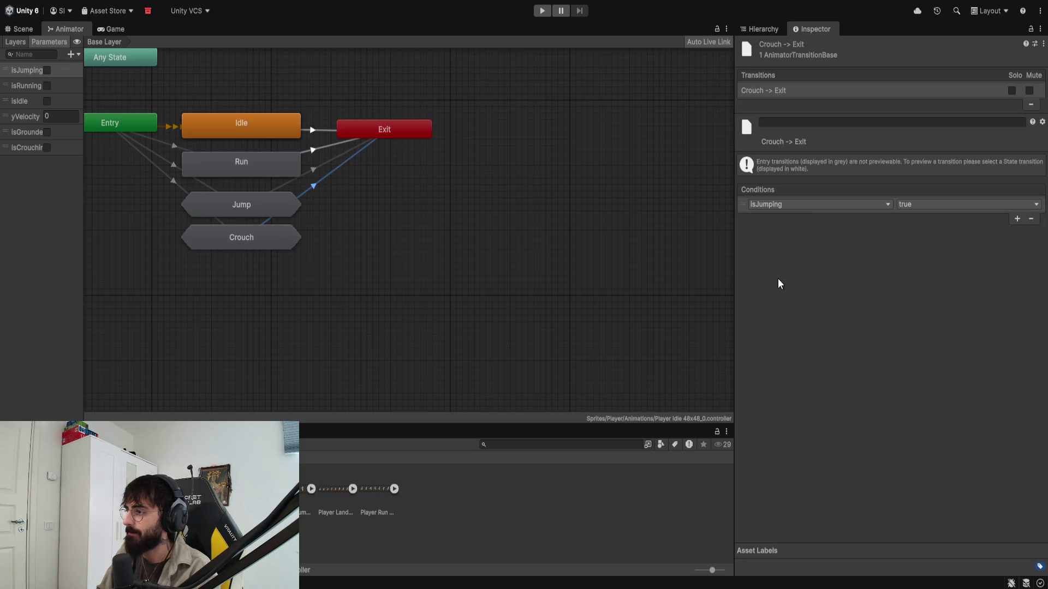
{"action": "left_click", "coordinate": [778, 295]}
{"action": "left_click", "coordinate": [924, 205]}
{"action": "left_click", "coordinate": [896, 240]}
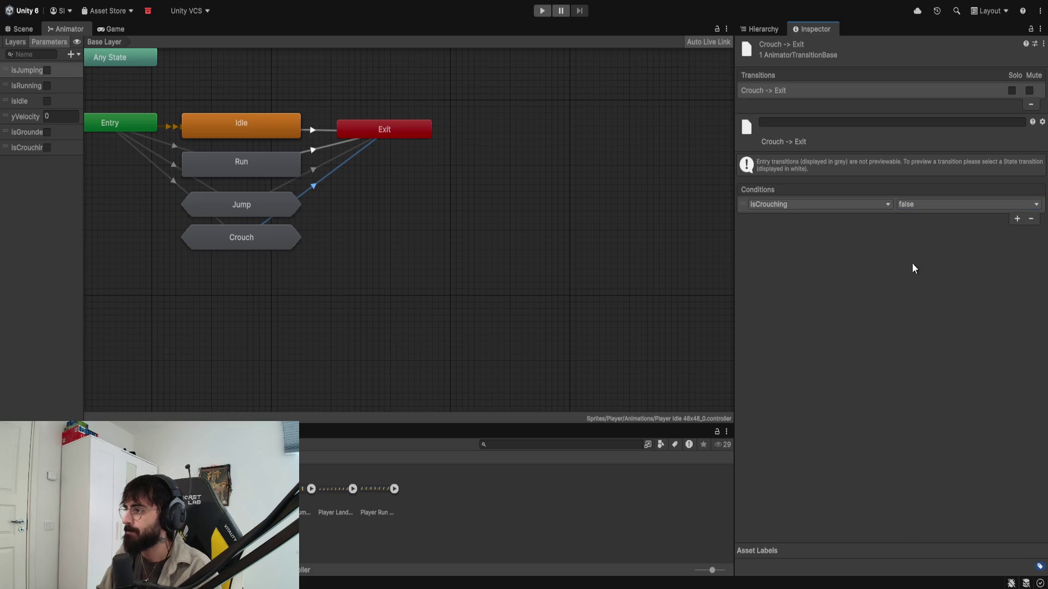
{"action": "left_click", "coordinate": [495, 247]}
{"action": "left_click", "coordinate": [217, 243]}
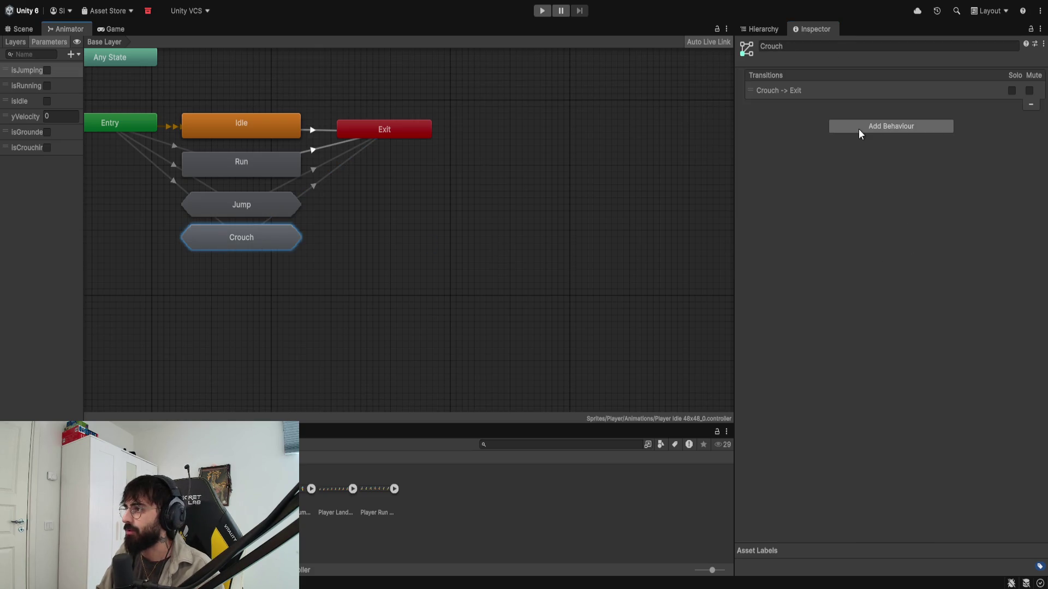
{"action": "double_click", "coordinate": [264, 234]}
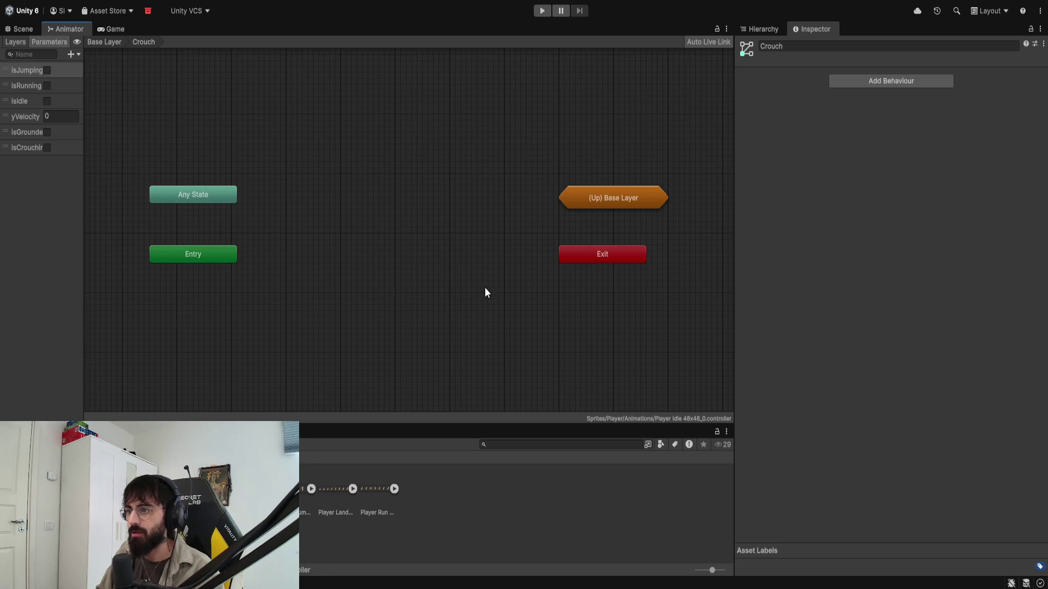
Step: Move the Entry node up beside Any State in the Crouch sub-state machine
{"action": "left_click_drag", "start_coordinate": [189, 254], "coordinate": [232, 250]}
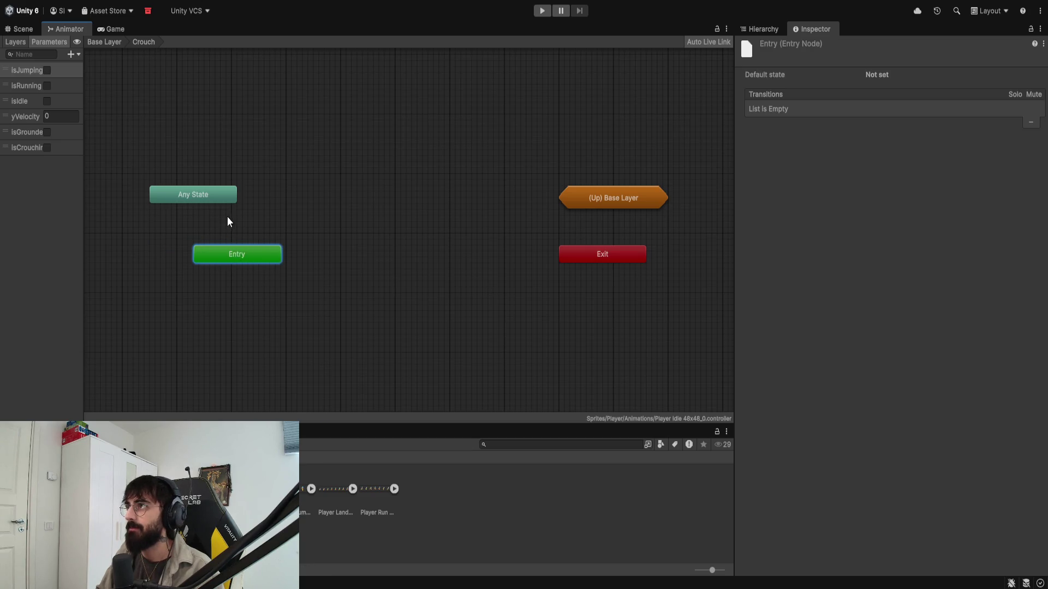
{"action": "left_click", "coordinate": [210, 199]}
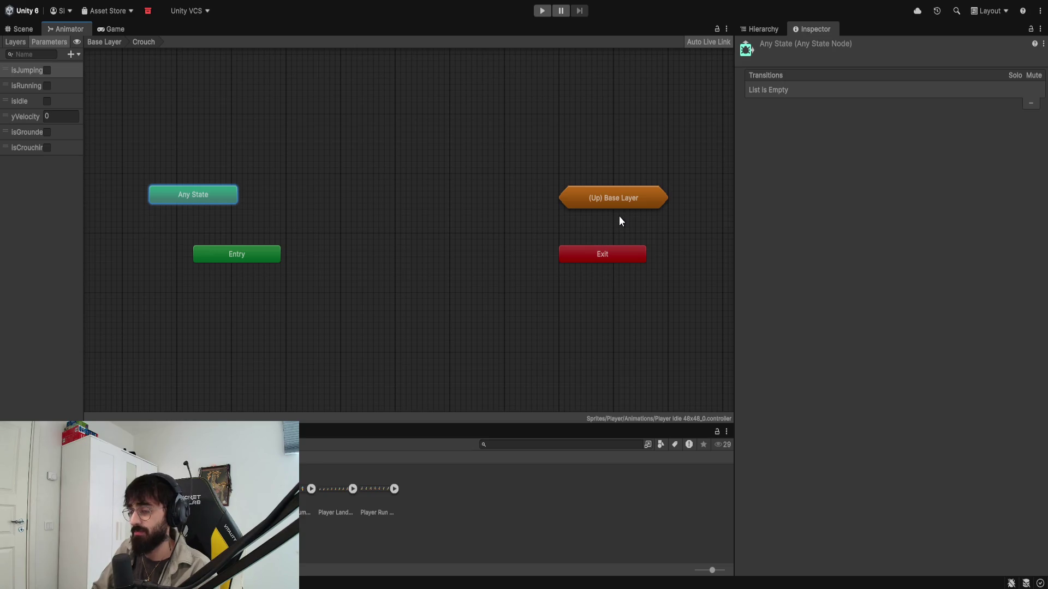
{"action": "mouse_move", "coordinate": [229, 256]}
{"action": "left_mouse_down"}
{"action": "mouse_move", "coordinate": [283, 195]}
{"action": "mouse_move", "coordinate": [193, 200]}
{"action": "left_mouse_up"}
{"action": "left_click_drag", "start_coordinate": [265, 199], "coordinate": [254, 199]}
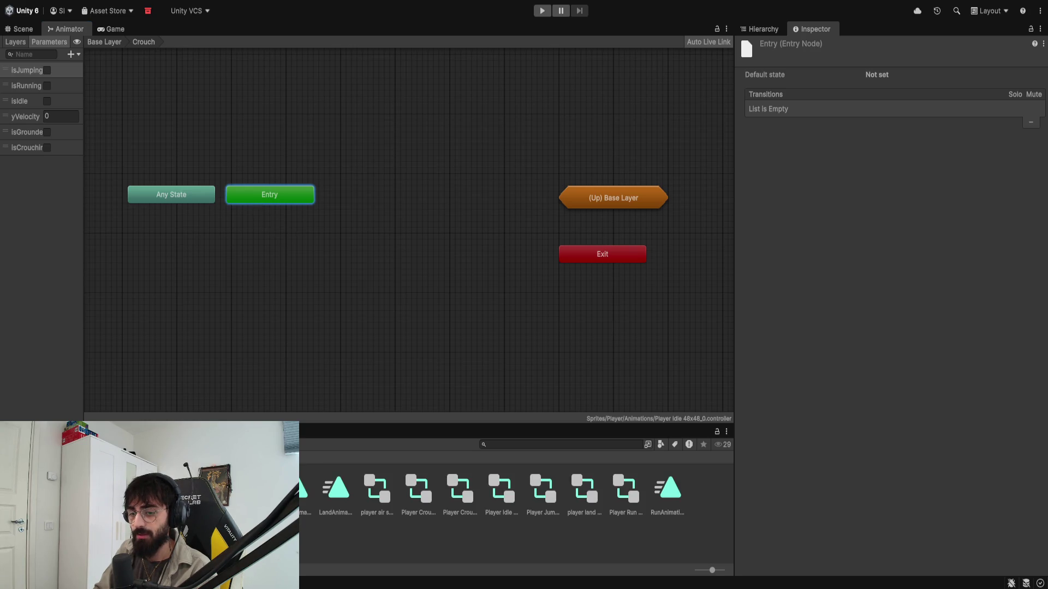
Step: Add the CrouchAnimation and CrouchWalkAnimation clips to the graph as states
{"action": "left_click", "coordinate": [294, 488]}
{"action": "left_click", "coordinate": [254, 491]}
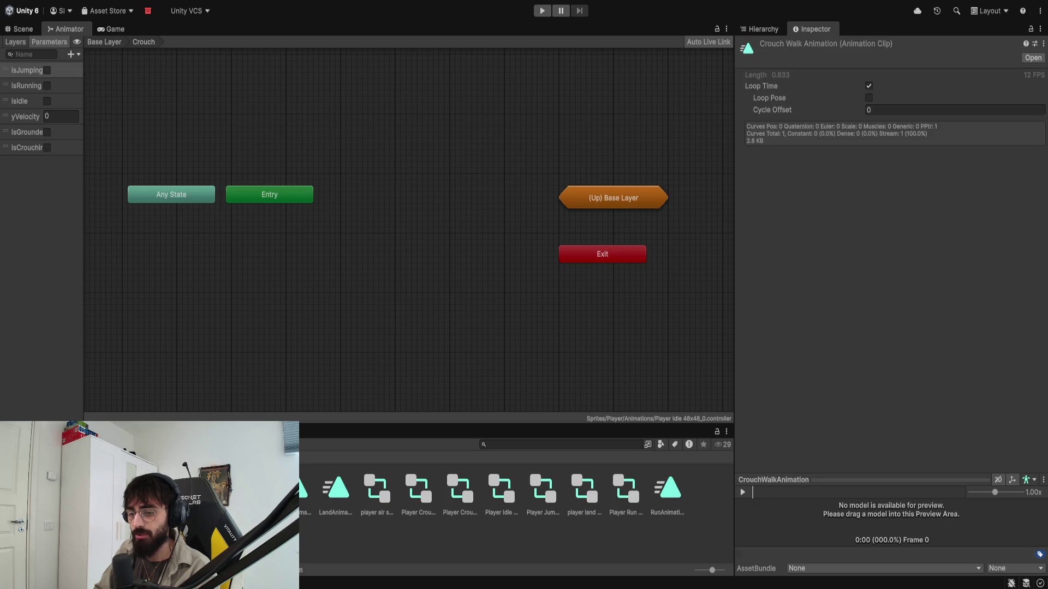
{"action": "left_click_drag", "start_coordinate": [294, 488], "coordinate": [328, 253]}
{"action": "left_click_drag", "start_coordinate": [254, 491], "coordinate": [352, 333]}
Step: Stack Entry, CrouchAnimation, CrouchWalkAnimation and Exit in a vertical column
{"action": "left_click_drag", "start_coordinate": [284, 189], "coordinate": [387, 183]}
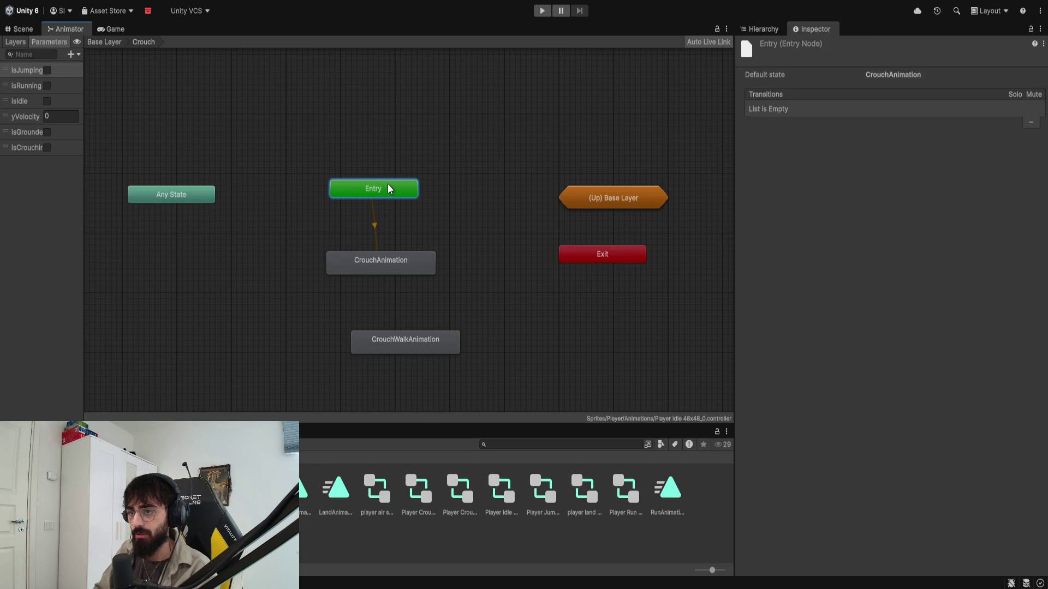
{"action": "left_click_drag", "start_coordinate": [377, 260], "coordinate": [368, 224]}
{"action": "mouse_move", "coordinate": [392, 330]}
{"action": "left_mouse_down"}
{"action": "mouse_move", "coordinate": [362, 254]}
{"action": "mouse_move", "coordinate": [363, 267]}
{"action": "left_mouse_up"}
{"action": "mouse_move", "coordinate": [601, 248]}
{"action": "left_mouse_down"}
{"action": "mouse_move", "coordinate": [400, 317]}
{"action": "mouse_move", "coordinate": [372, 294]}
{"action": "left_mouse_up"}
{"action": "left_click", "coordinate": [373, 230]}
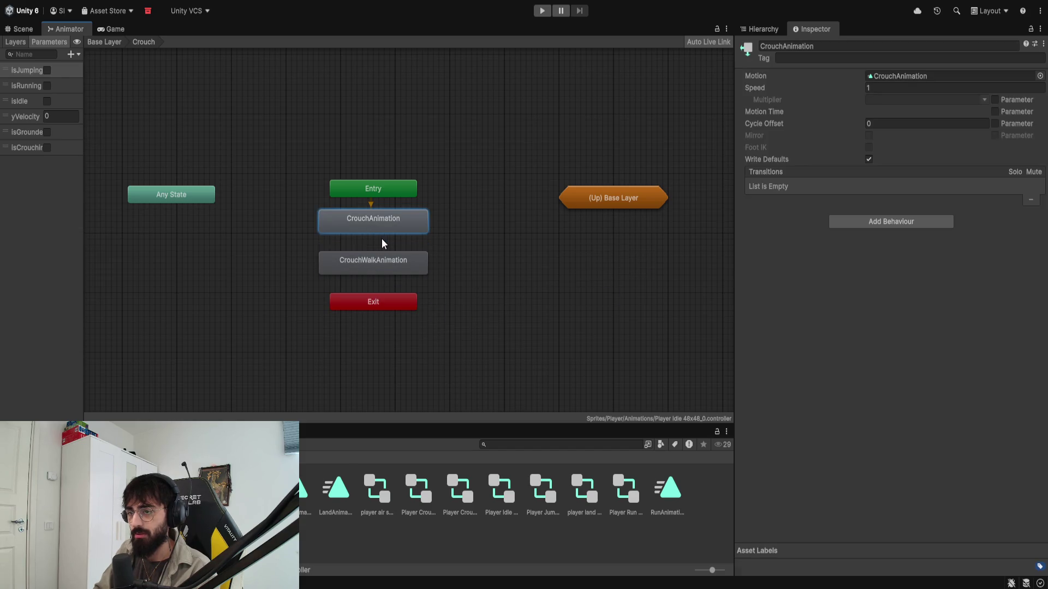
{"action": "mouse_move", "coordinate": [379, 311]}
{"action": "left_mouse_down"}
{"action": "mouse_move", "coordinate": [473, 237]}
{"action": "mouse_move", "coordinate": [426, 290]}
{"action": "mouse_move", "coordinate": [510, 237]}
{"action": "left_mouse_up"}
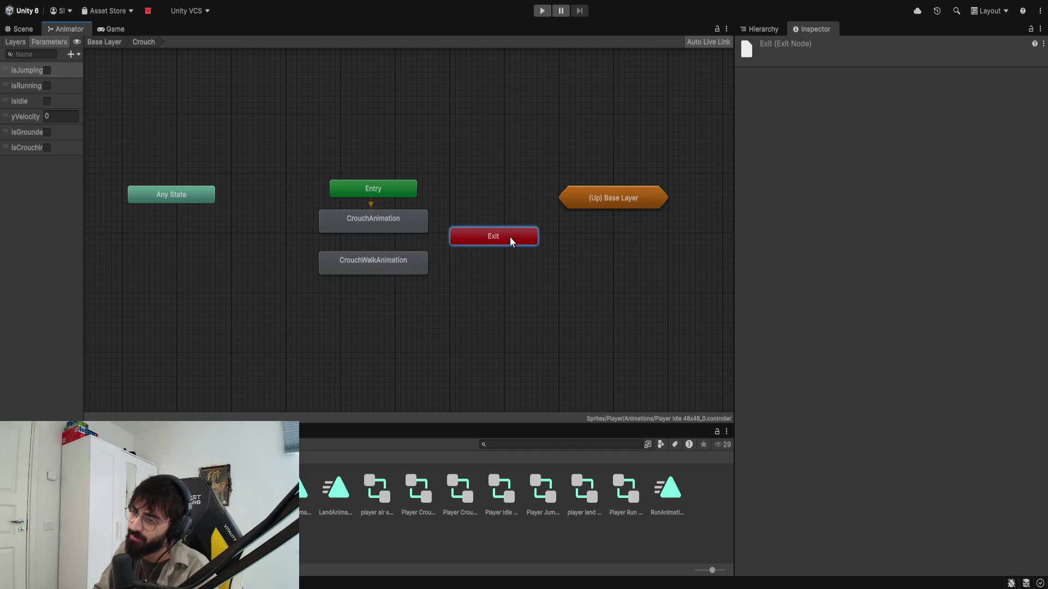
Step: Add a CrouchAnimation→CrouchWalkAnimation transition with the condition isRunning true
{"action": "left_click", "coordinate": [381, 226]}
{"action": "left_click", "coordinate": [370, 261]}
{"action": "left_click", "coordinate": [372, 240]}
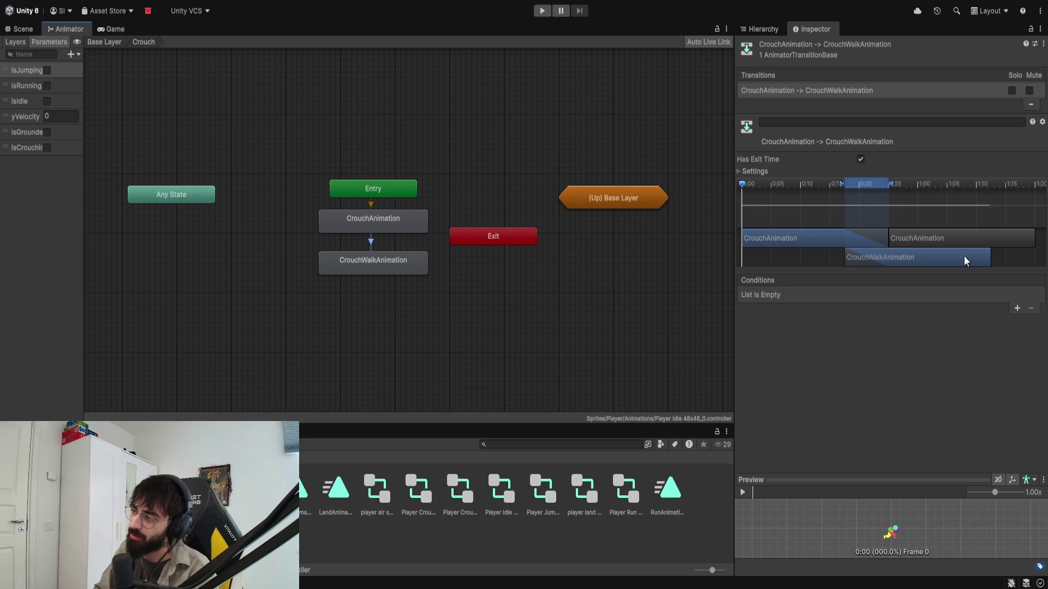
{"action": "left_click", "coordinate": [1013, 308]}
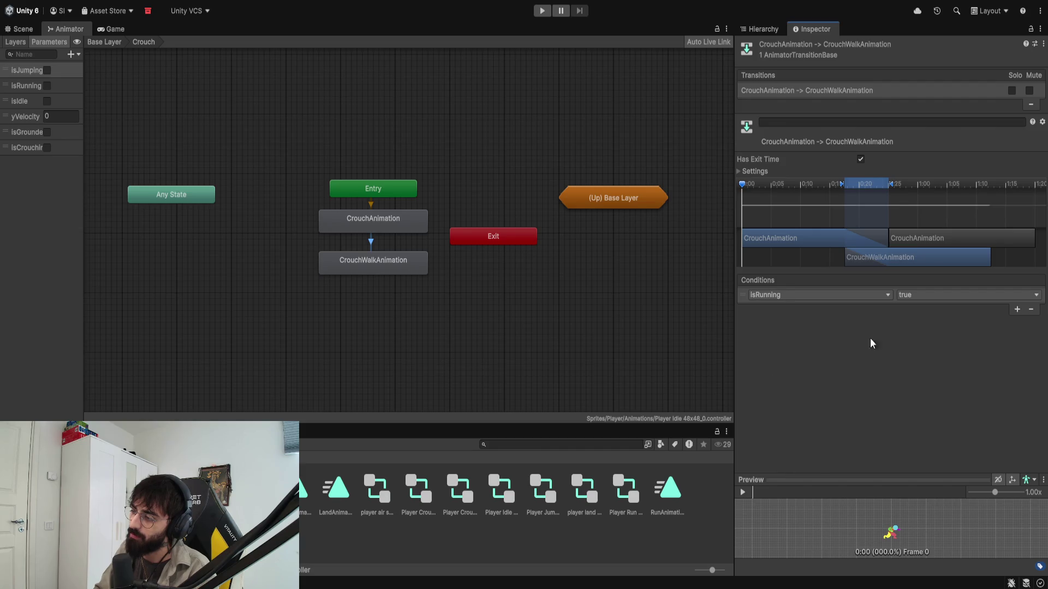
Step: Give the CrouchWalkAnimation→Exit transition the conditions isRunning false and isCrouching true
{"action": "left_click", "coordinate": [386, 266]}
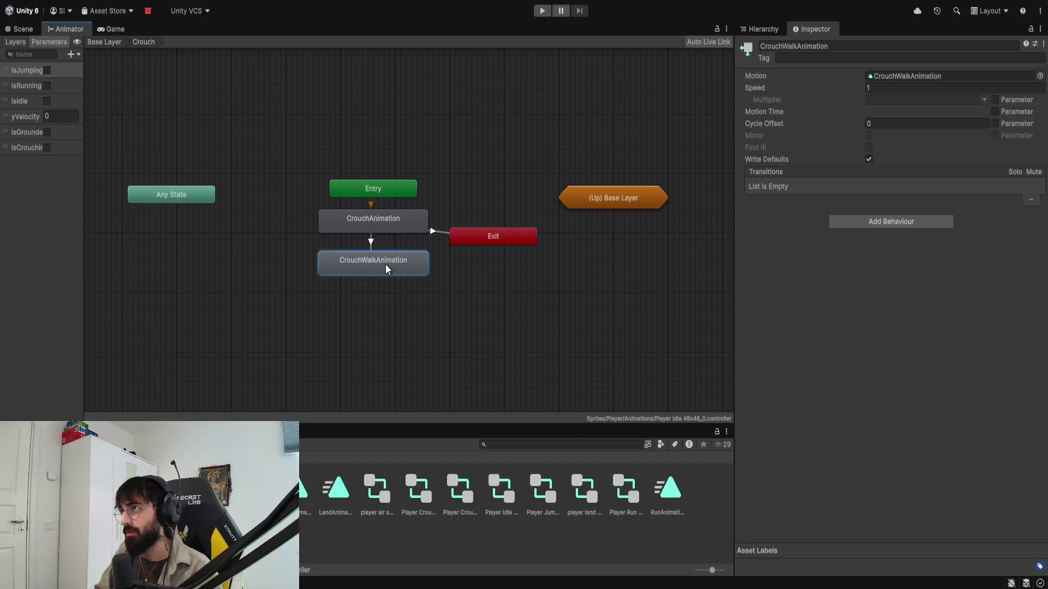
{"action": "left_click", "coordinate": [445, 249]}
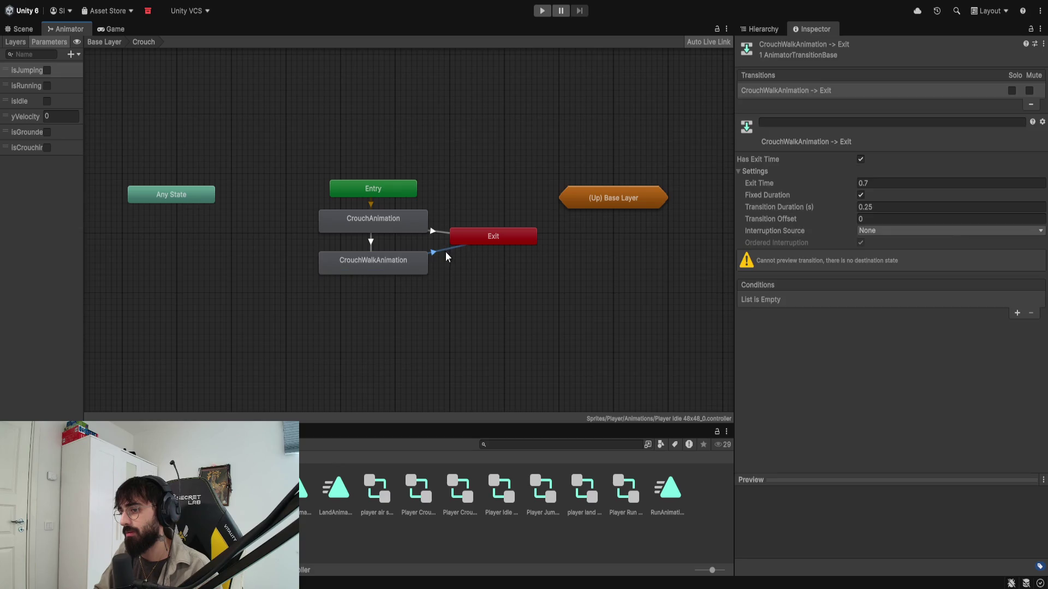
{"action": "left_click", "coordinate": [1017, 313]}
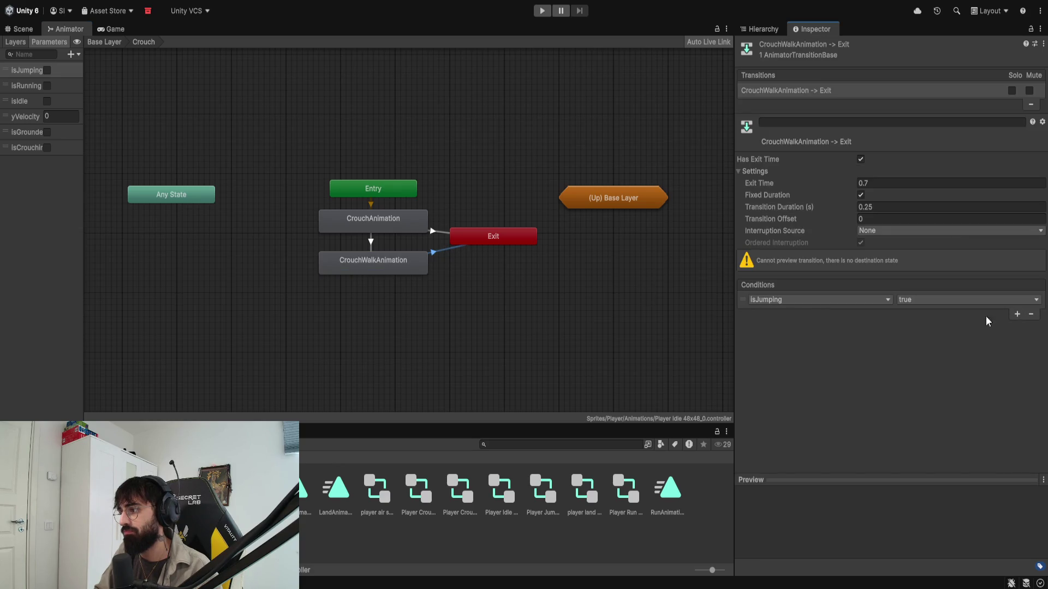
{"action": "left_click", "coordinate": [823, 303]}
{"action": "left_click", "coordinate": [791, 322]}
{"action": "left_click", "coordinate": [911, 303]}
{"action": "left_click", "coordinate": [916, 328]}
{"action": "left_click", "coordinate": [1017, 313]}
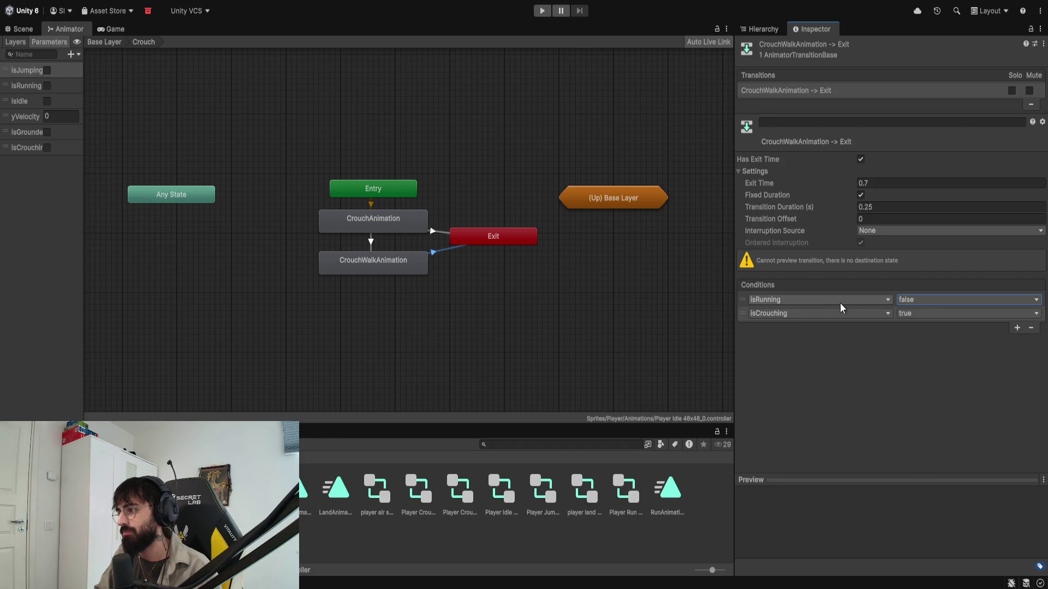
{"action": "left_click", "coordinate": [577, 308]}
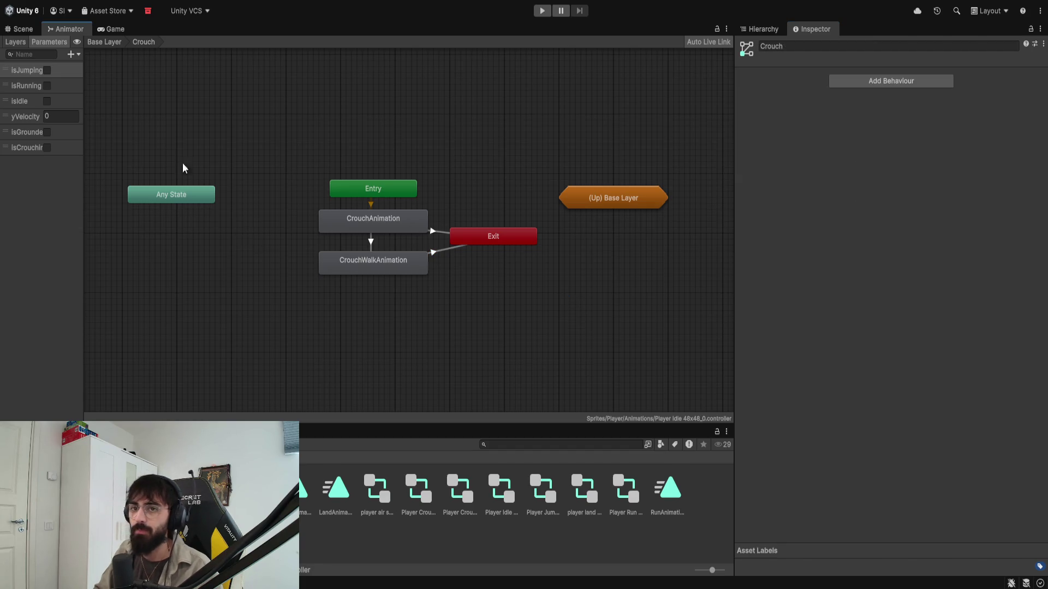
Step: Enter Play mode with the Animator graph shown beside the Game view
{"action": "left_click", "coordinate": [22, 28]}
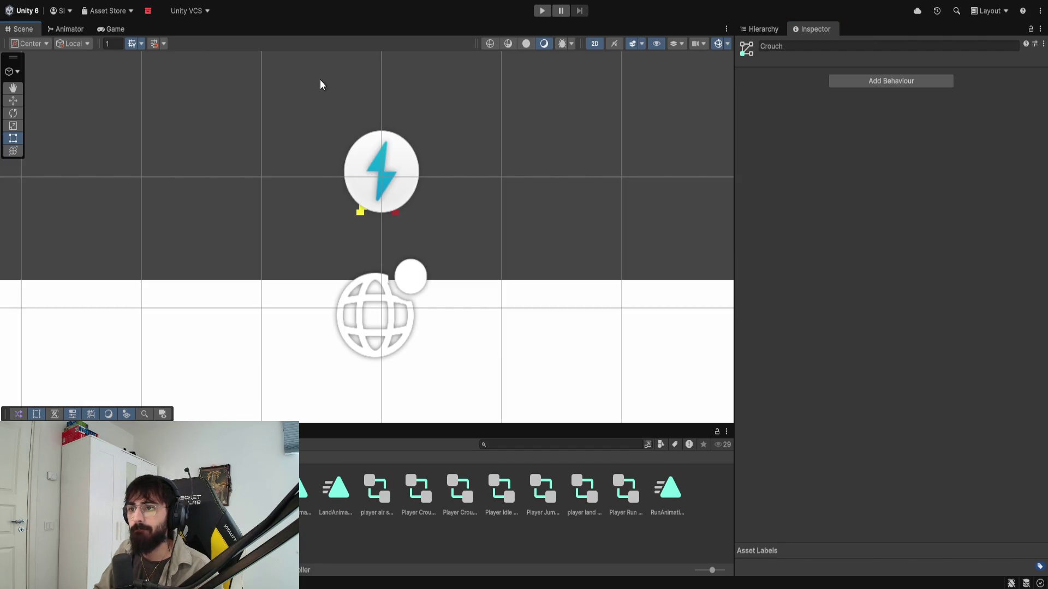
{"action": "scroll", "coordinate": [320, 79], "scroll_direction": "down", "scroll_amount": 3}
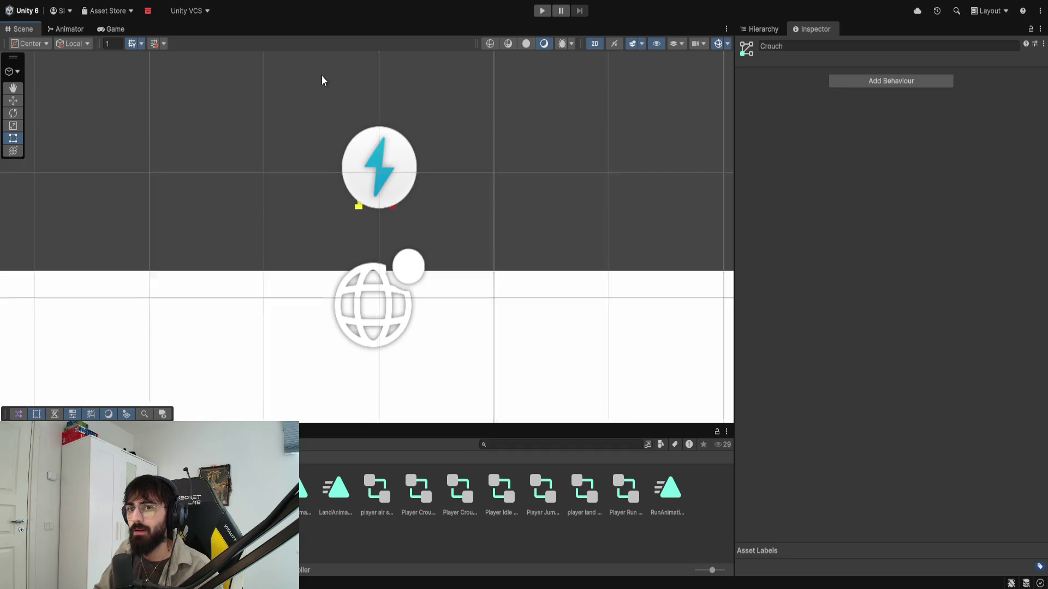
{"action": "left_click", "coordinate": [547, 15]}
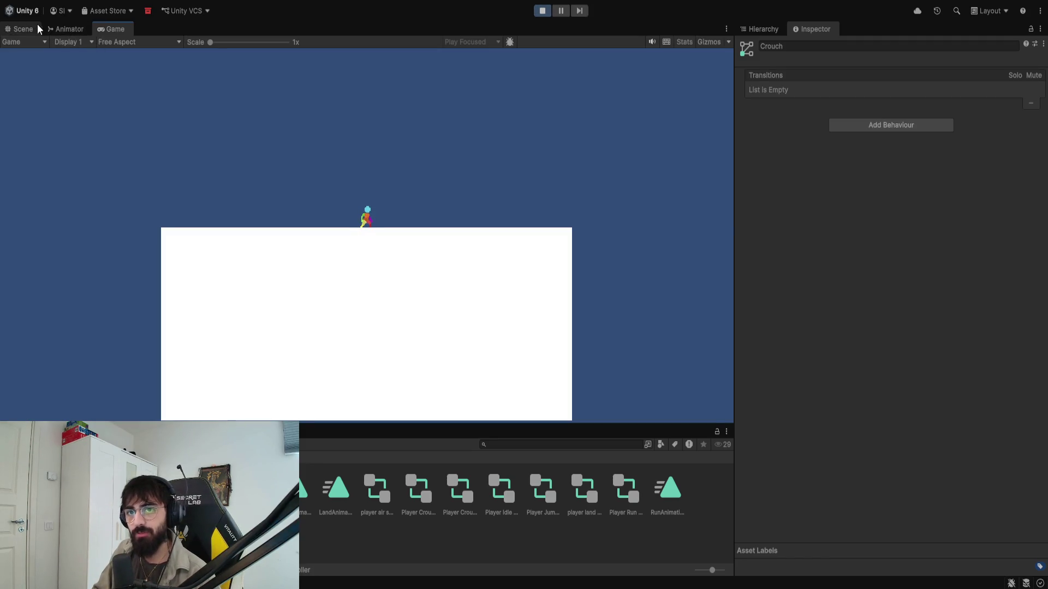
{"action": "left_click", "coordinate": [57, 27]}
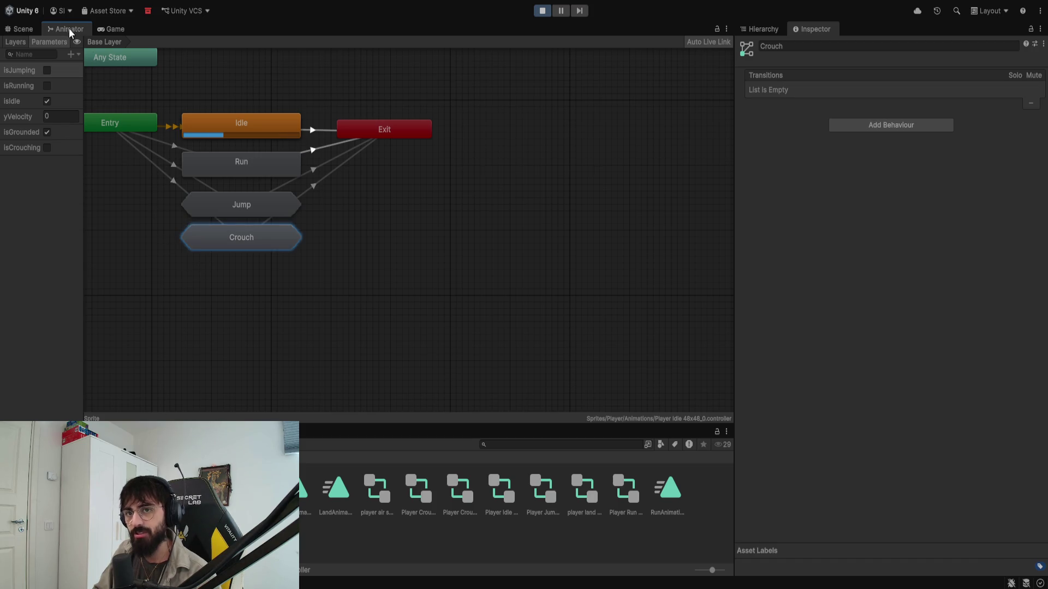
{"action": "mouse_move", "coordinate": [733, 234]}
{"action": "left_mouse_down"}
{"action": "mouse_move", "coordinate": [253, 234]}
{"action": "mouse_move", "coordinate": [393, 232]}
{"action": "left_mouse_up"}
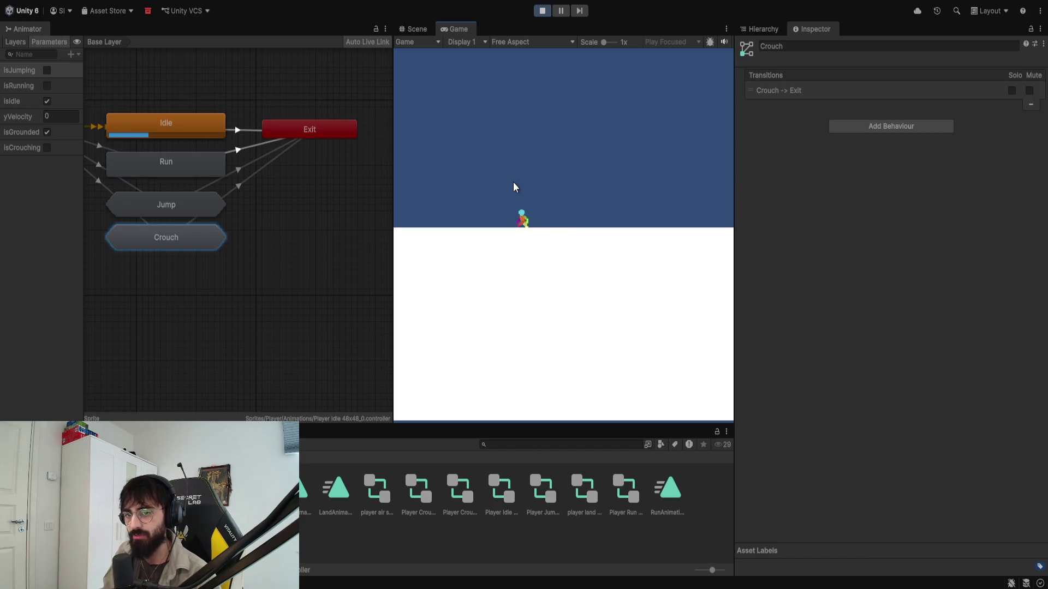
Step: Test crouching (C) and crouch-walking left and right (A/D) at 4.3x zoom, then stop
{"action": "key", "text": "c"}
{"action": "key", "text": "d"}
{"action": "key", "text": "a"}
{"action": "key", "text": "d"}
{"action": "key", "text": "a"}
{"action": "key", "text": "d"}
{"action": "left_click_drag", "start_coordinate": [603, 42], "coordinate": [615, 43]}
{"action": "key", "text": "a"}
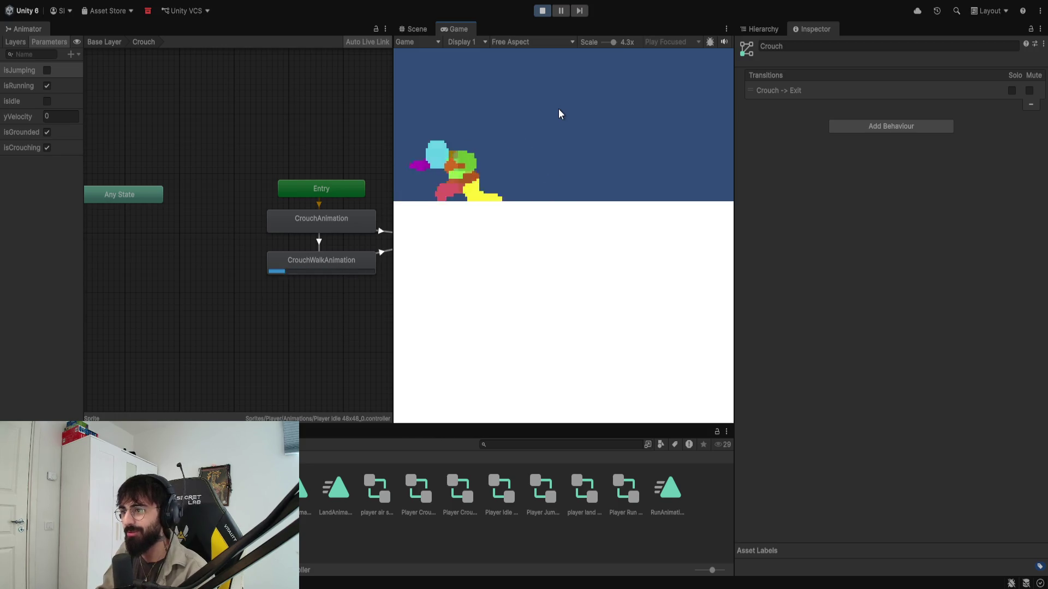
{"action": "key", "text": "d"}
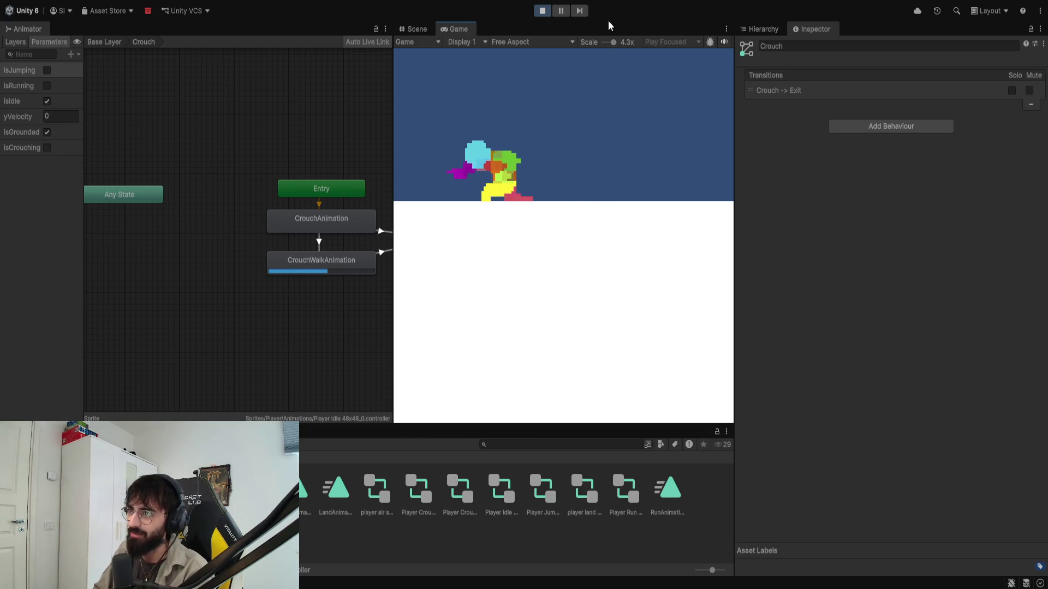
{"action": "left_click", "coordinate": [543, 11]}
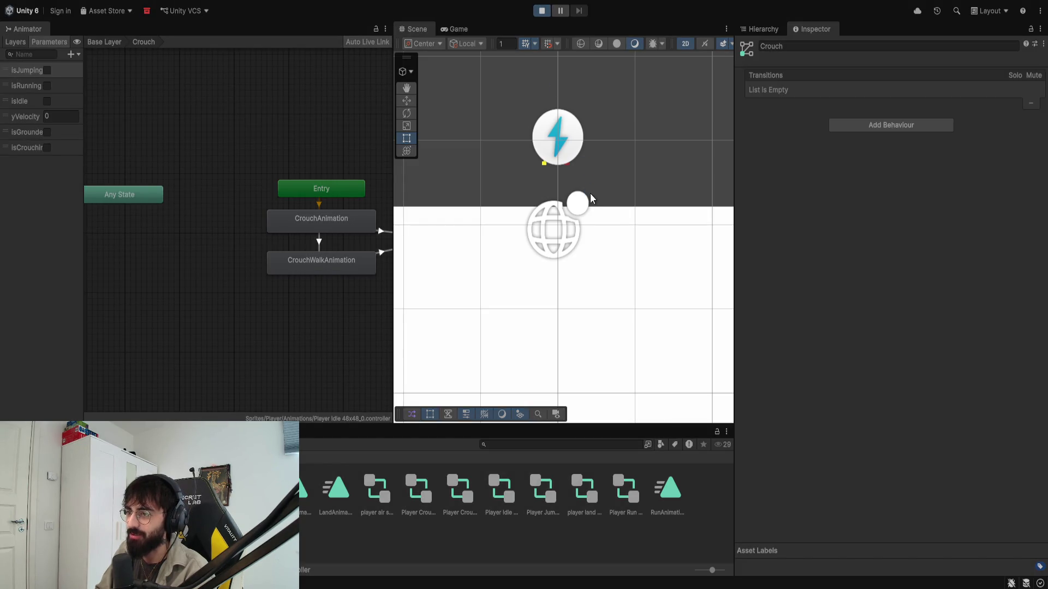
Step: Retest crouch-walking at 2.4x zoom, stop, and select the CrouchWalkAnimation→Exit transition
{"action": "left_click_drag", "start_coordinate": [613, 42], "coordinate": [609, 42]}
{"action": "key", "text": "s"}
{"action": "key", "text": "a"}
{"action": "key", "text": "d"}
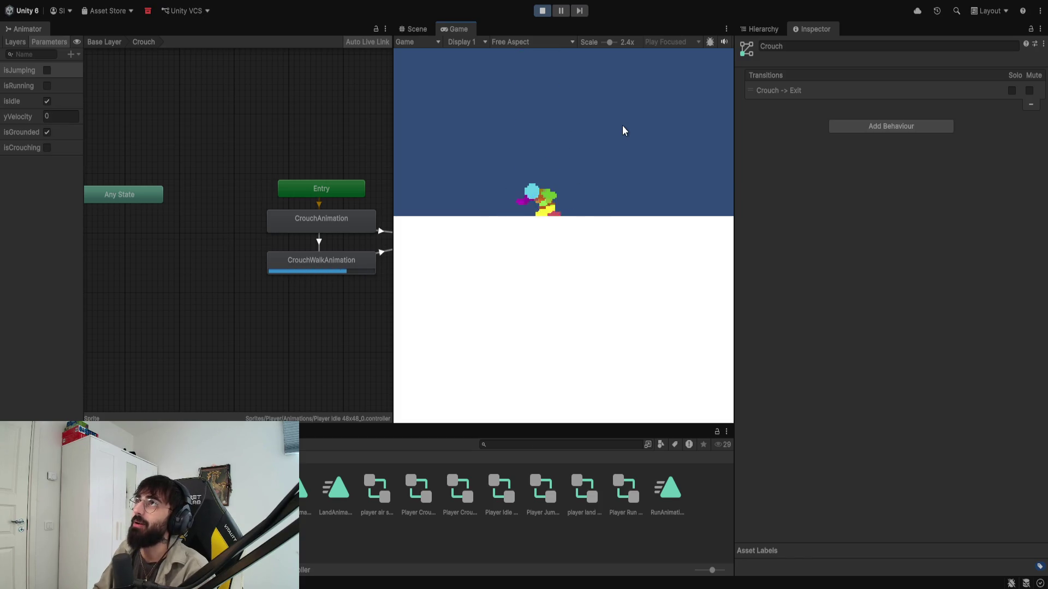
{"action": "left_click", "coordinate": [542, 11]}
{"action": "left_click_drag", "start_coordinate": [341, 290], "coordinate": [217, 297]}
{"action": "left_click", "coordinate": [283, 269]}
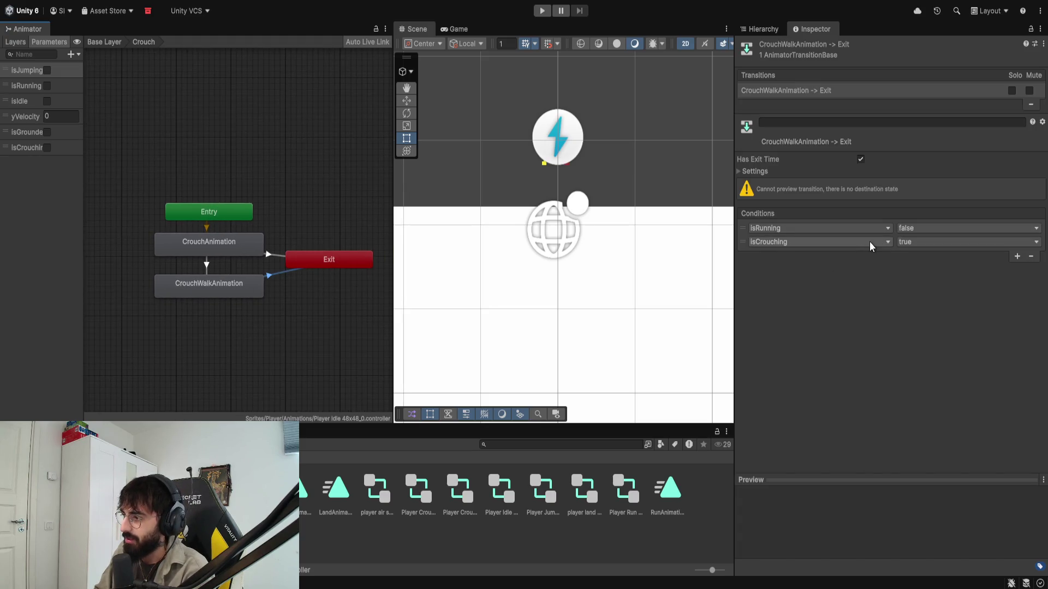
Step: Set isCrouching to false on the walk-to-Exit transition, then play-test crouch-walking and standing up
{"action": "left_click", "coordinate": [932, 241]}
{"action": "left_click", "coordinate": [924, 252]}
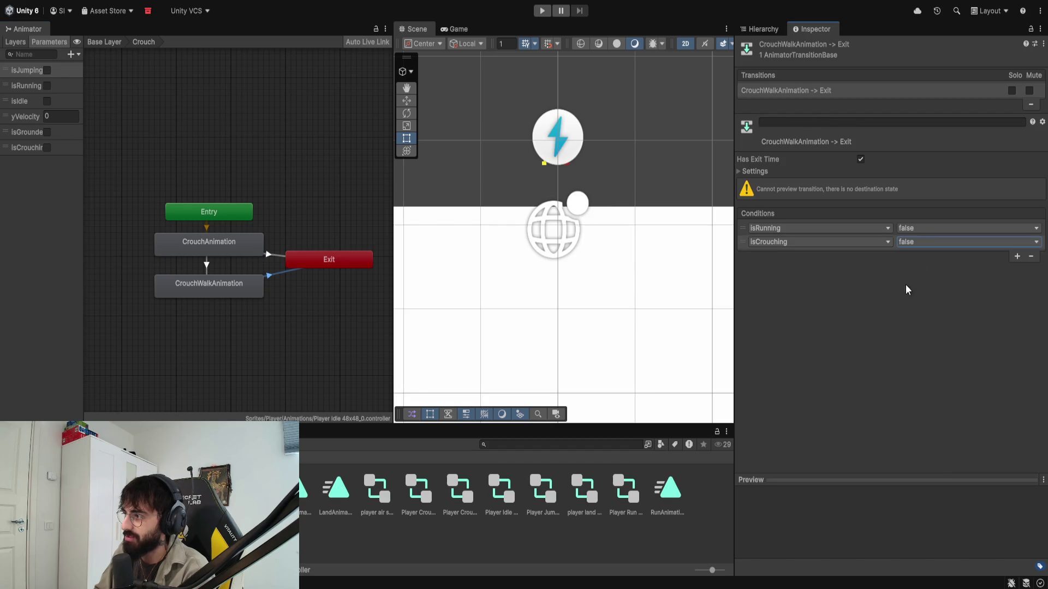
{"action": "left_click", "coordinate": [542, 10]}
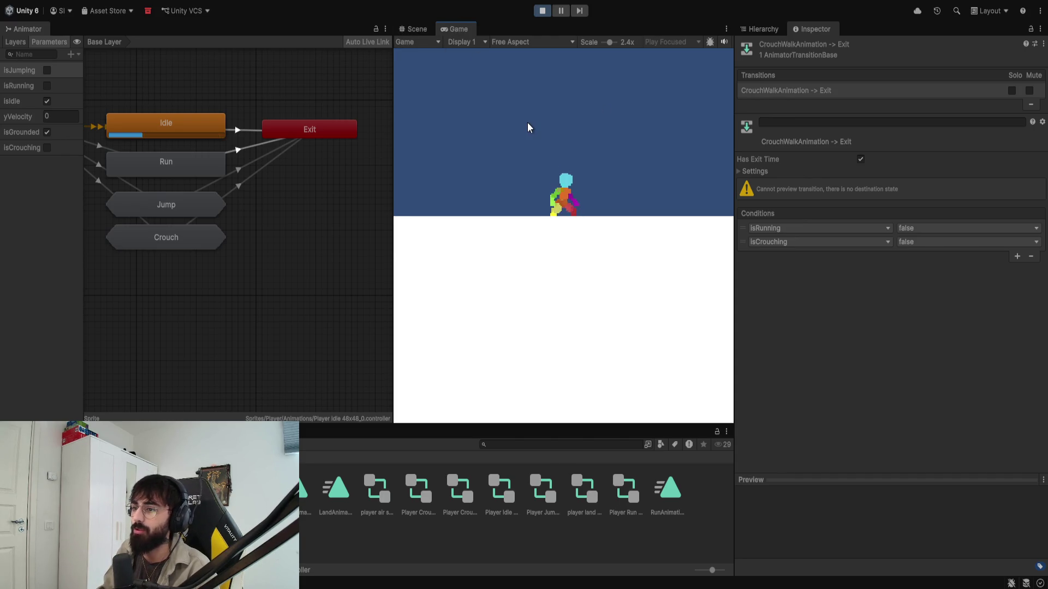
{"action": "key", "text": "s"}
{"action": "key", "text": "d"}
{"action": "key", "text": "a"}
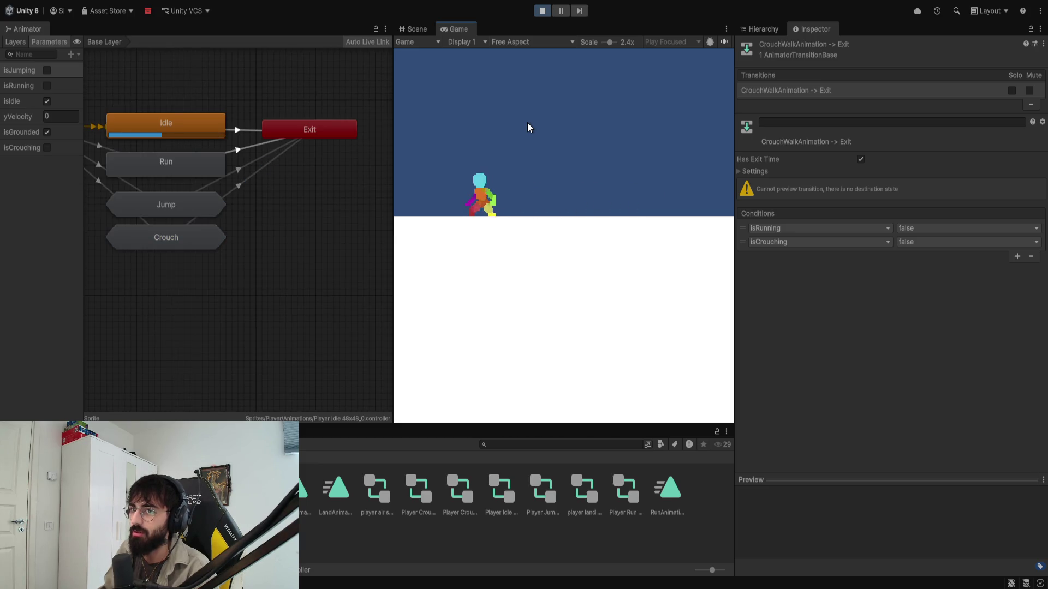
{"action": "key", "text": "d"}
{"action": "key", "text": "s"}
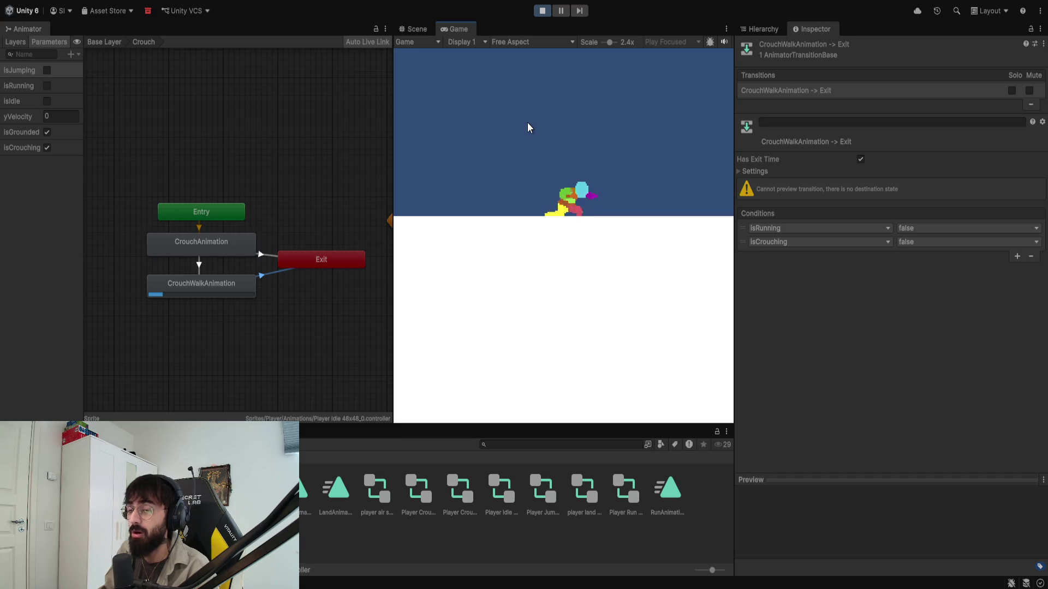
{"action": "key", "text": "s"}
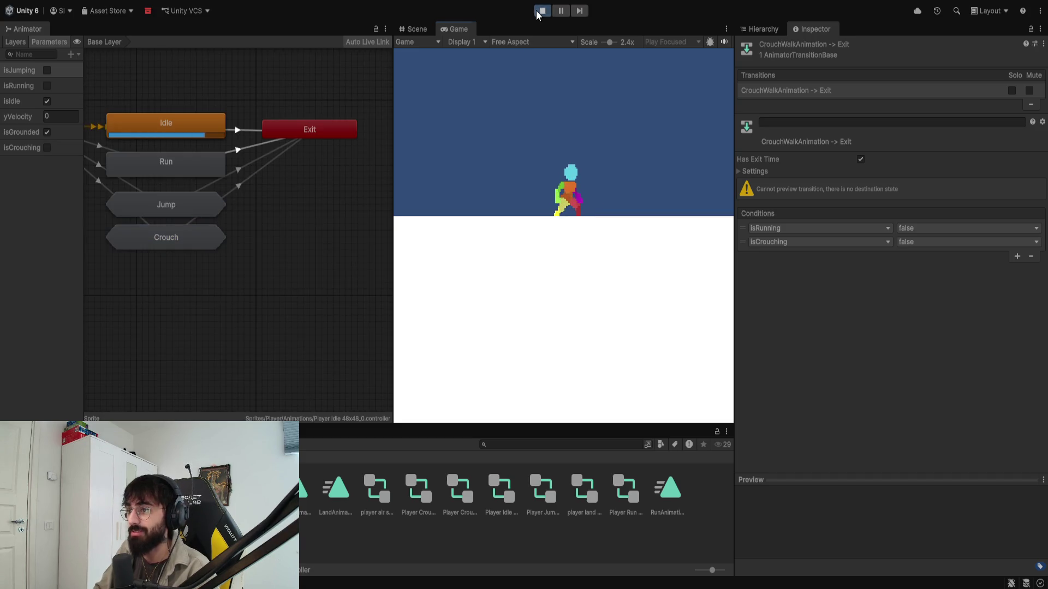
{"action": "left_click", "coordinate": [542, 10]}
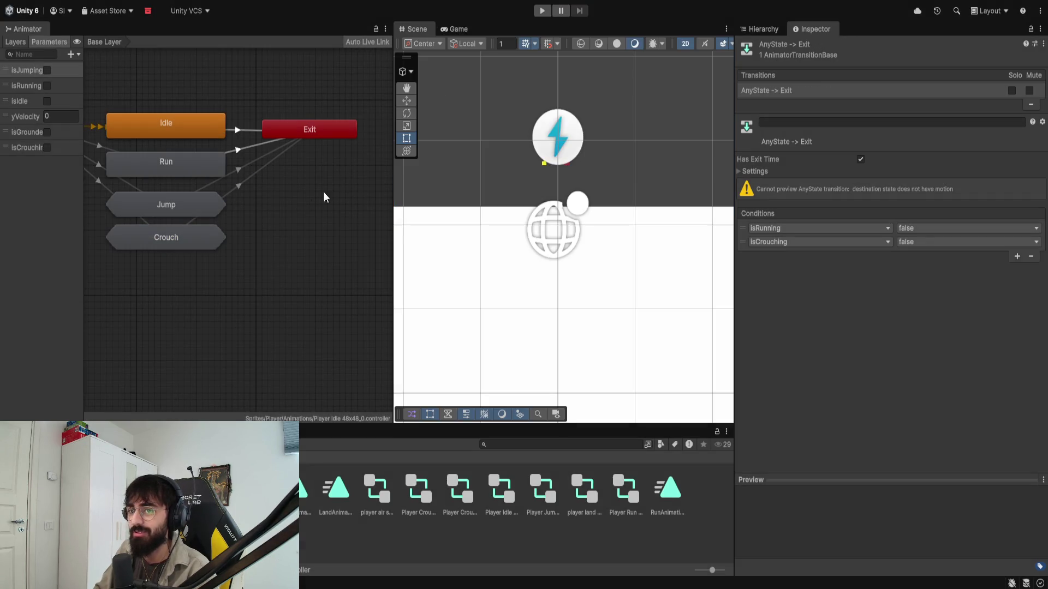
Step: Turn off Has Exit Time on the CrouchWalkAnimation→Exit transition
{"action": "double_click", "coordinate": [187, 237]}
{"action": "left_click", "coordinate": [274, 271]}
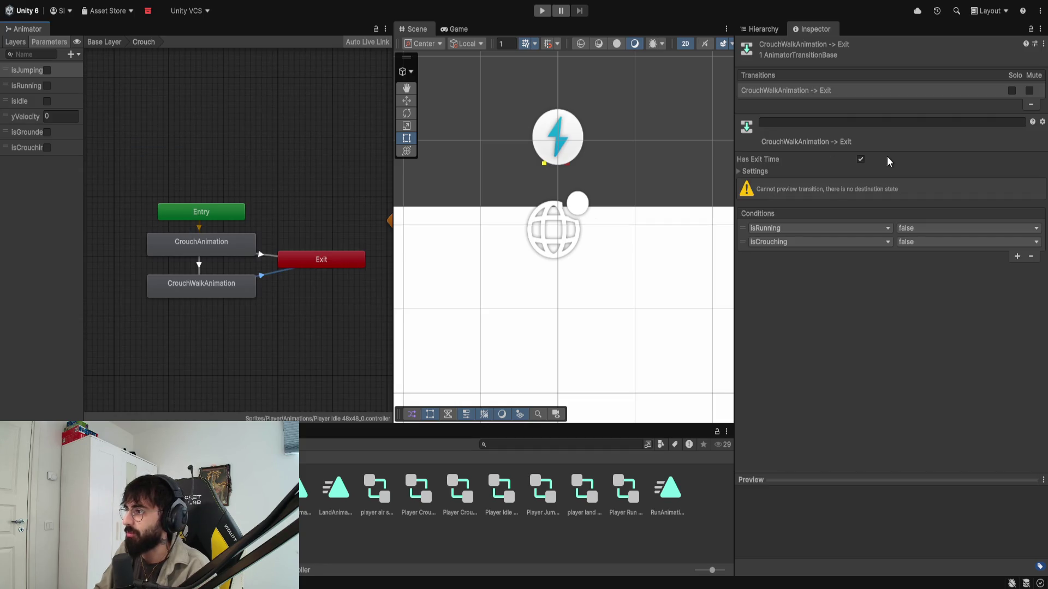
{"action": "left_click", "coordinate": [861, 160]}
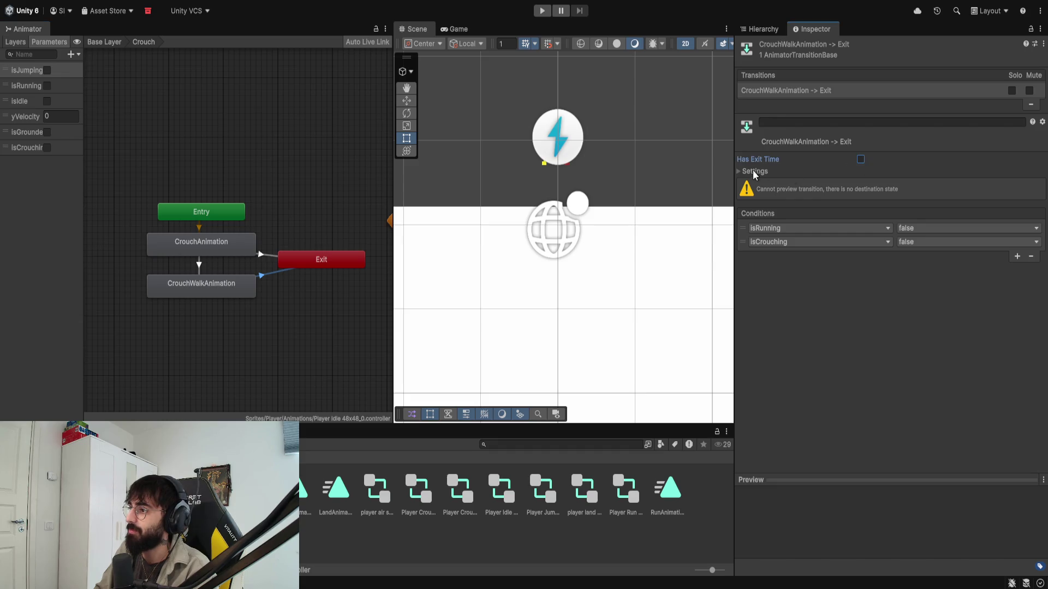
{"action": "left_click", "coordinate": [739, 171]}
{"action": "left_click", "coordinate": [871, 207]}
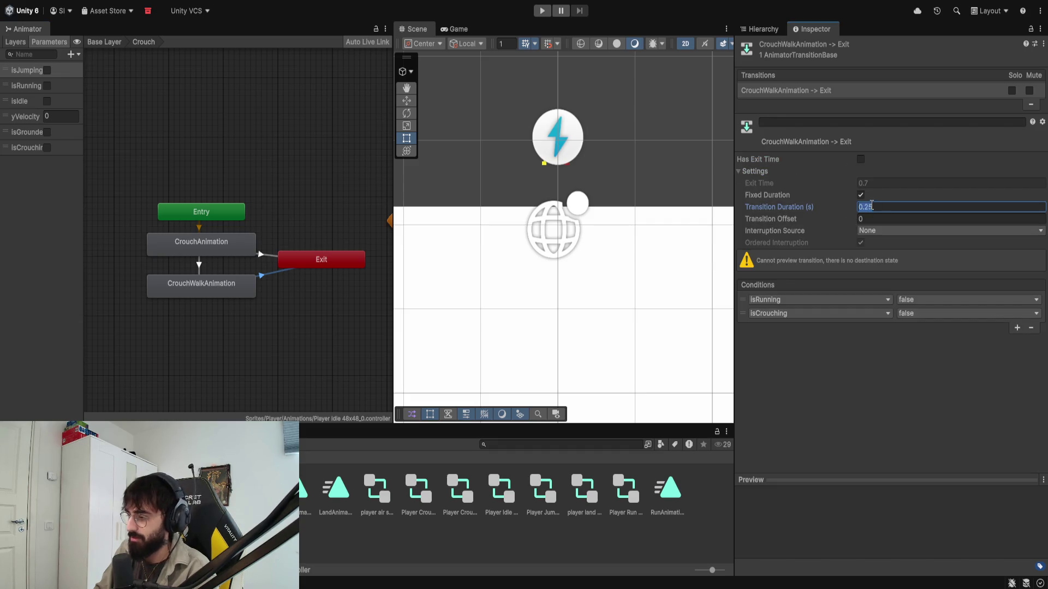
{"action": "type", "text": "0"}
Step: Turn off Has Exit Time on the CrouchAnimation→Exit transition and set its duration to 0
{"action": "left_click", "coordinate": [269, 256]}
{"action": "left_click", "coordinate": [860, 160]}
{"action": "left_click", "coordinate": [860, 195]}
{"action": "left_click", "coordinate": [865, 206]}
{"action": "type", "text": "0"}
{"action": "left_click", "coordinate": [861, 195]}
Step: Create a new transition from CrouchWalkAnimation back to CrouchAnimation
{"action": "left_click", "coordinate": [200, 268]}
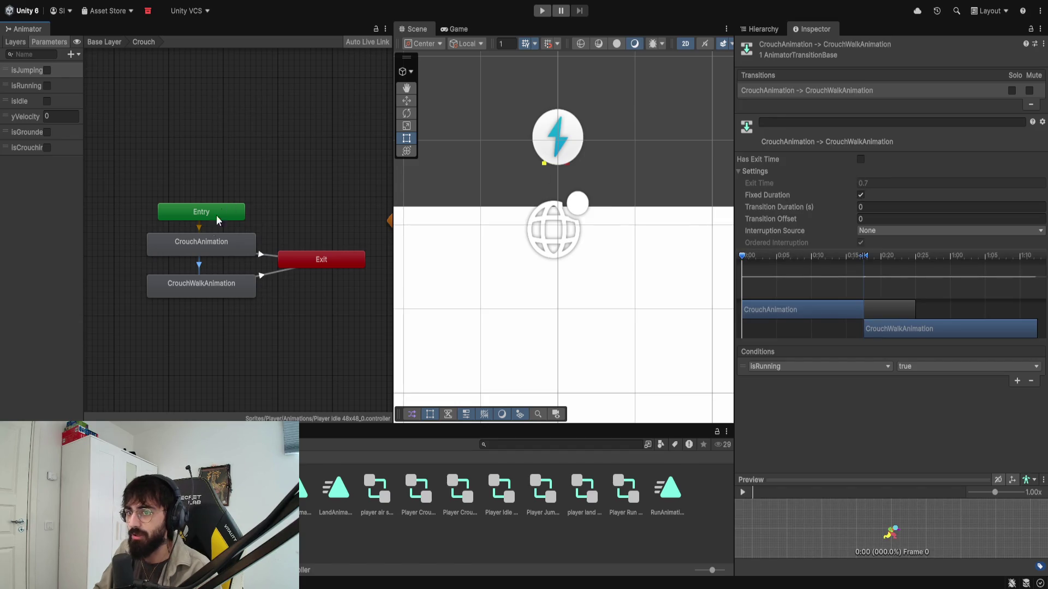
{"action": "left_click", "coordinate": [201, 224]}
{"action": "left_click", "coordinate": [203, 245]}
{"action": "left_click", "coordinate": [210, 282]}
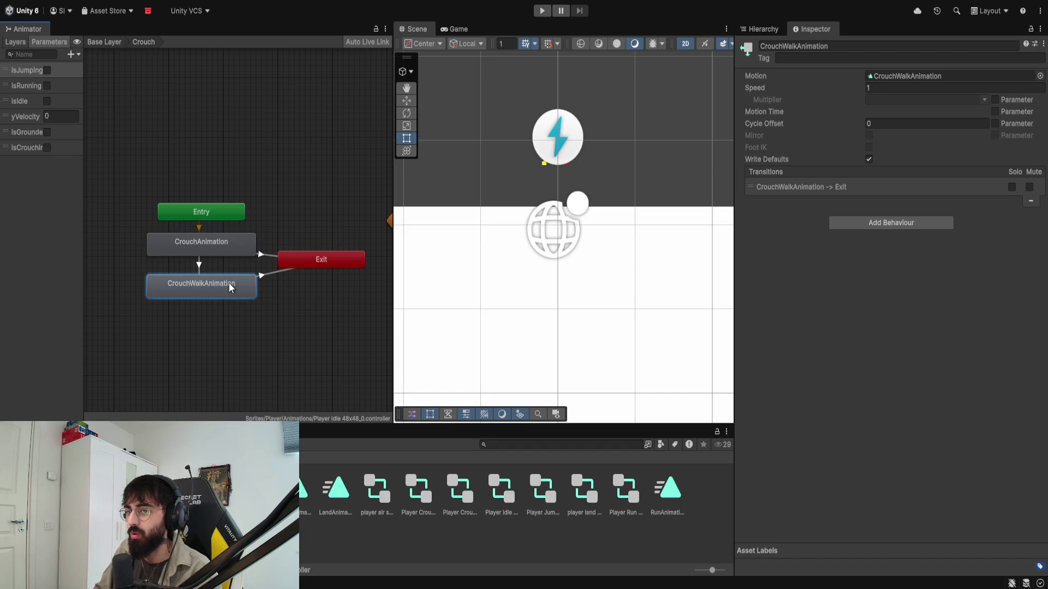
{"action": "right_click", "coordinate": [224, 275]}
{"action": "left_click", "coordinate": [249, 285]}
{"action": "left_click", "coordinate": [231, 245]}
Step: Give the return transition the conditions isCrouching true and isRunning false
{"action": "left_click", "coordinate": [204, 268]}
{"action": "left_click", "coordinate": [1016, 381]}
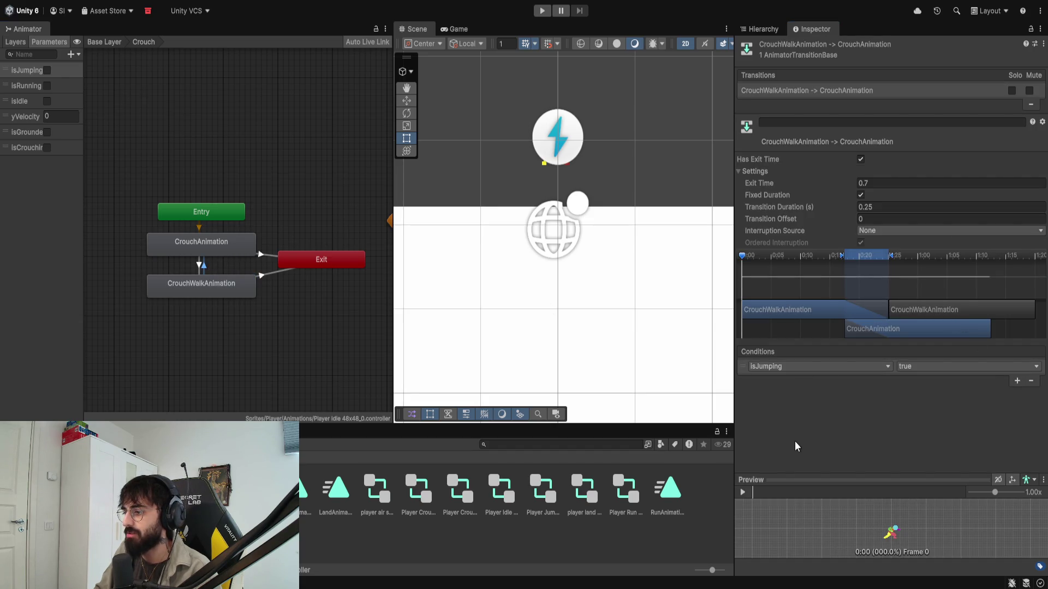
{"action": "left_click", "coordinate": [785, 454]}
{"action": "left_click", "coordinate": [884, 380]}
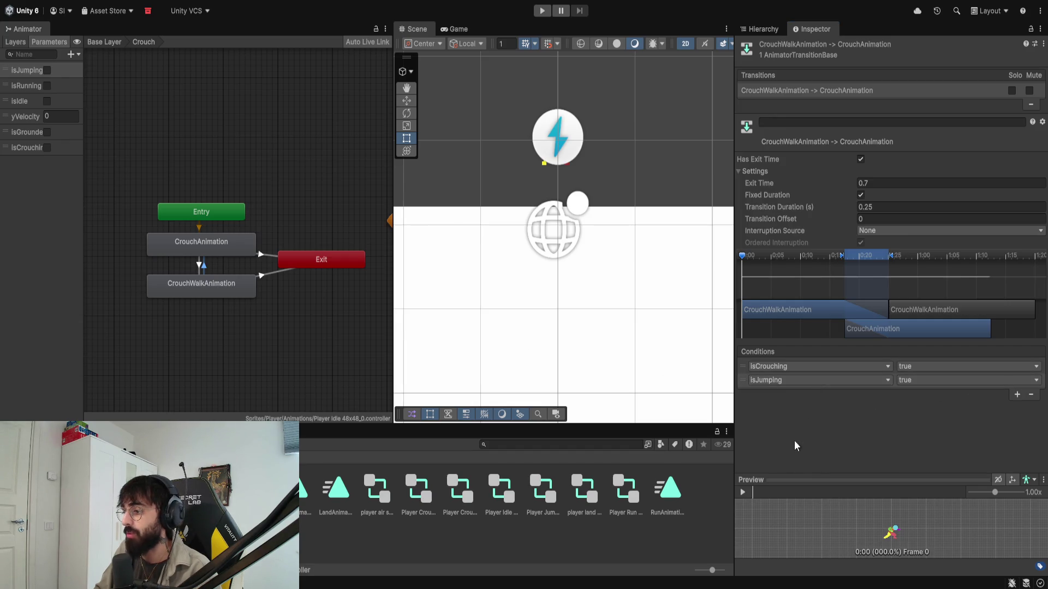
{"action": "left_click", "coordinate": [777, 430]}
{"action": "left_click", "coordinate": [918, 384]}
{"action": "left_click", "coordinate": [895, 402]}
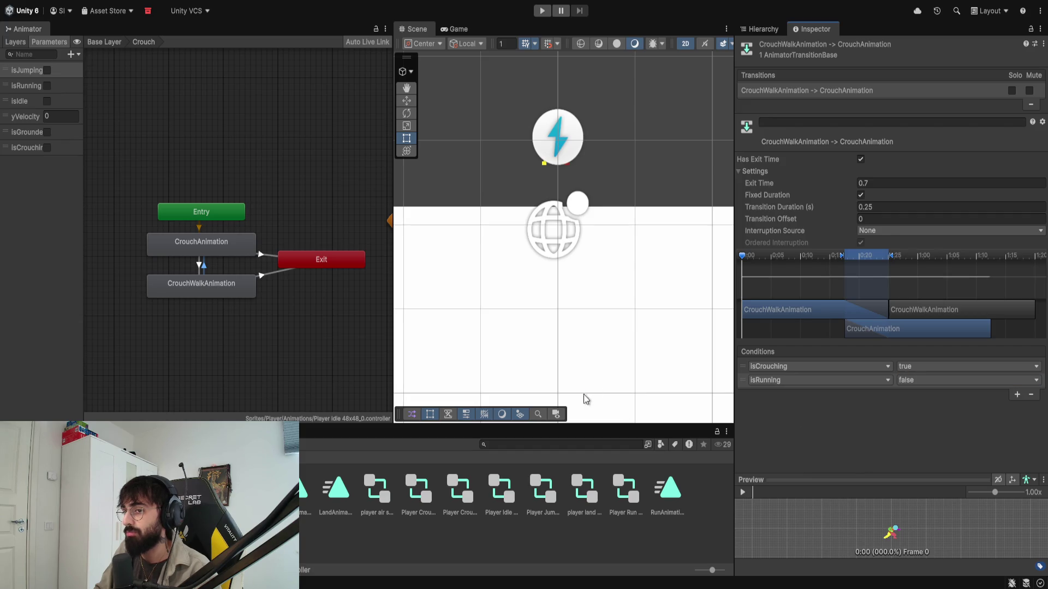
Step: Play-test crouching (C), crouch-walking left and right (A/D) and standing up, then stop
{"action": "left_click", "coordinate": [543, 11]}
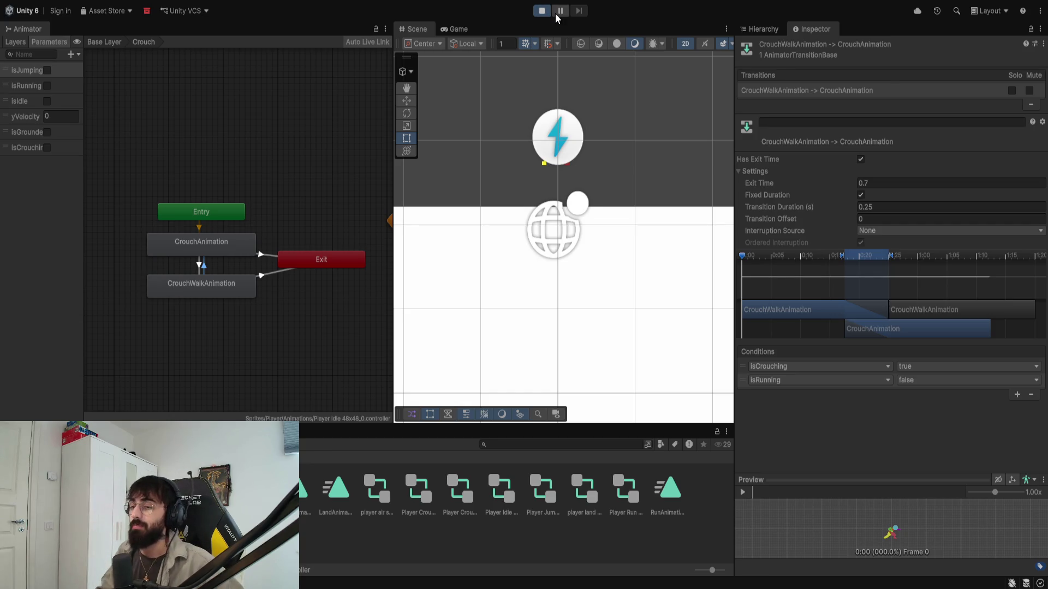
{"action": "key", "text": "c"}
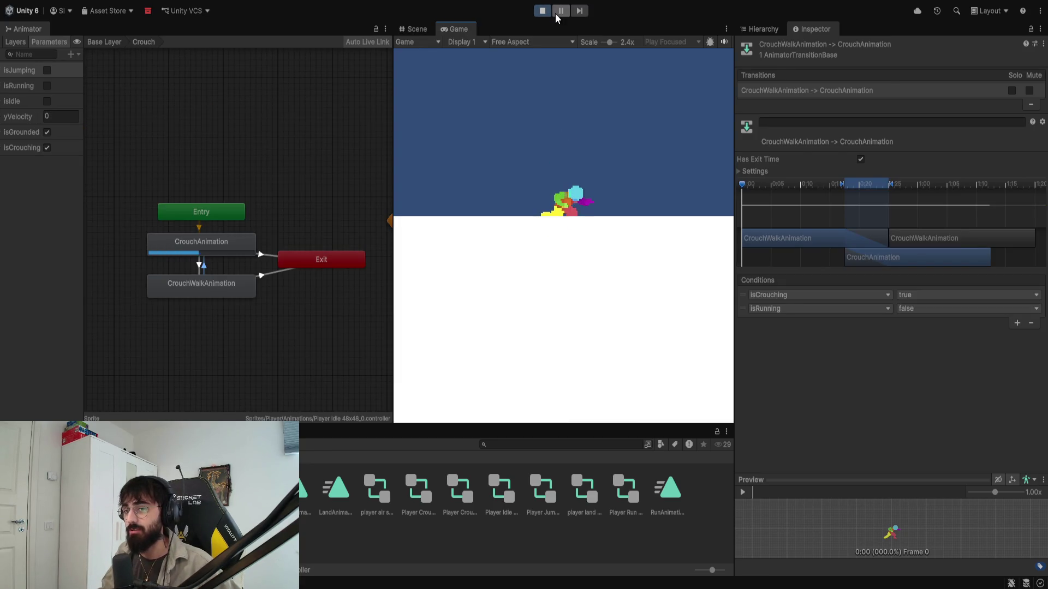
{"action": "key", "text": "a"}
{"action": "key", "text": "d"}
{"action": "key", "text": "c"}
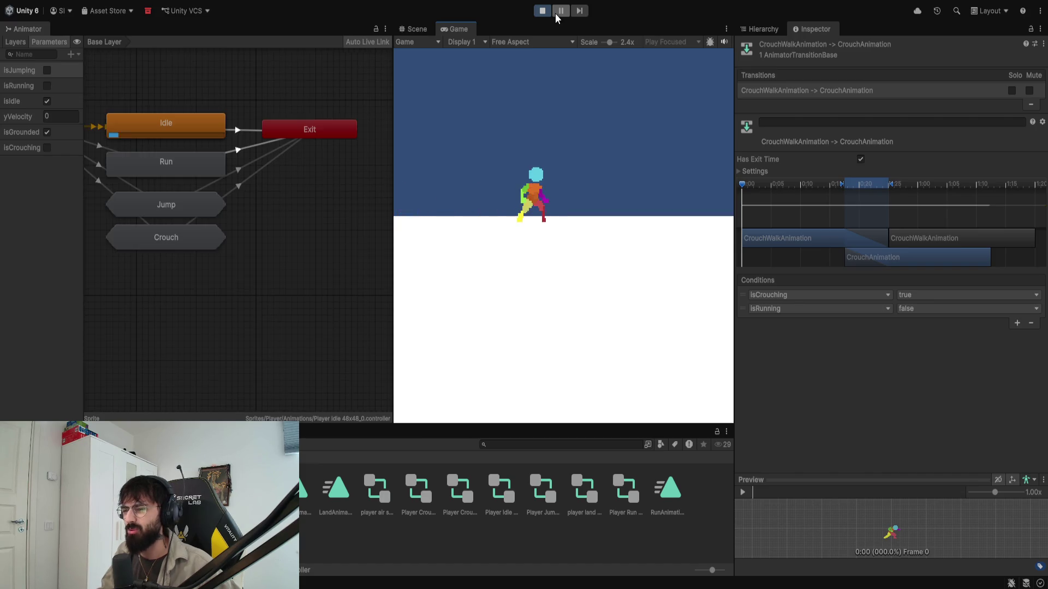
{"action": "left_click", "coordinate": [543, 10]}
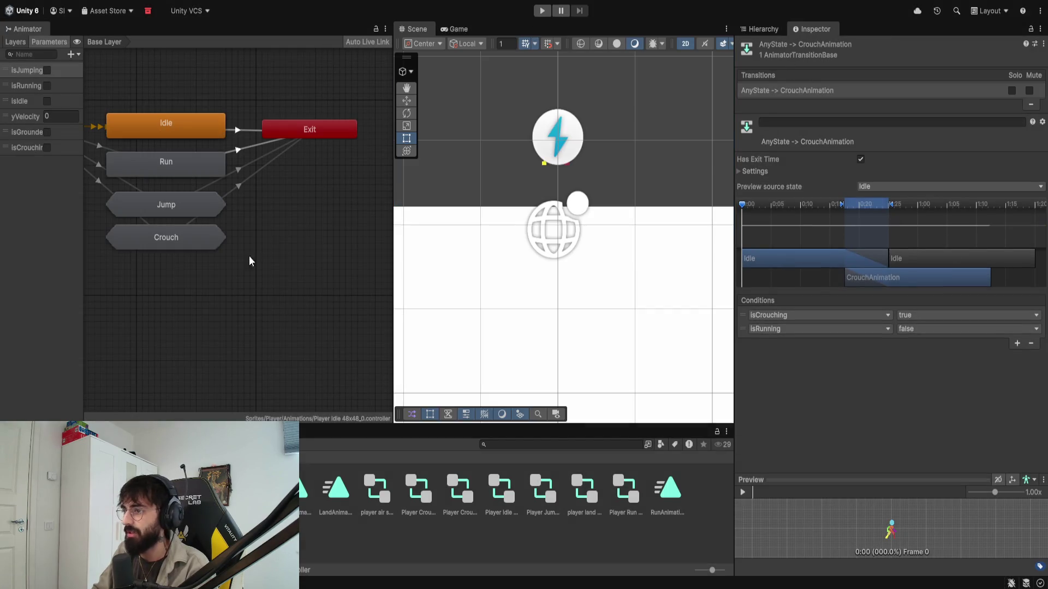
Step: Turn off Has Exit Time on the CrouchWalkAnimation→CrouchAnimation transition and set its duration to 0
{"action": "double_click", "coordinate": [224, 240]}
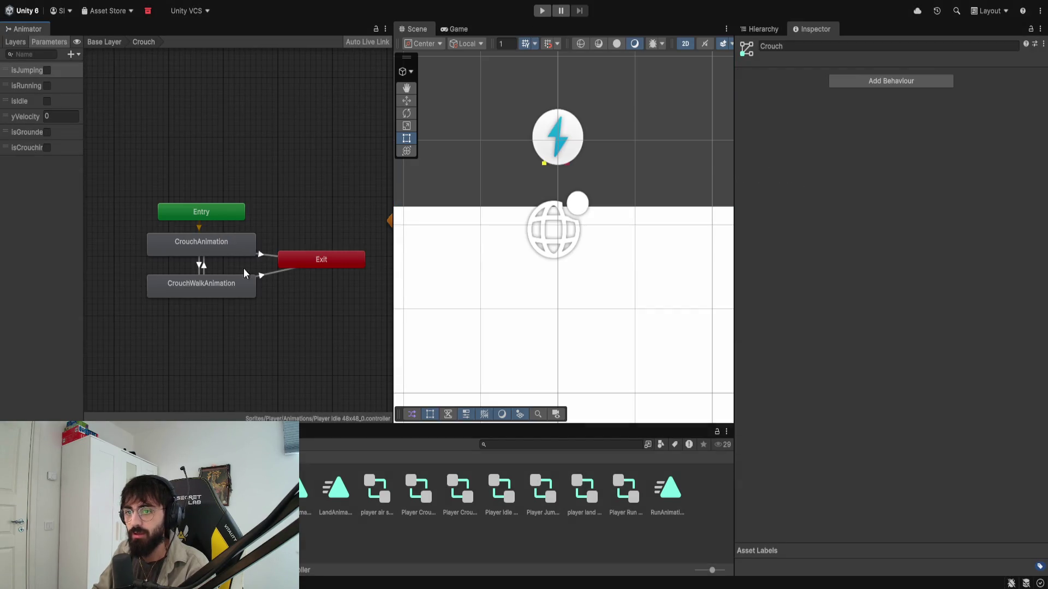
{"action": "left_click", "coordinate": [203, 266]}
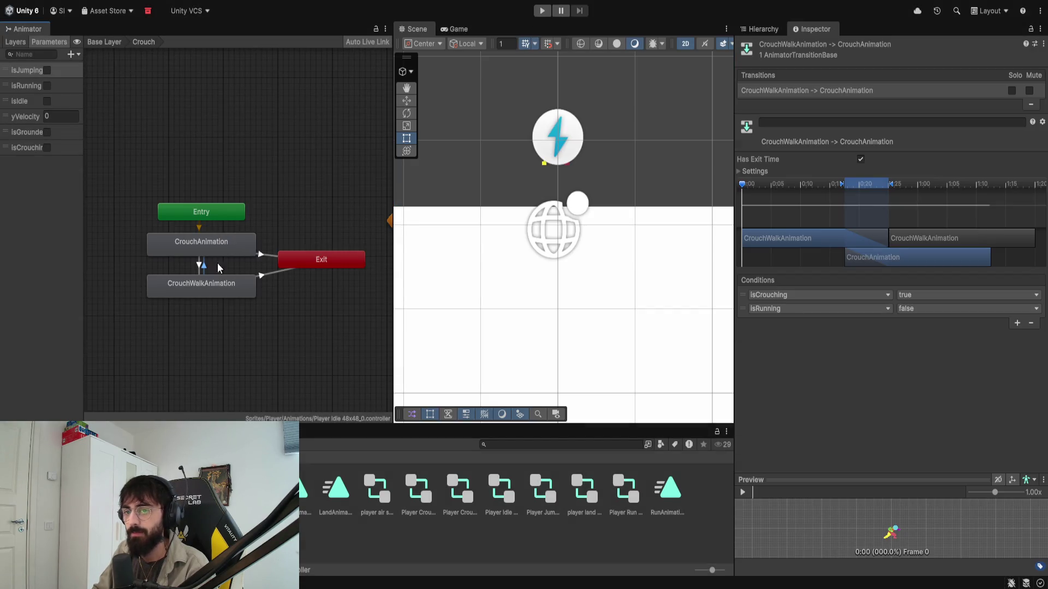
{"action": "left_click", "coordinate": [767, 173]}
{"action": "left_click", "coordinate": [861, 158]}
{"action": "left_click", "coordinate": [872, 207]}
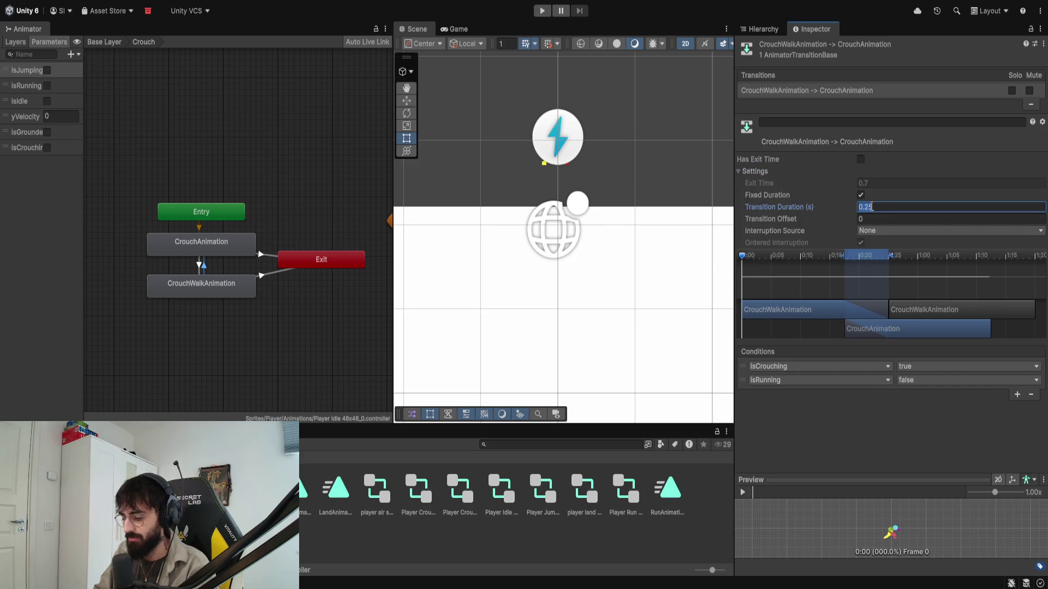
{"action": "type", "text": "0"}
{"action": "left_click", "coordinate": [654, 184]}
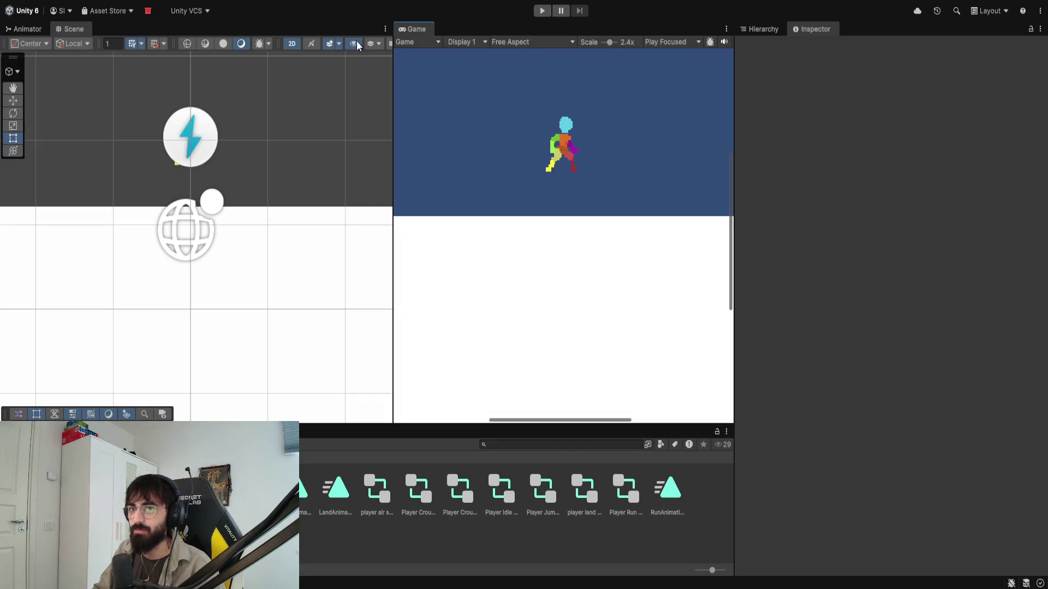
Step: Dock the Game view into the Scene panel and start Play mode
{"action": "left_click_drag", "start_coordinate": [284, 25], "coordinate": [210, 43]}
{"action": "scroll", "coordinate": [460, 84], "scroll_direction": "down", "scroll_amount": 5}
{"action": "left_click", "coordinate": [541, 11]}
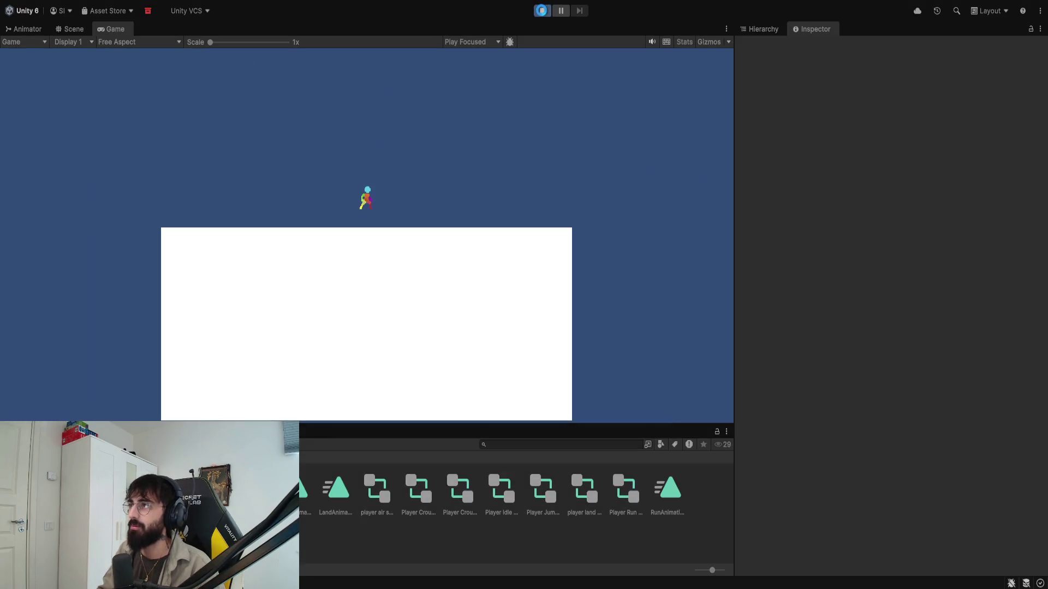
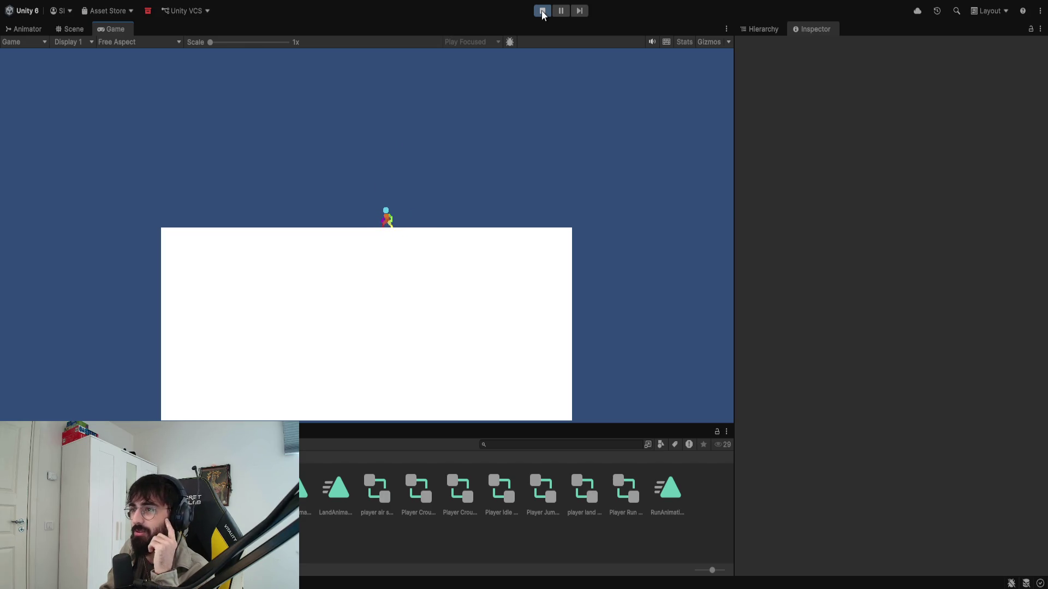
Step: Stop the running game and bring the Animator state graph into view
{"action": "left_click", "coordinate": [543, 12]}
{"action": "left_click", "coordinate": [24, 29]}
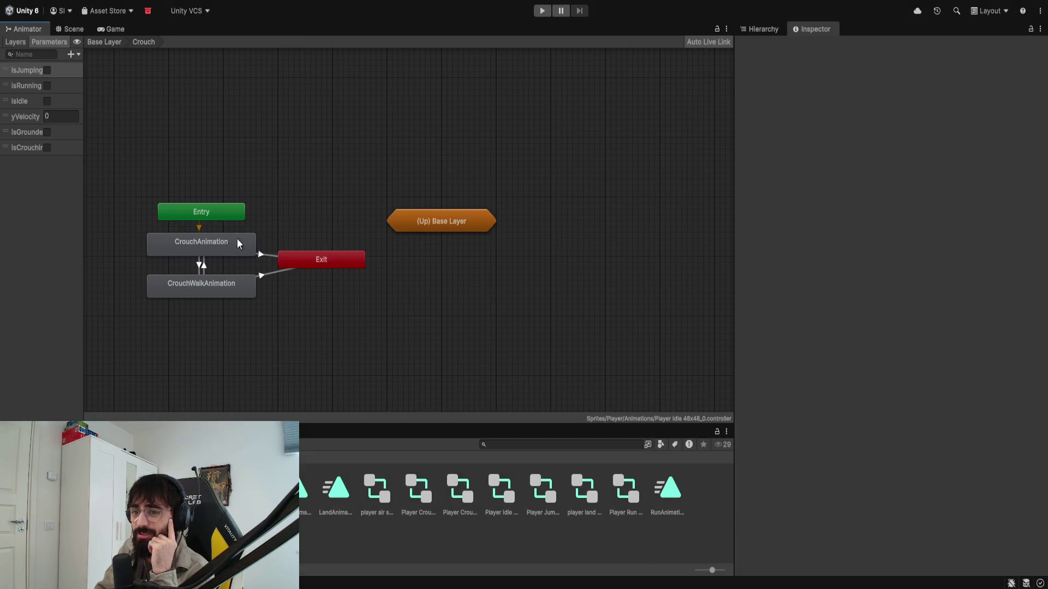
{"action": "left_click_drag", "start_coordinate": [196, 267], "coordinate": [375, 263]}
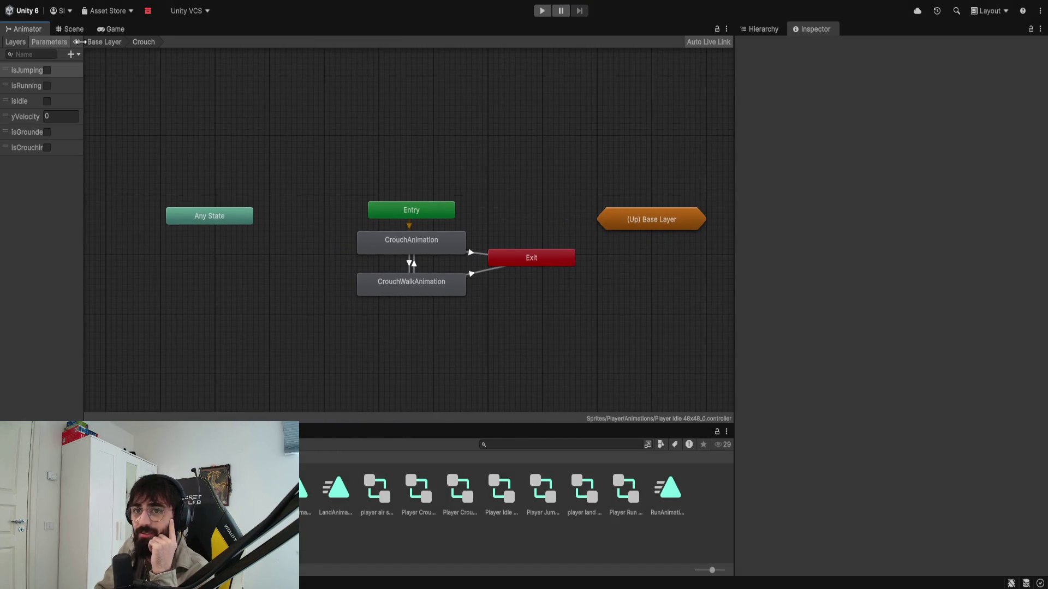
Step: From Base Layer, open the Jump sub-state machine and zoom in on LandAnimation
{"action": "left_click", "coordinate": [99, 42]}
{"action": "double_click", "coordinate": [220, 209]}
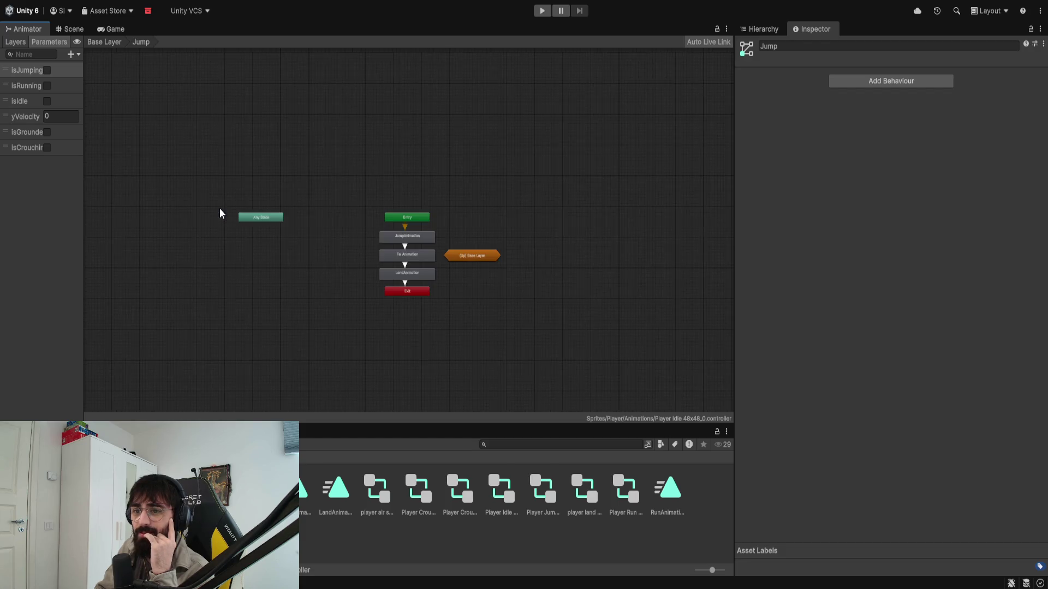
{"action": "left_click", "coordinate": [414, 272]}
{"action": "scroll", "coordinate": [368, 277], "scroll_direction": "up", "scroll_amount": 10}
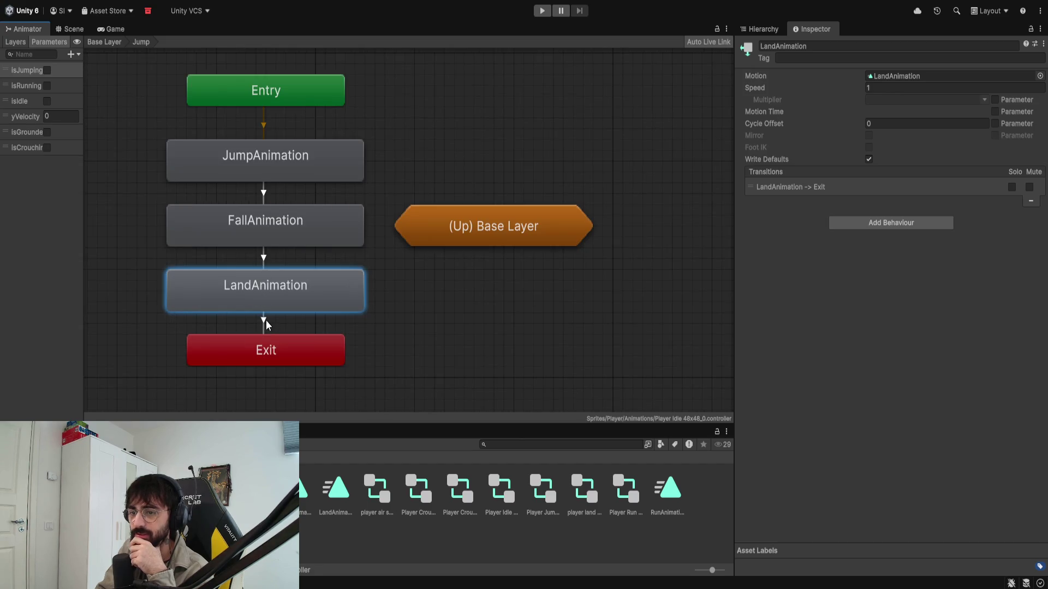
Step: Uncheck Has Exit Time on the LandAnimation→Exit transition, then play and move the character right
{"action": "left_click", "coordinate": [264, 319]}
{"action": "left_click", "coordinate": [739, 171]}
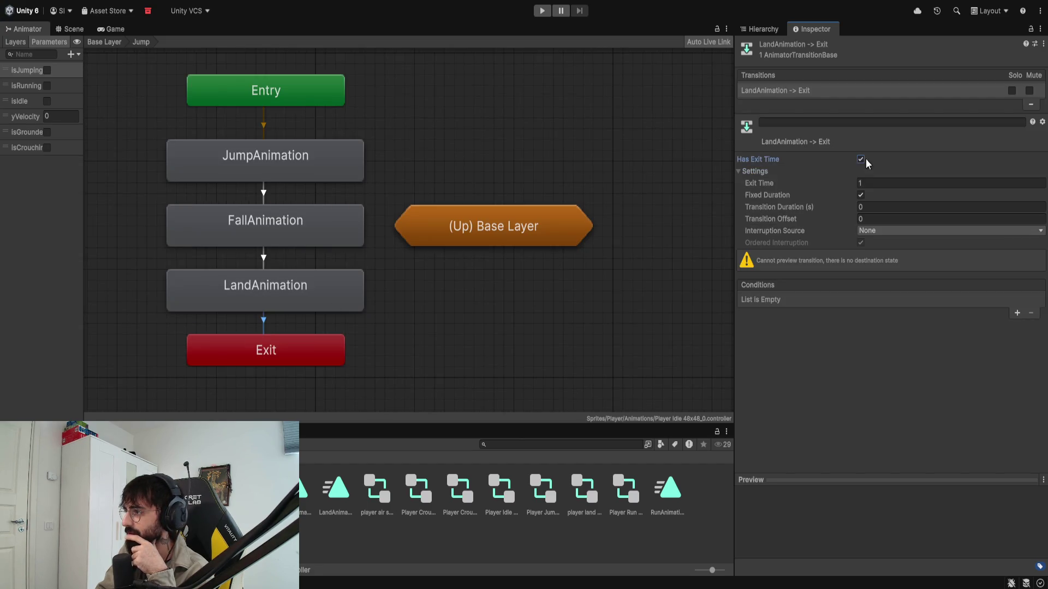
{"action": "left_click", "coordinate": [861, 158]}
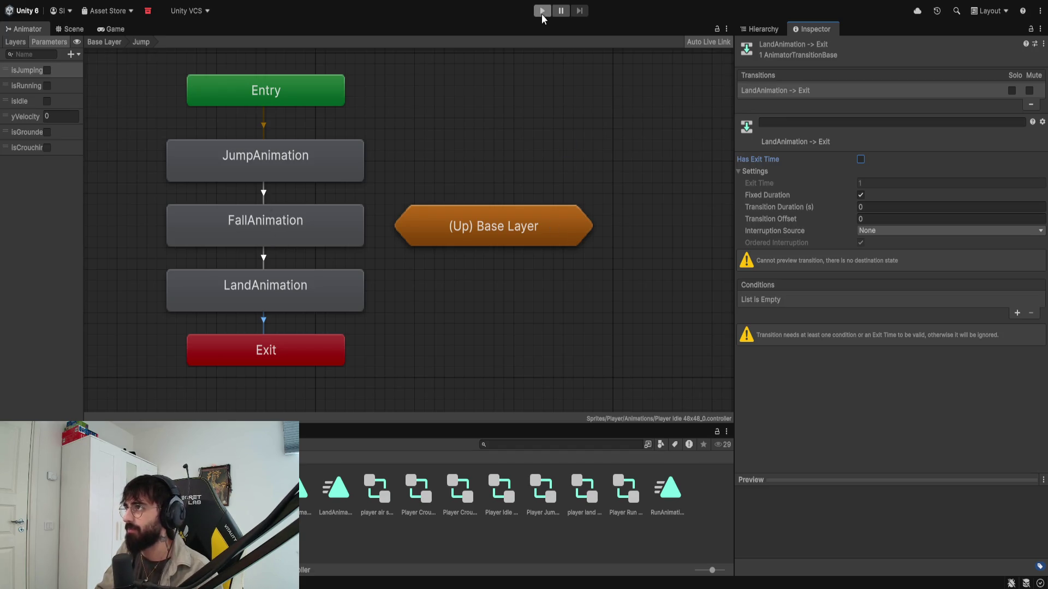
{"action": "left_click", "coordinate": [542, 11]}
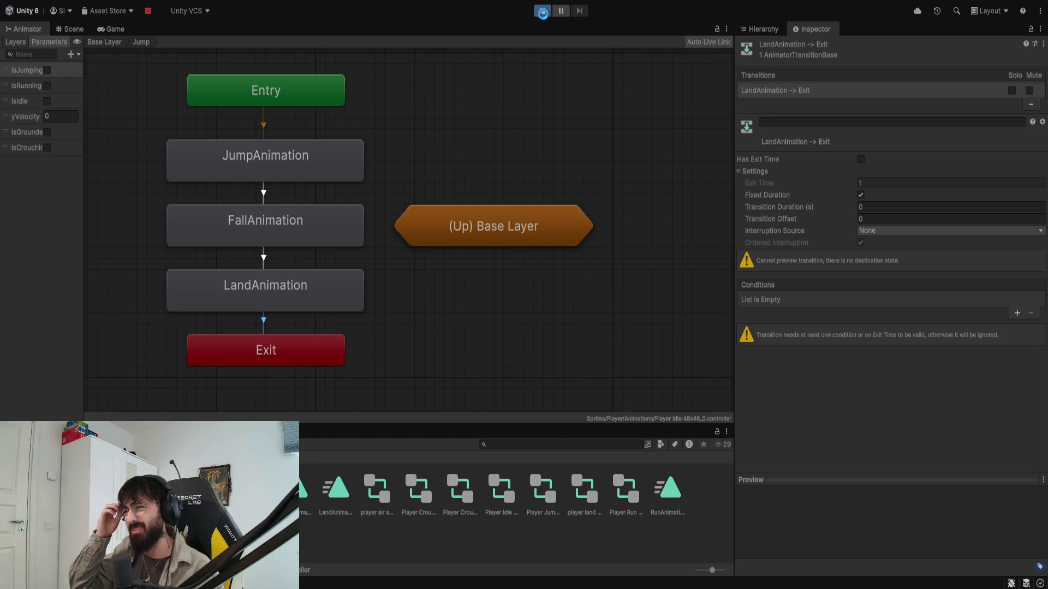
{"action": "key", "text": "d"}
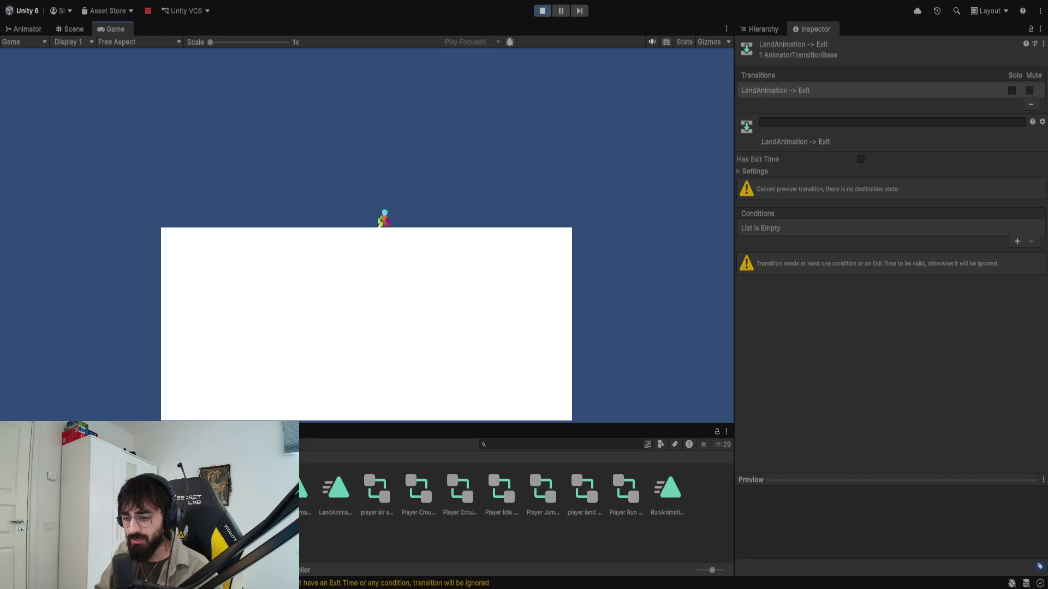
Step: Uncheck Fixed Duration on the LandAnimation→Exit transition, then rerun the game and watch the Animator
{"action": "left_click", "coordinate": [542, 10]}
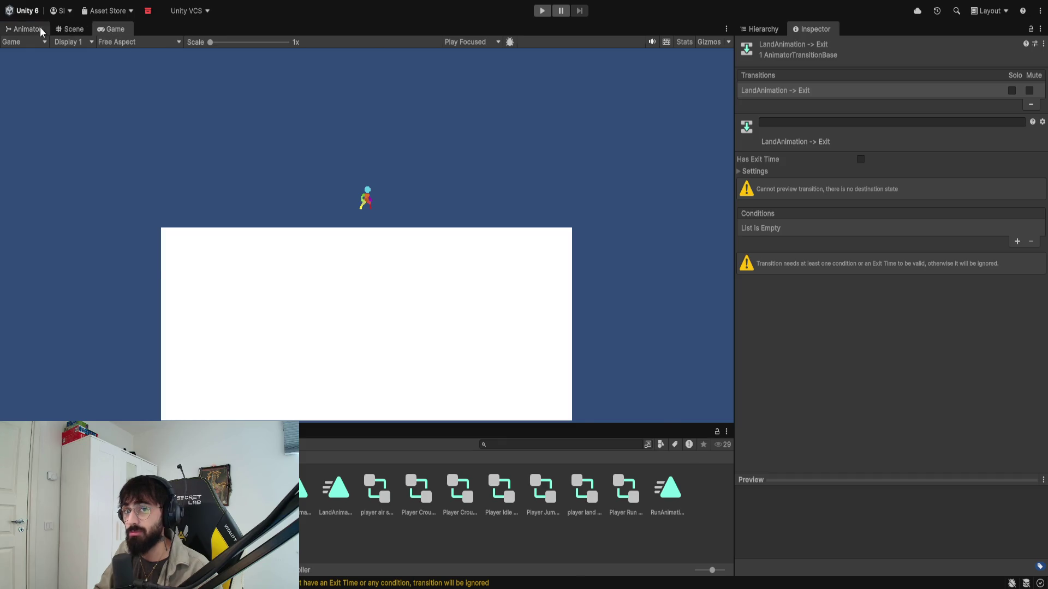
{"action": "left_click", "coordinate": [23, 29]}
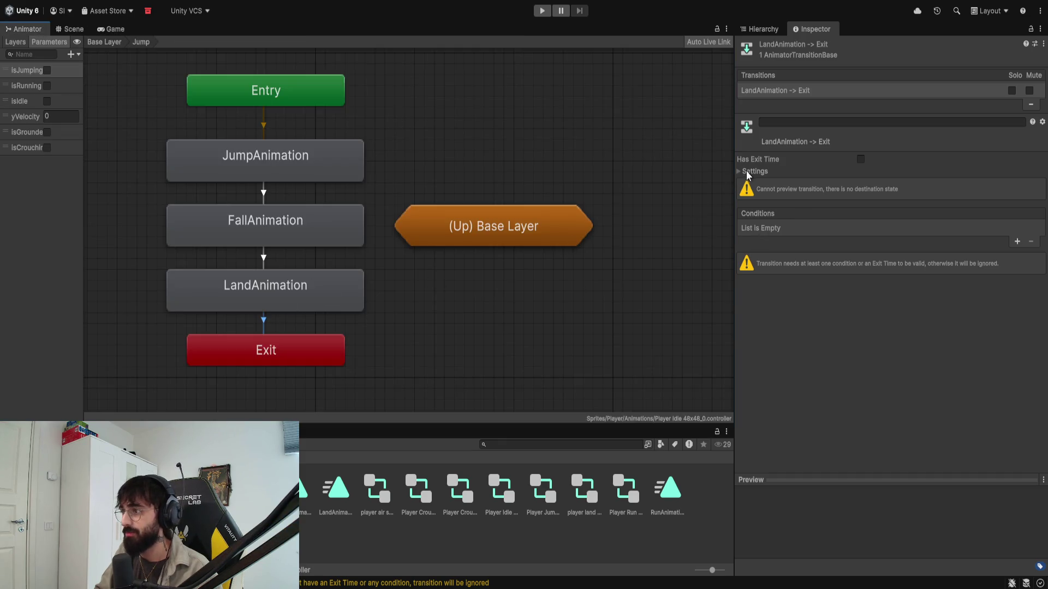
{"action": "left_click", "coordinate": [746, 172]}
{"action": "left_click", "coordinate": [860, 195]}
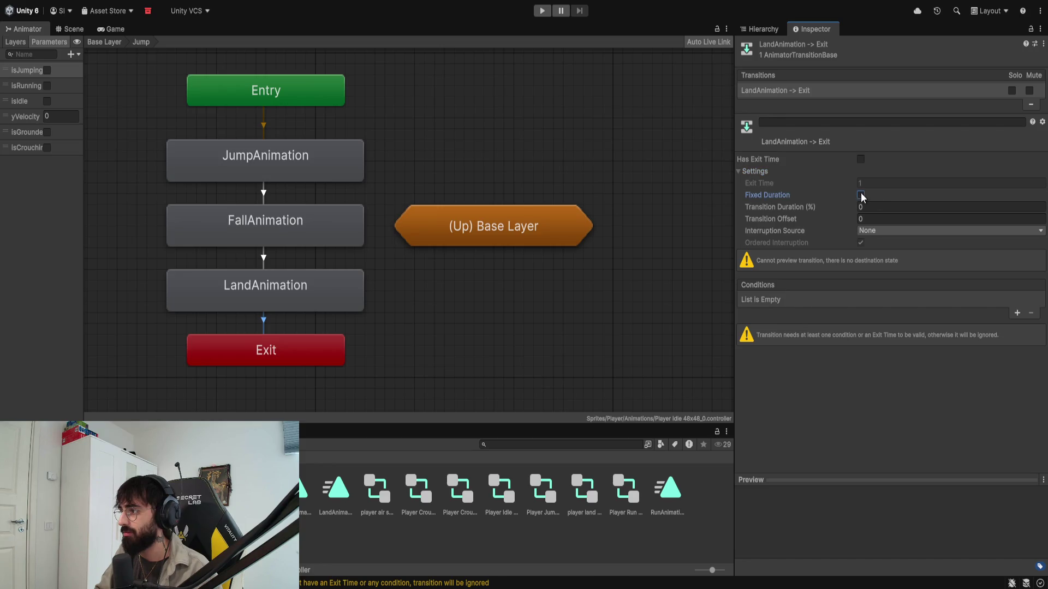
{"action": "left_click", "coordinate": [641, 267]}
{"action": "left_click", "coordinate": [549, 12]}
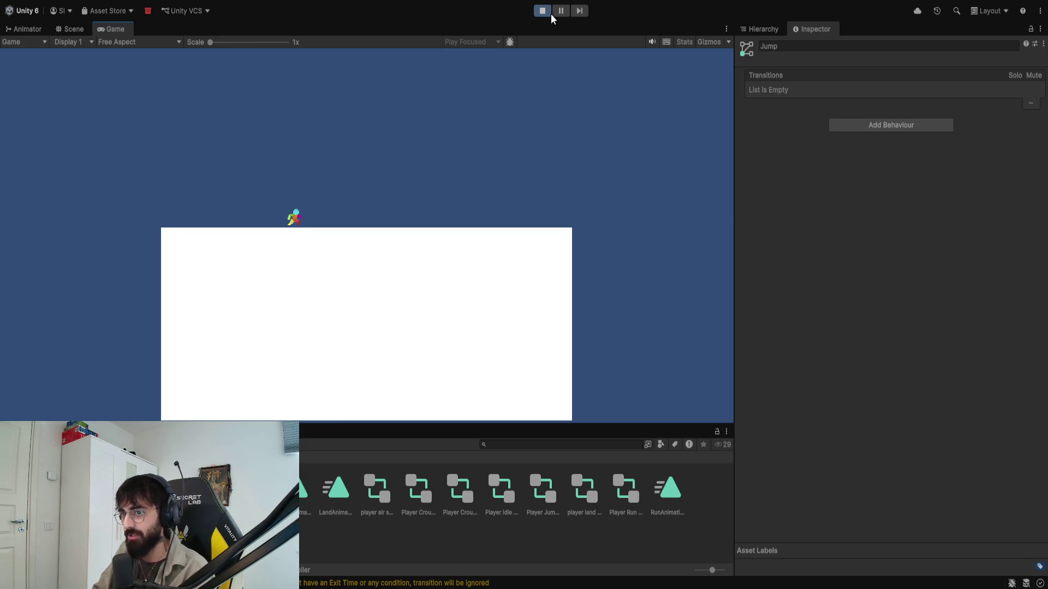
{"action": "left_click", "coordinate": [37, 30]}
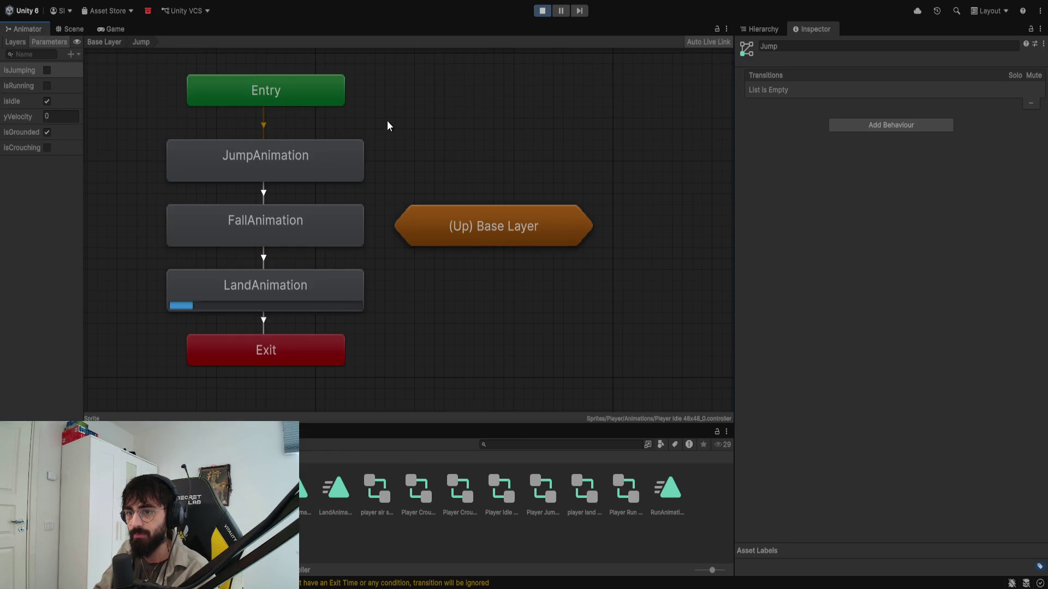
Step: Add an isGrounded condition to the LandAnimation→Exit transition and replay the game
{"action": "left_click", "coordinate": [542, 10]}
{"action": "left_click", "coordinate": [265, 323]}
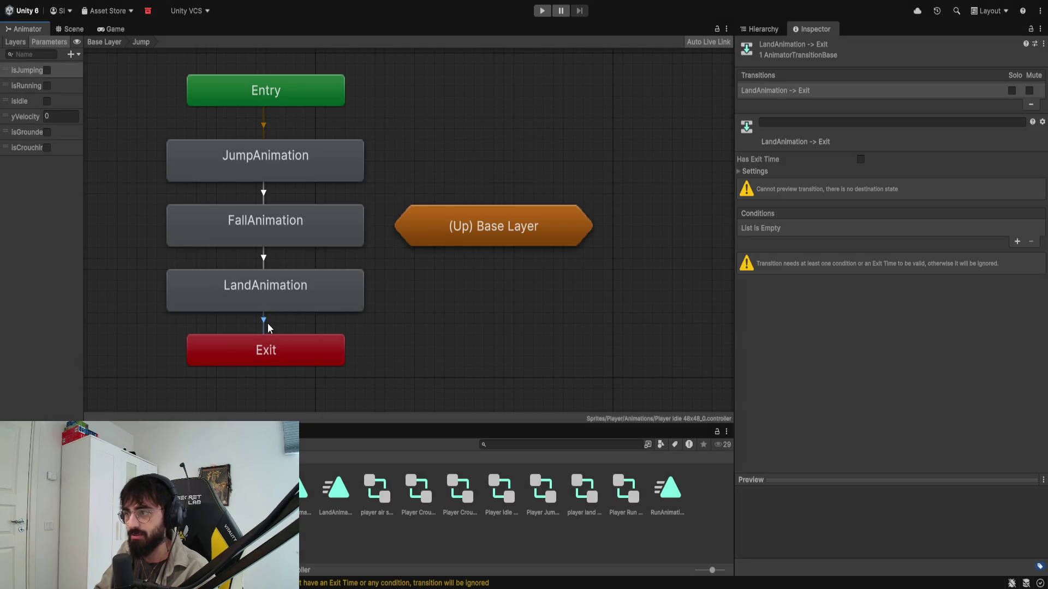
{"action": "left_click", "coordinate": [1017, 242]}
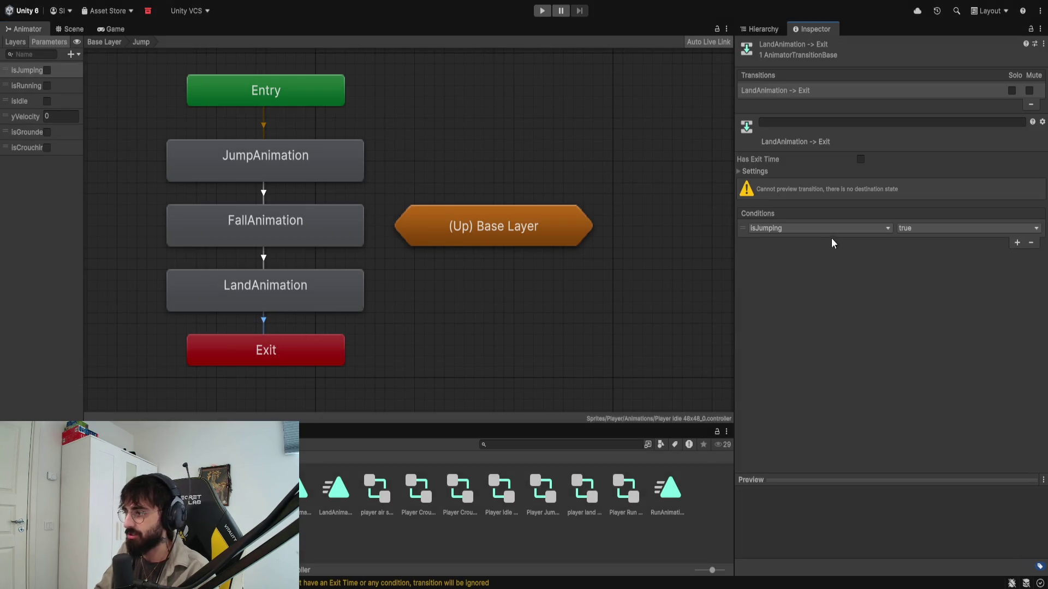
{"action": "left_click", "coordinate": [797, 227]}
{"action": "left_click", "coordinate": [781, 309]}
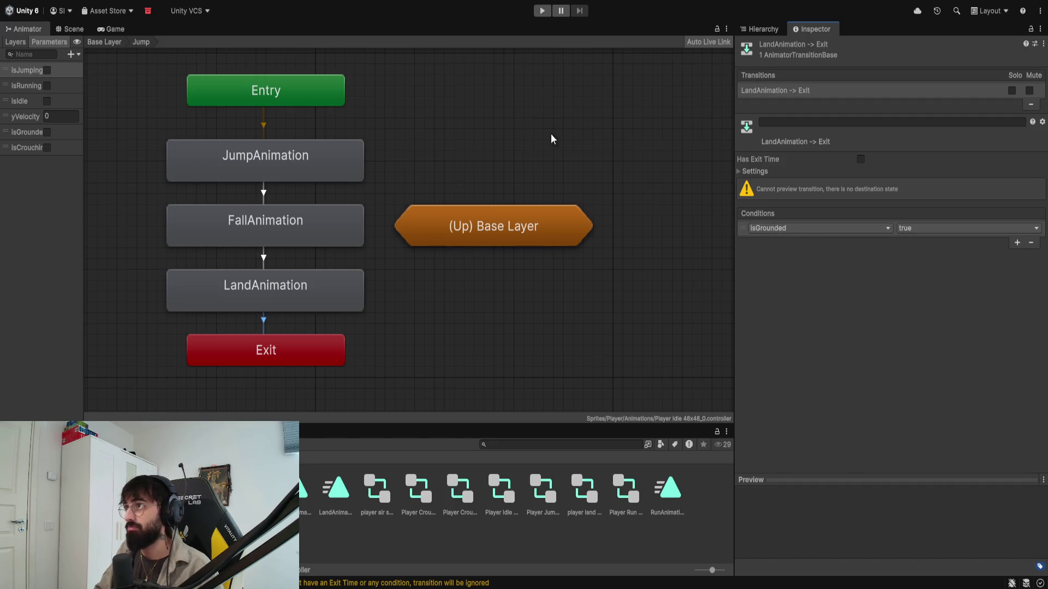
{"action": "left_click", "coordinate": [542, 11]}
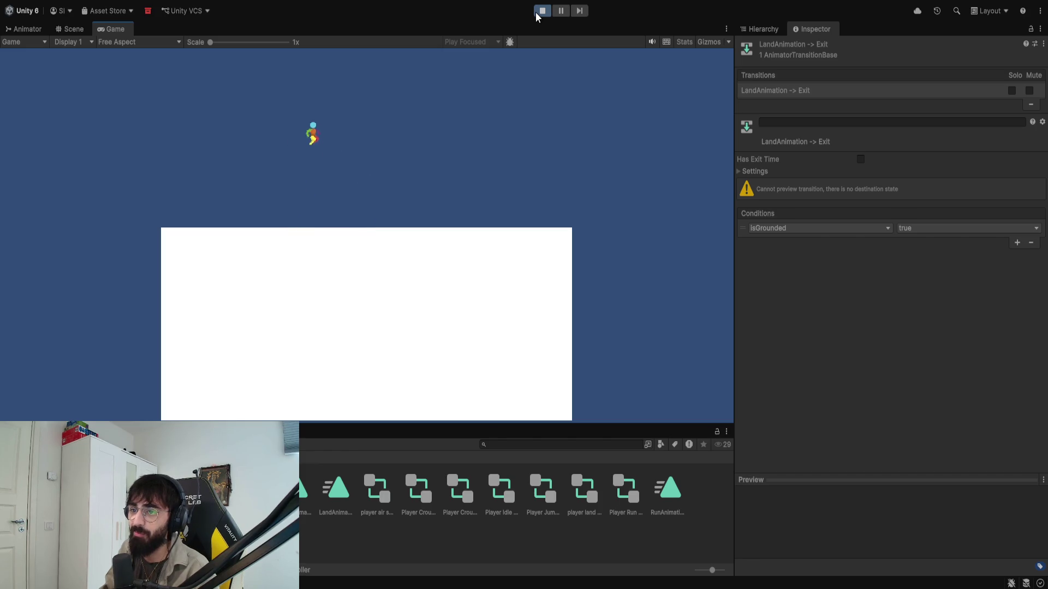
Step: Walk the character left and right and jump repeatedly to test landing
{"action": "key", "text": "d"}
{"action": "key", "text": "a"}
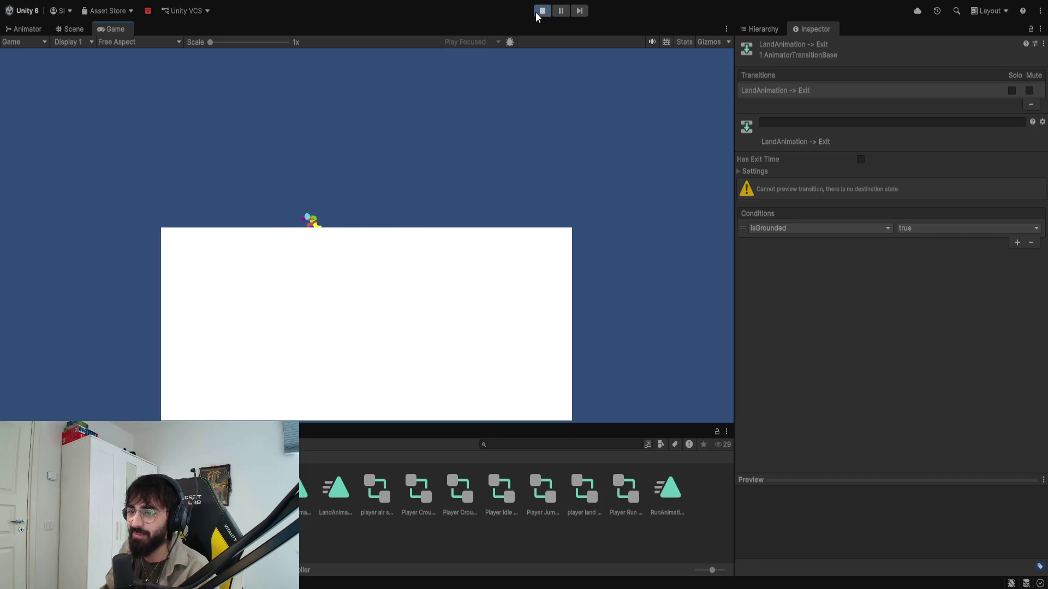
{"action": "key", "text": "d"}
{"action": "key", "text": "space"}
{"action": "key", "text": "a"}
{"action": "key", "text": "space"}
{"action": "key", "text": "d"}
{"action": "key", "text": "space"}
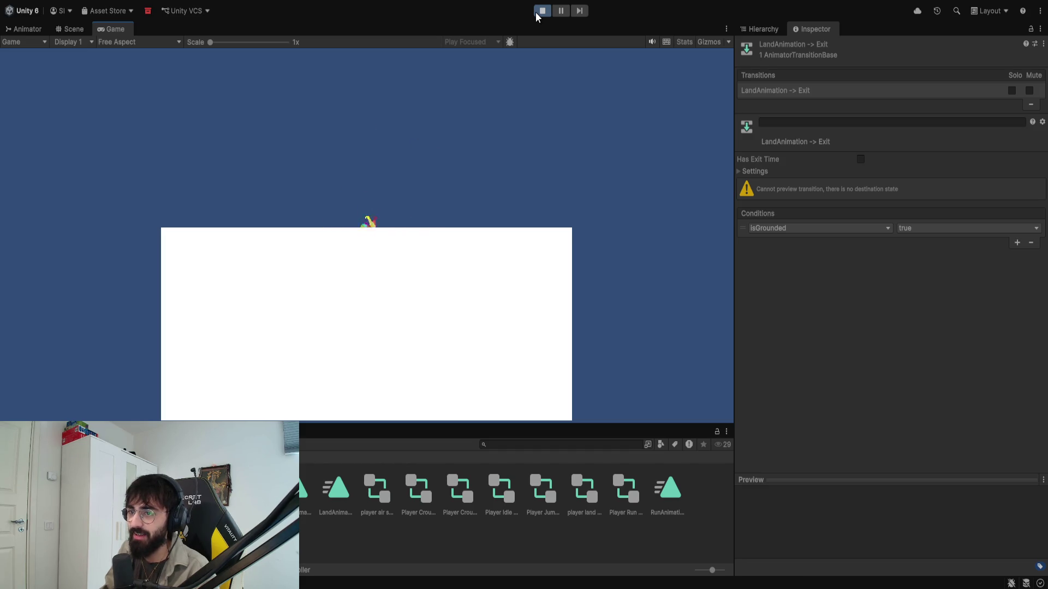
{"action": "key", "text": "space"}
{"action": "key", "text": "d"}
{"action": "key", "text": "a"}
{"action": "key", "text": "space"}
{"action": "key", "text": "space"}
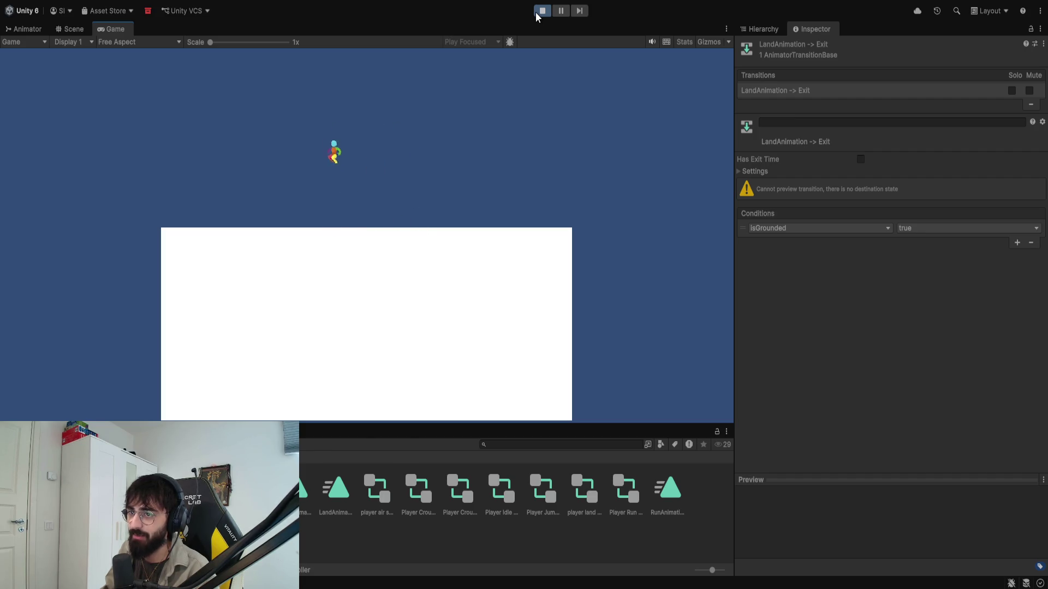
{"action": "key", "text": "space"}
{"action": "key", "text": "space"}
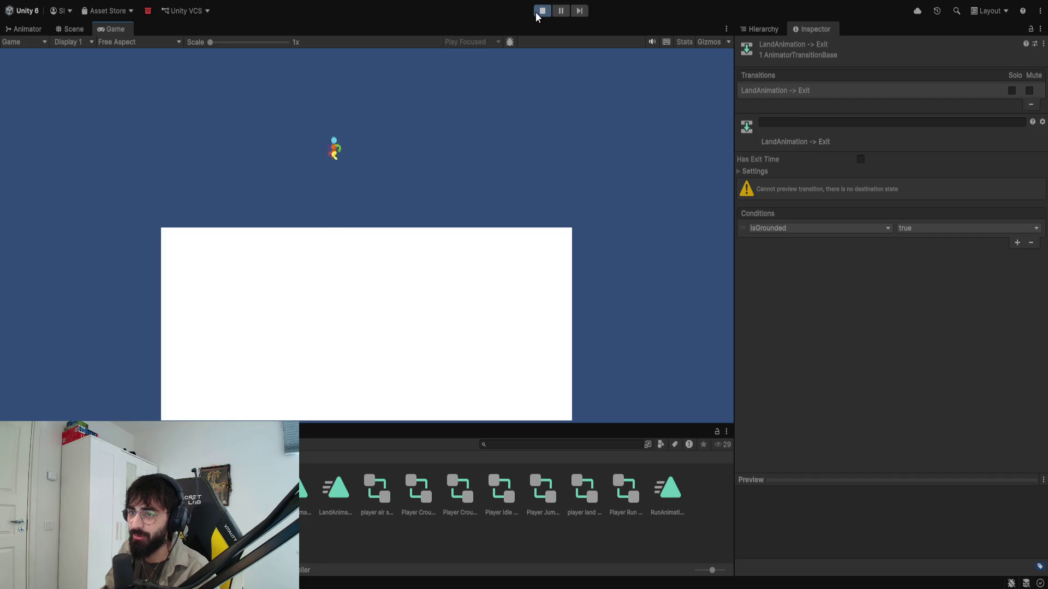
{"action": "key", "text": "space"}
{"action": "key", "text": "space"}
{"action": "key", "text": "space"}
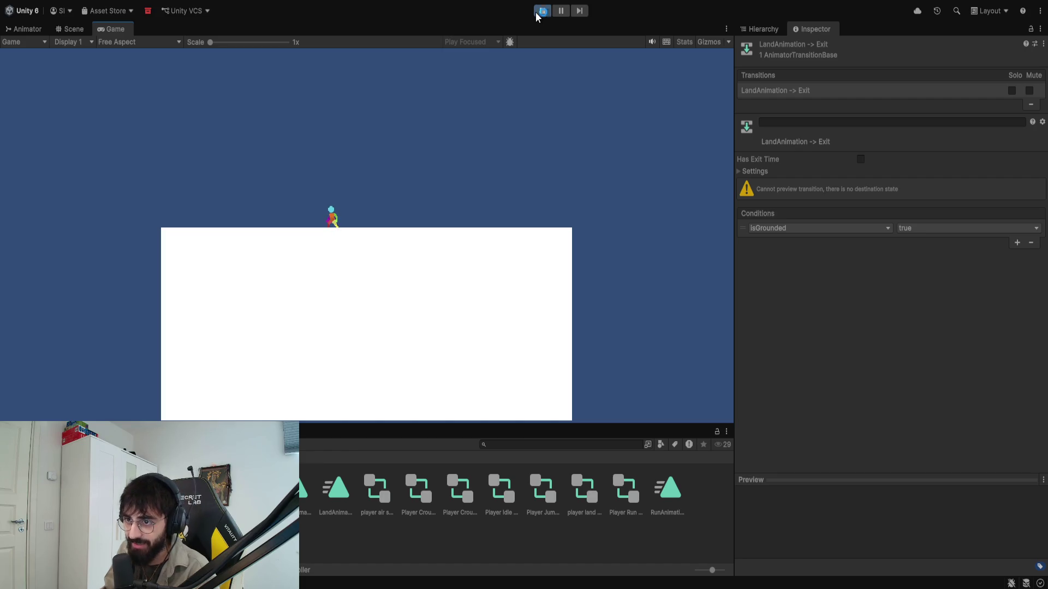
Step: Scale the Game view to 3.5x, jump once more, then stop and return to the Animator
{"action": "left_click_drag", "start_coordinate": [210, 42], "coordinate": [268, 43]}
{"action": "key", "text": "space"}
{"action": "key", "text": "space"}
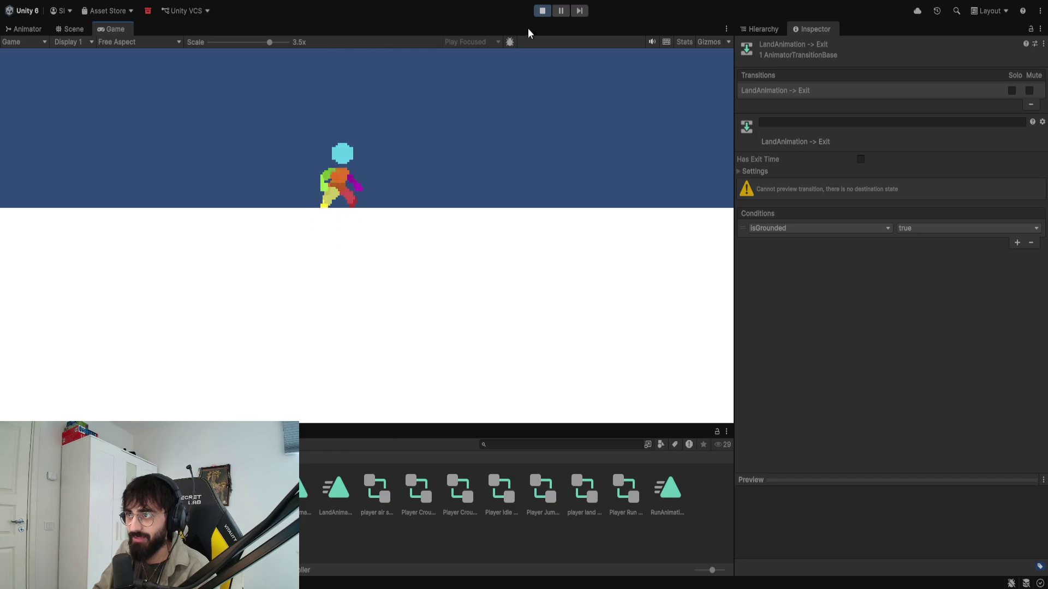
{"action": "left_click", "coordinate": [542, 11]}
{"action": "left_click", "coordinate": [25, 29]}
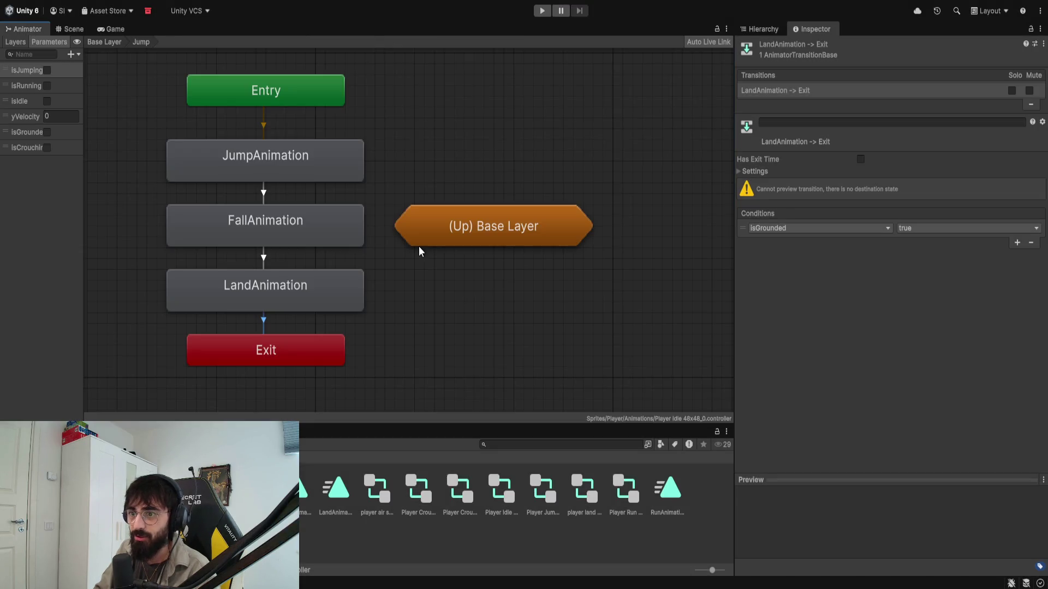
Step: Set the LandAnimation state's Speed to 0.5 and start the game to watch the landing
{"action": "left_click", "coordinate": [741, 171]}
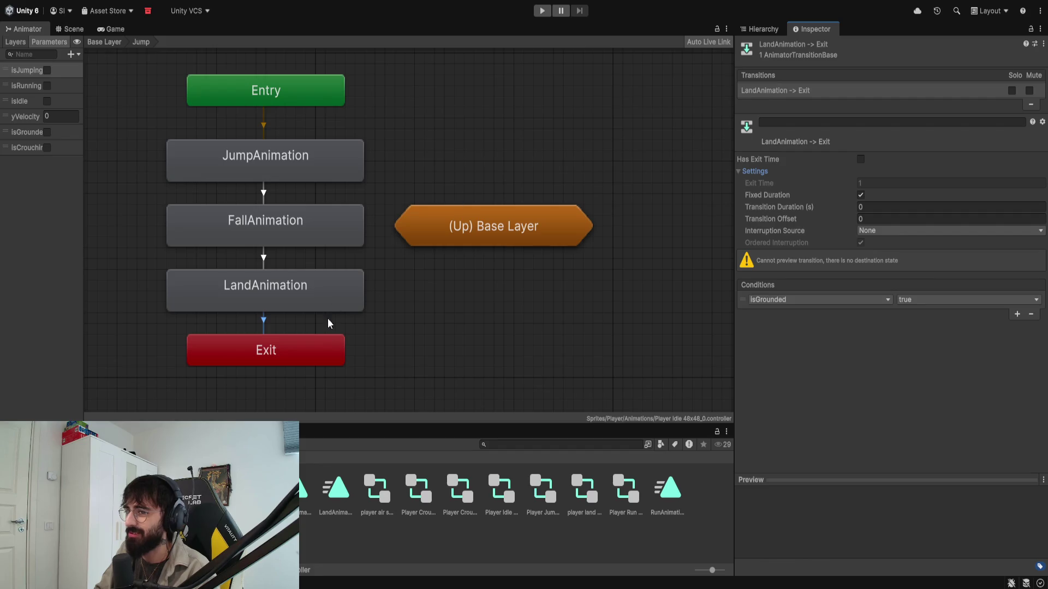
{"action": "left_click", "coordinate": [286, 299]}
{"action": "left_click", "coordinate": [888, 86]}
{"action": "type", "text": "0.5"}
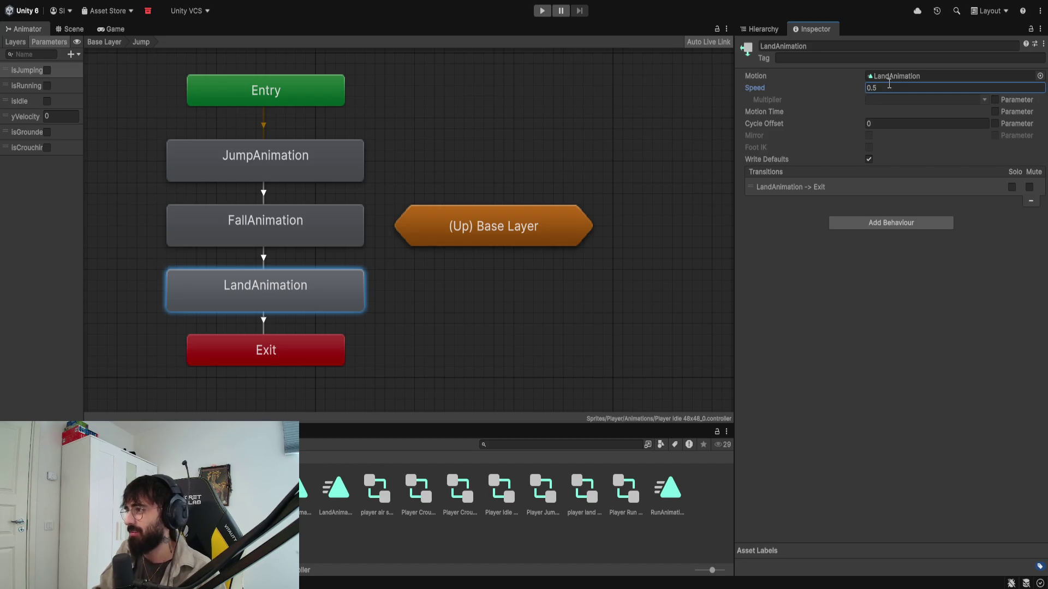
{"action": "key", "text": "Return"}
{"action": "left_click", "coordinate": [540, 11]}
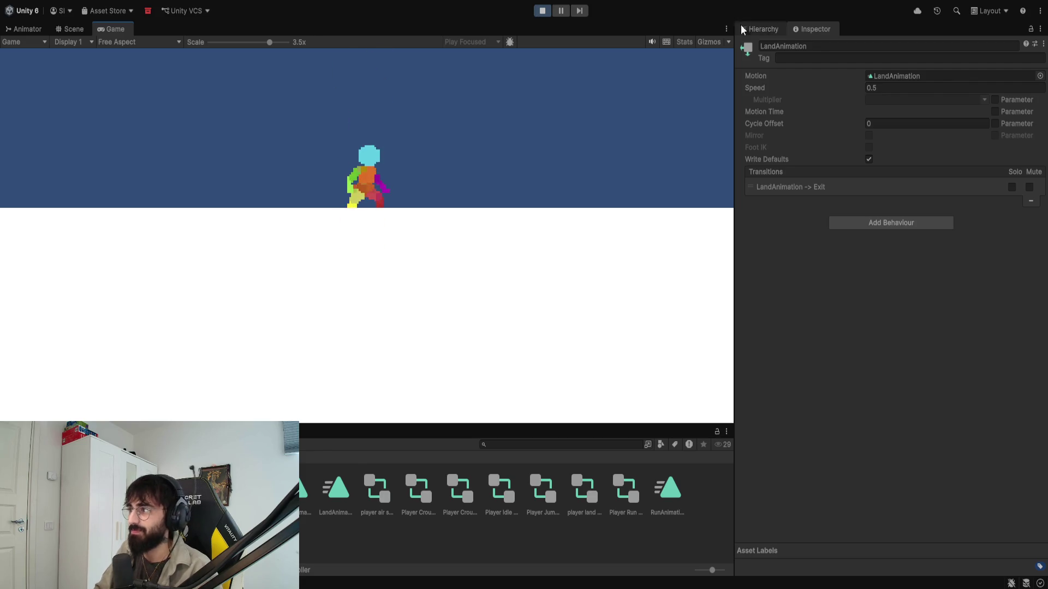
Step: Change LandAnimation's Speed to 0.1 during the live run
{"action": "left_click", "coordinate": [893, 87]}
{"action": "type", "text": "0.1"}
{"action": "key", "text": "Return"}
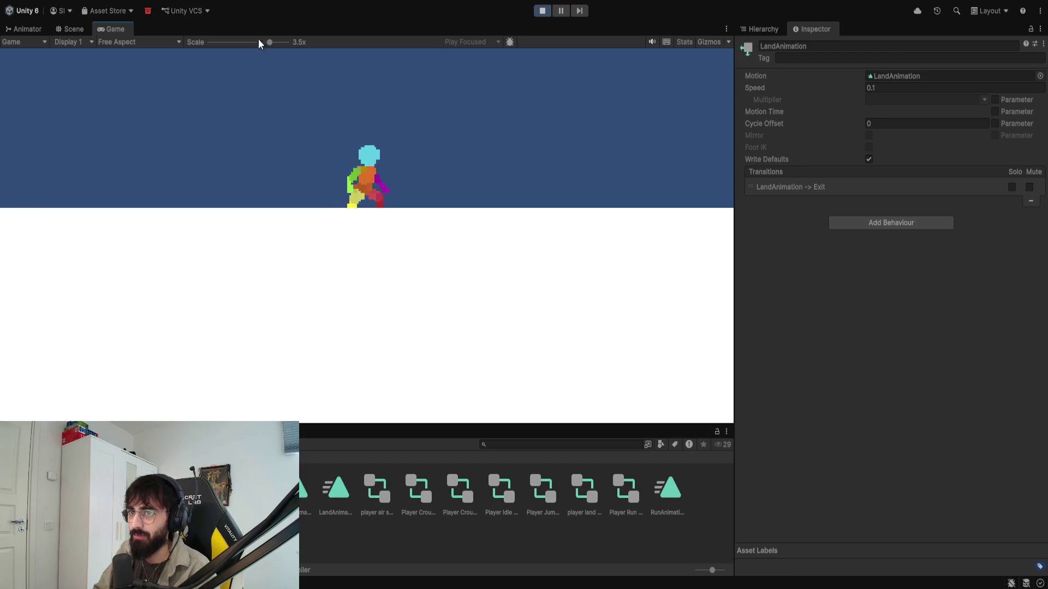
Step: Scale the Game view to 1.2x, dock it beside the Animator, and test two jumps
{"action": "left_click_drag", "start_coordinate": [269, 42], "coordinate": [218, 44]}
{"action": "mouse_move", "coordinate": [115, 28]}
{"action": "left_mouse_down"}
{"action": "mouse_move", "coordinate": [511, 226]}
{"action": "mouse_move", "coordinate": [542, 260]}
{"action": "mouse_move", "coordinate": [338, 253]}
{"action": "left_mouse_up"}
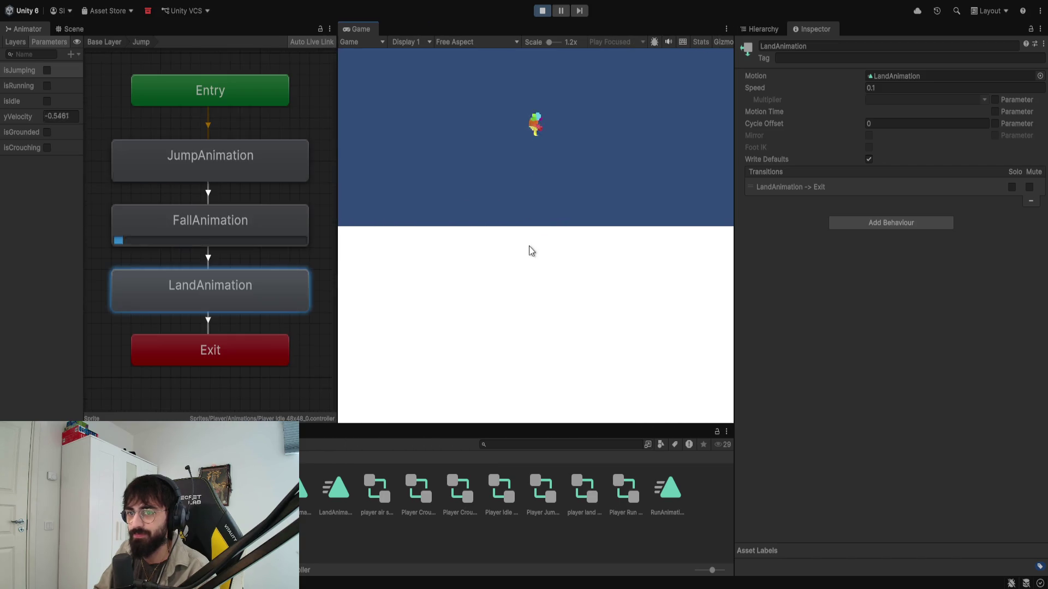
{"action": "key", "text": "space"}
{"action": "key", "text": "space"}
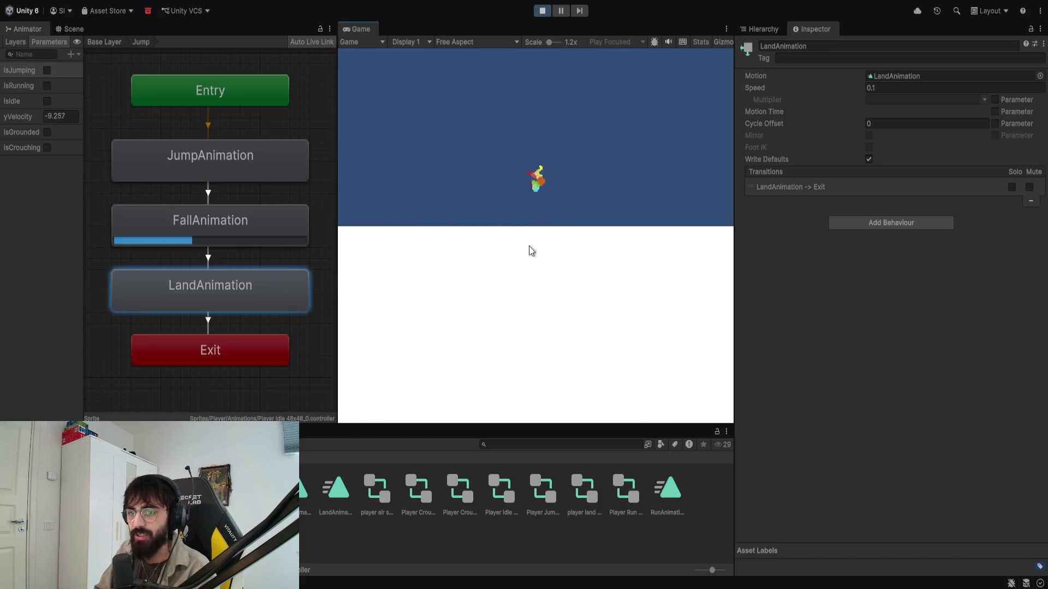
{"action": "key", "text": "space"}
{"action": "key", "text": "space"}
{"action": "key", "text": "space"}
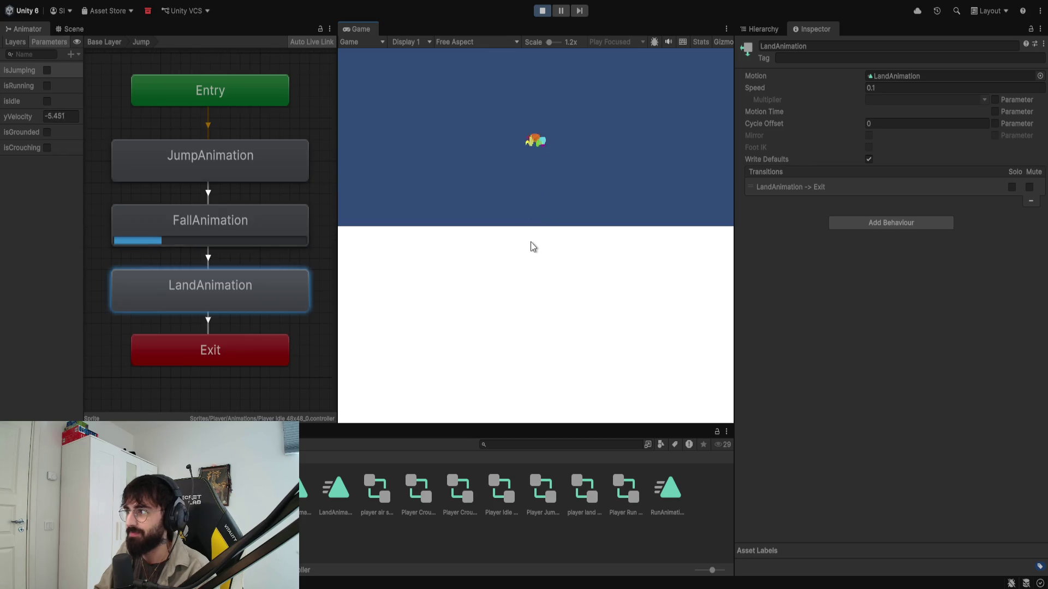
{"action": "left_click", "coordinate": [928, 88]}
Step: Set LandAnimation's Speed to 1 and test a jump in the running game
{"action": "type", "text": "1"}
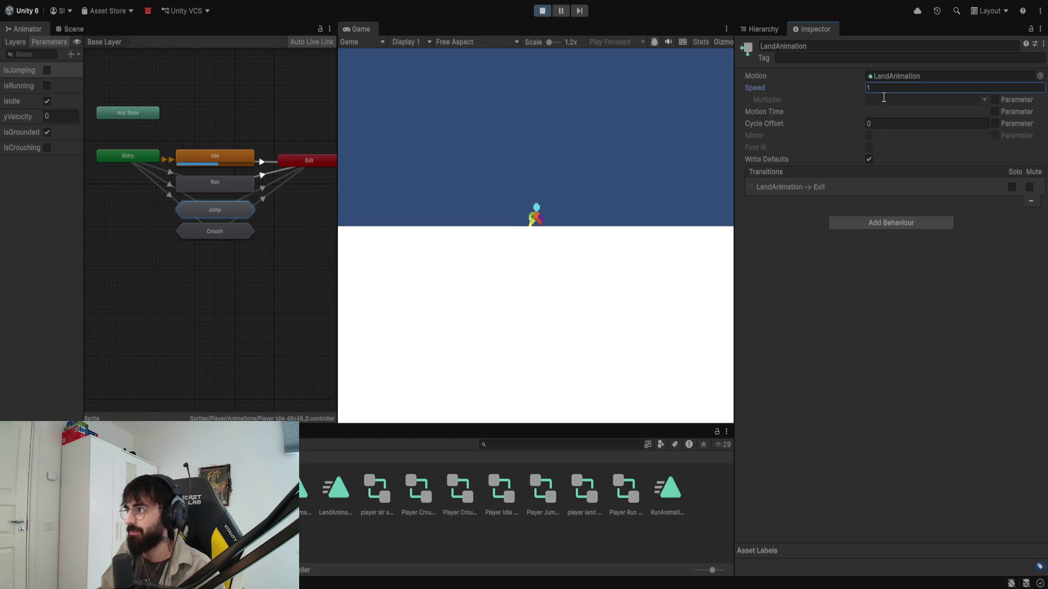
{"action": "left_click", "coordinate": [595, 179]}
{"action": "key", "text": "space"}
{"action": "key", "text": "space"}
{"action": "key", "text": "space"}
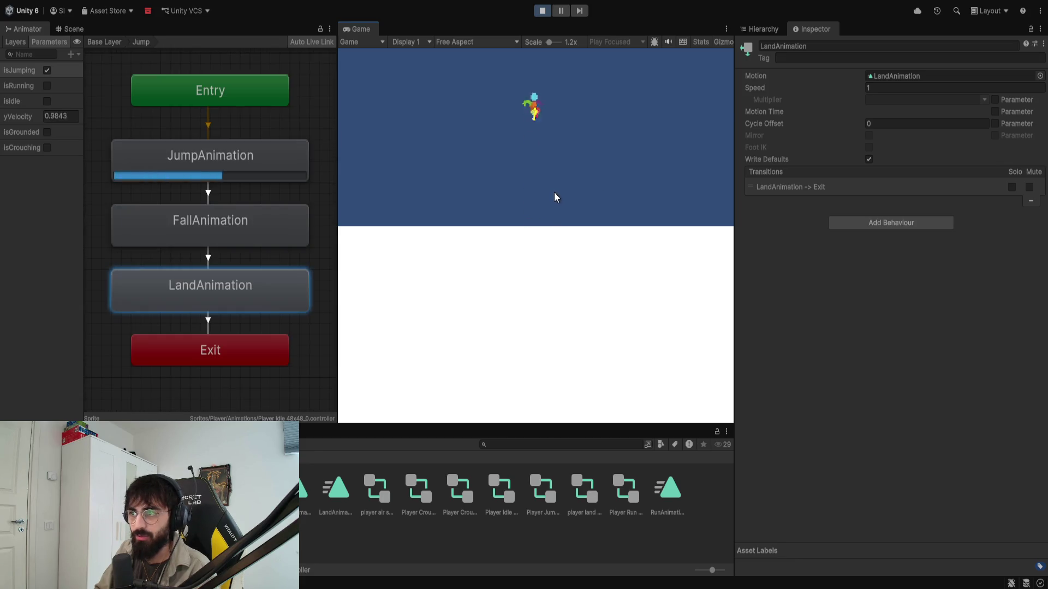
Step: Stop the game, open the Jump sub-state machine, and review the Fall→Land and Land→Exit transitions
{"action": "left_click", "coordinate": [543, 11]}
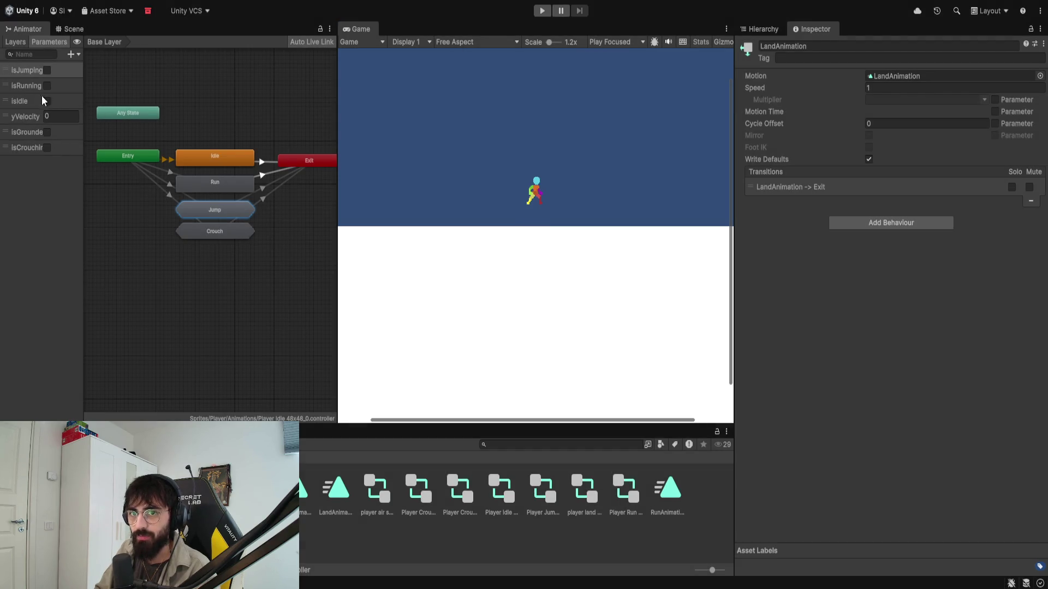
{"action": "double_click", "coordinate": [212, 212]}
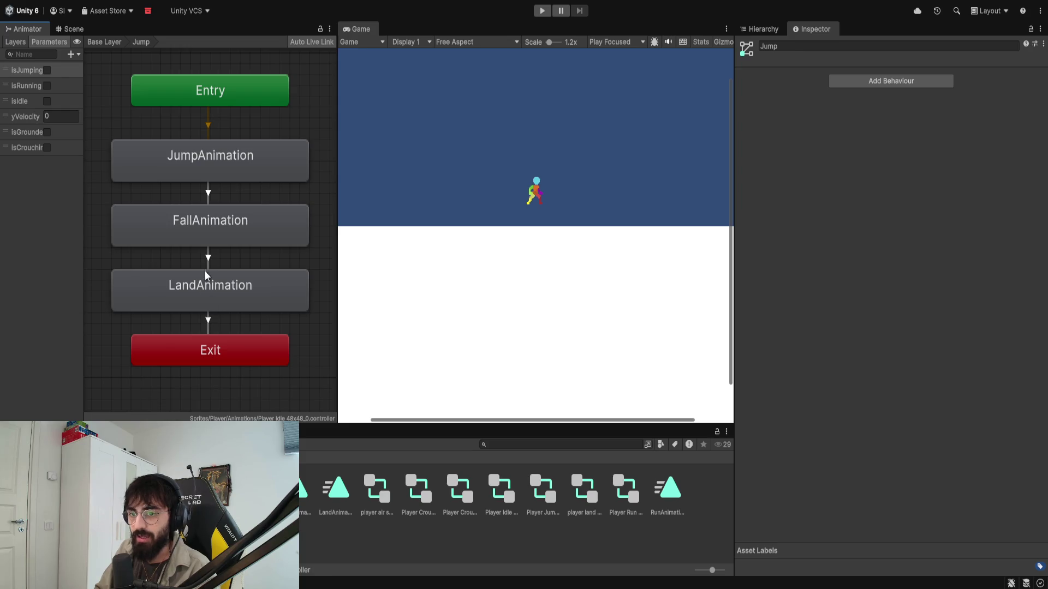
{"action": "left_click", "coordinate": [207, 259]}
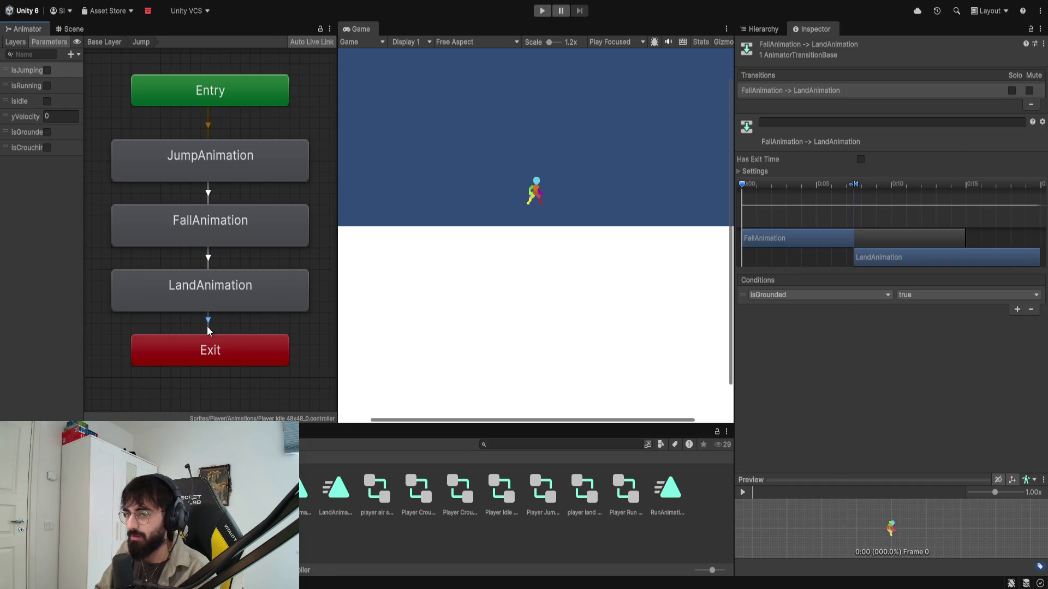
{"action": "left_click", "coordinate": [207, 322]}
{"action": "left_click", "coordinate": [207, 264]}
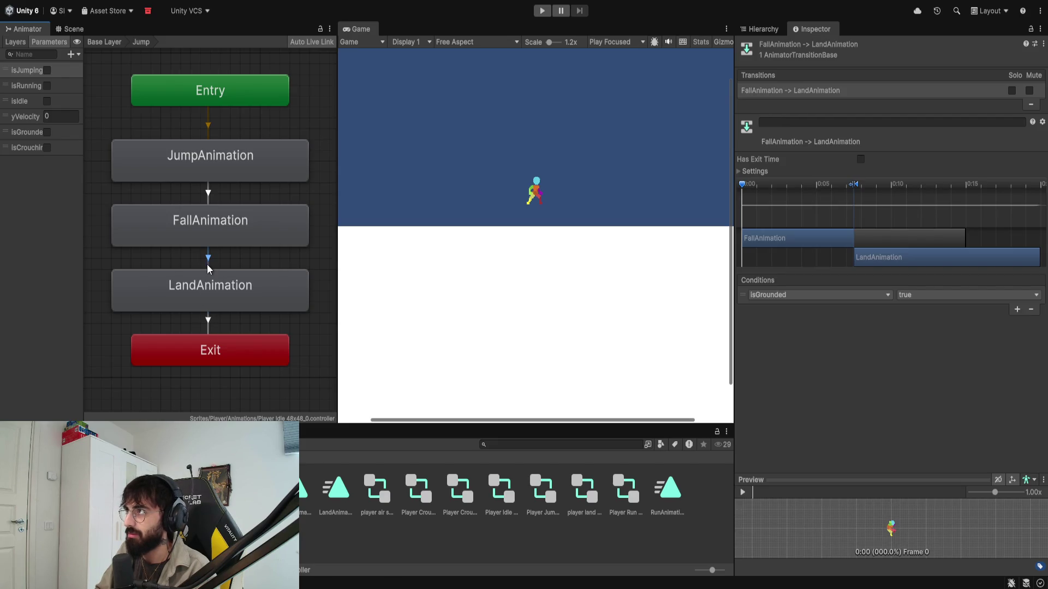
{"action": "scroll", "coordinate": [828, 248], "scroll_direction": "down", "scroll_amount": 3}
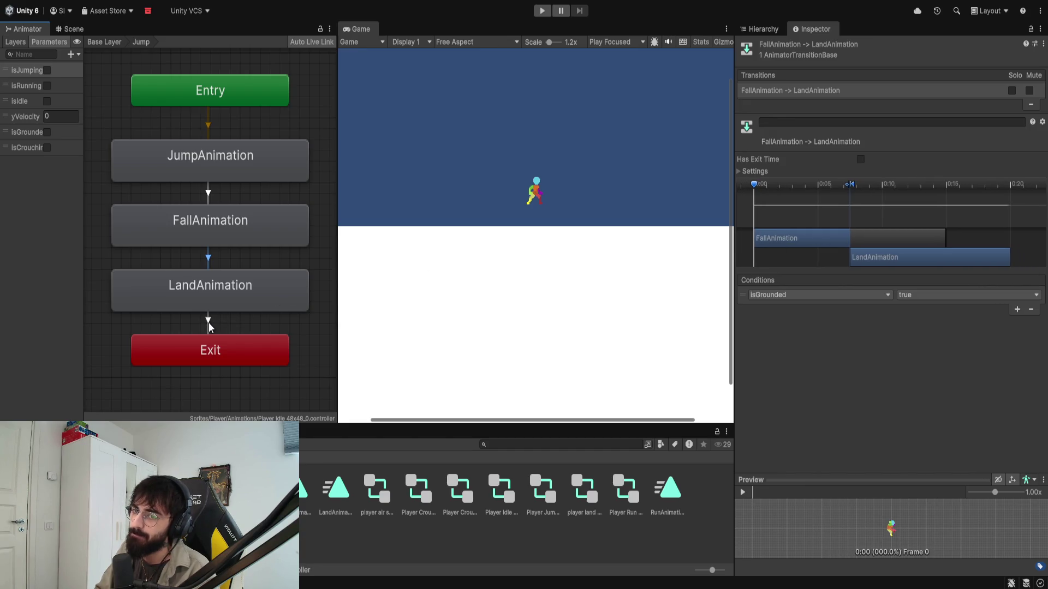
{"action": "left_click", "coordinate": [208, 322]}
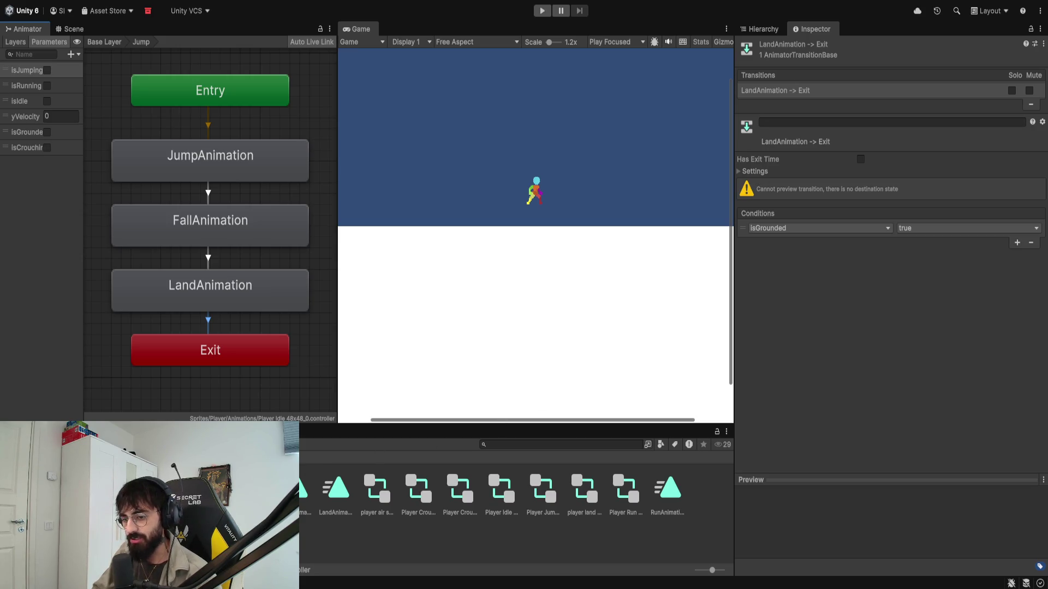
Step: Show the LandAnimation clip's properties in the Inspector and start the game
{"action": "left_click", "coordinate": [336, 489]}
{"action": "left_click", "coordinate": [450, 306]}
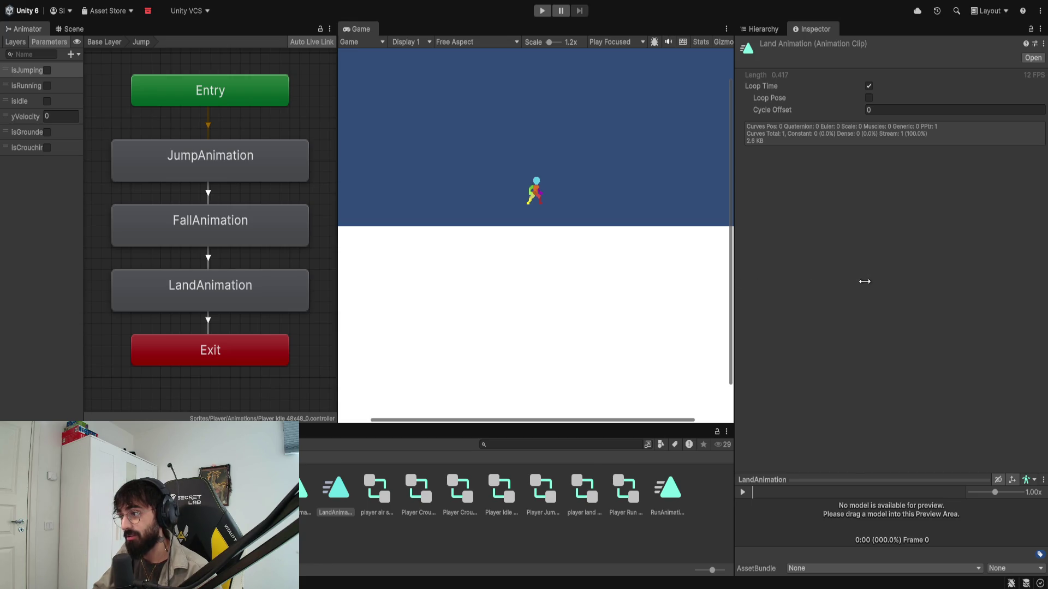
{"action": "left_click", "coordinate": [541, 10]}
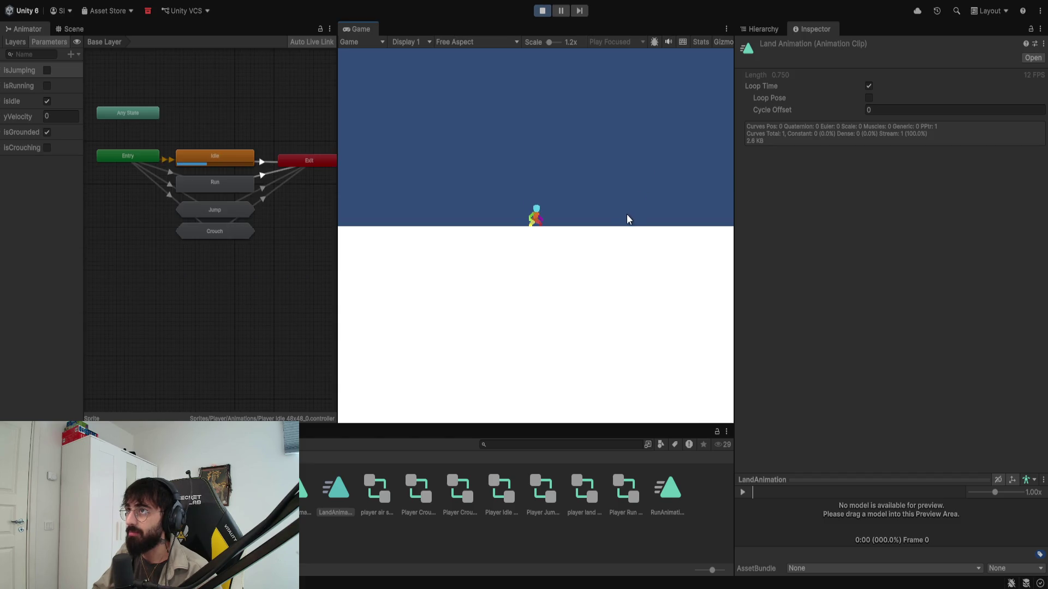
Step: Jump three times to check the landing, then try saving the scene with Ctrl+S
{"action": "key", "text": "space"}
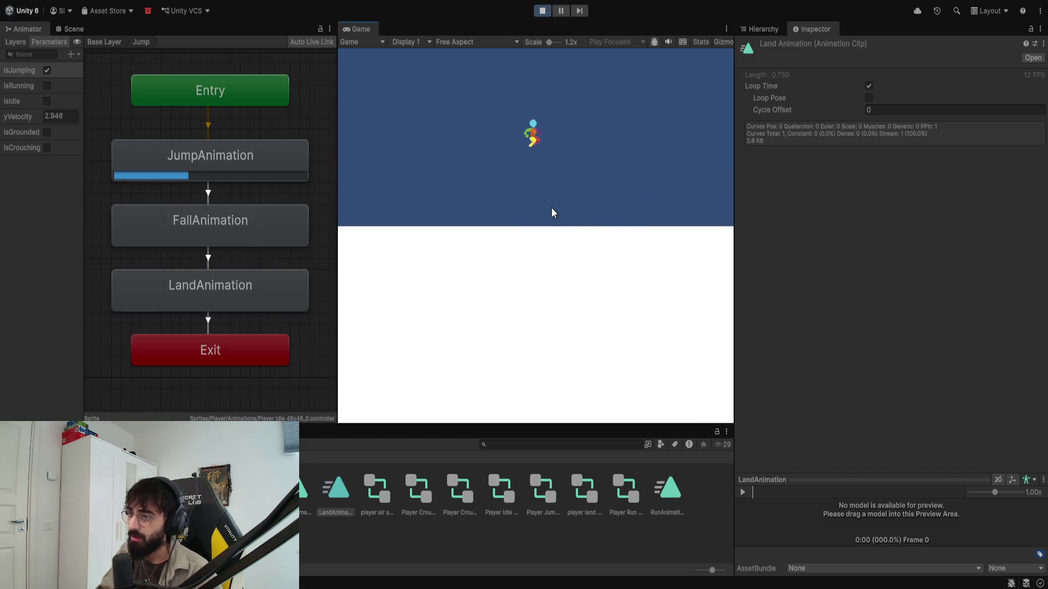
{"action": "key", "text": "space"}
{"action": "key", "text": "space"}
{"action": "key", "text": "space"}
{"action": "key", "text": "space"}
{"action": "key", "text": "space"}
{"action": "key", "text": "space"}
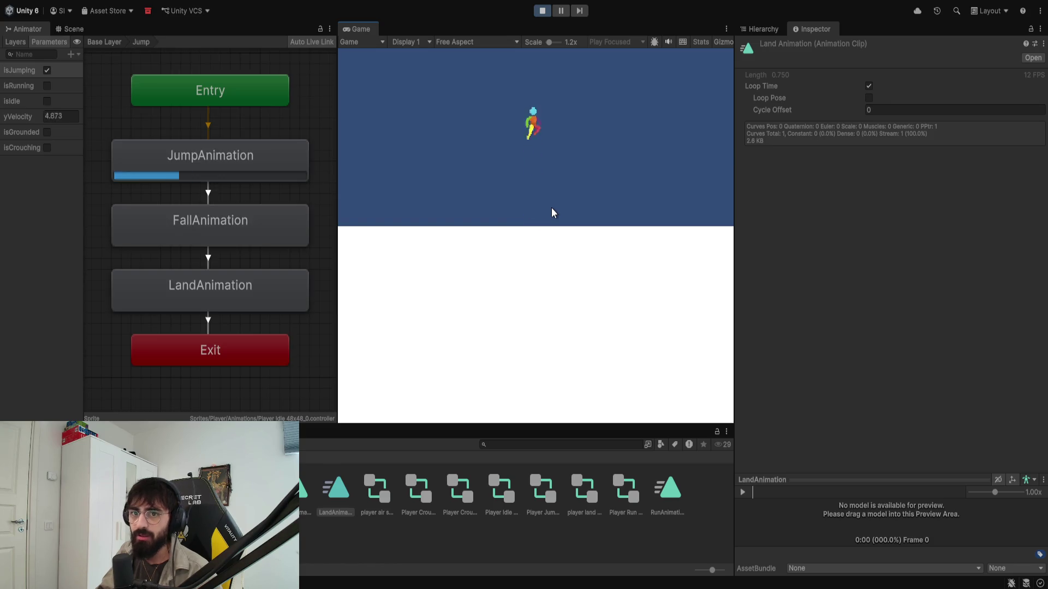
{"action": "key", "text": "space"}
{"action": "key", "text": "space"}
{"action": "key", "text": "space"}
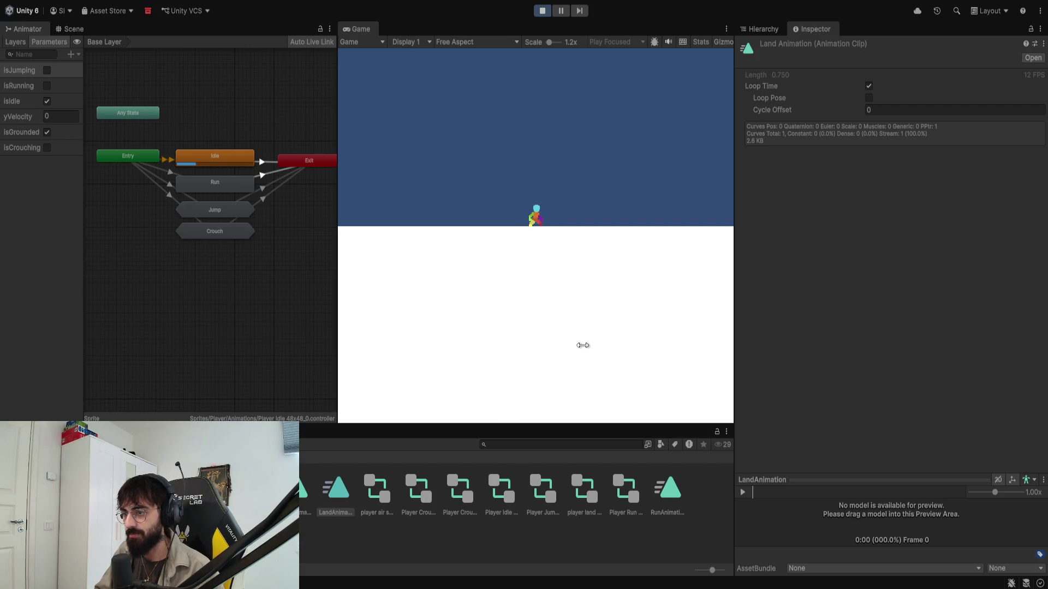
{"action": "key", "text": "ctrl+s"}
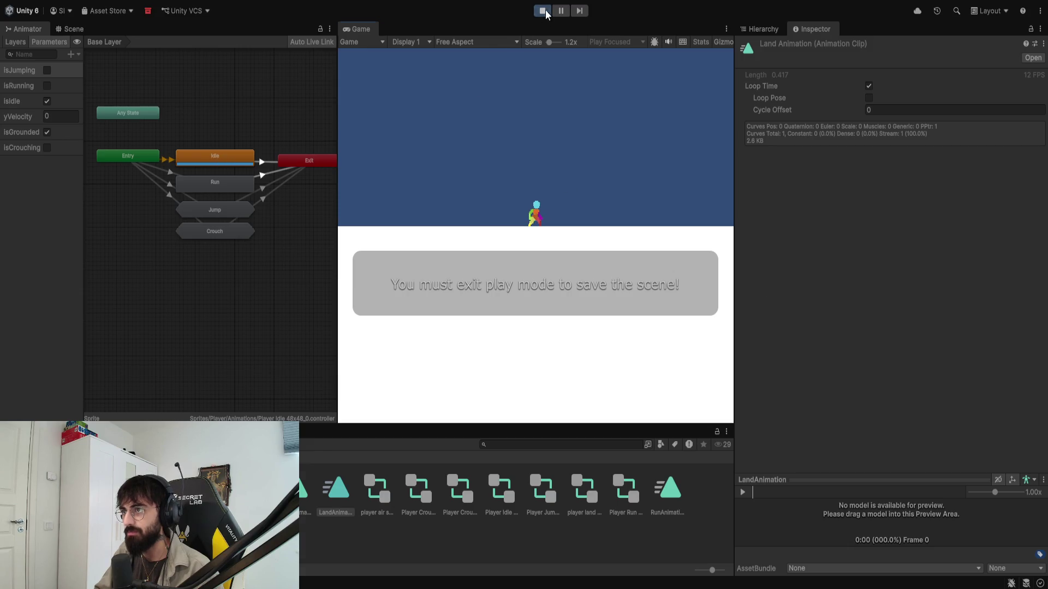
Step: Stop the running game to leave Play mode
{"action": "left_click", "coordinate": [541, 11]}
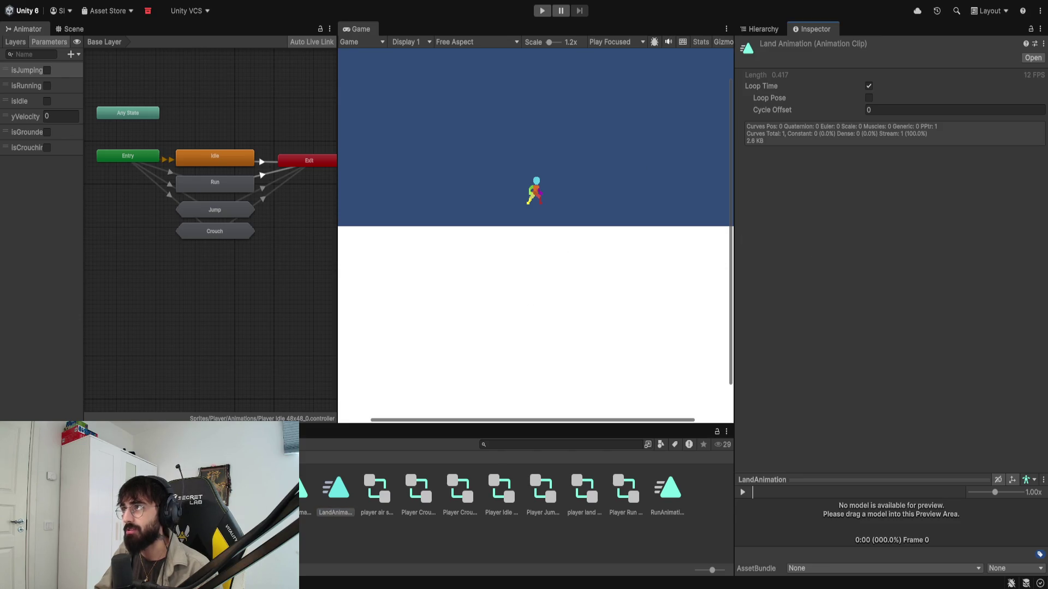
{"action": "scroll", "coordinate": [544, 235], "scroll_direction": "down", "scroll_amount": 1}
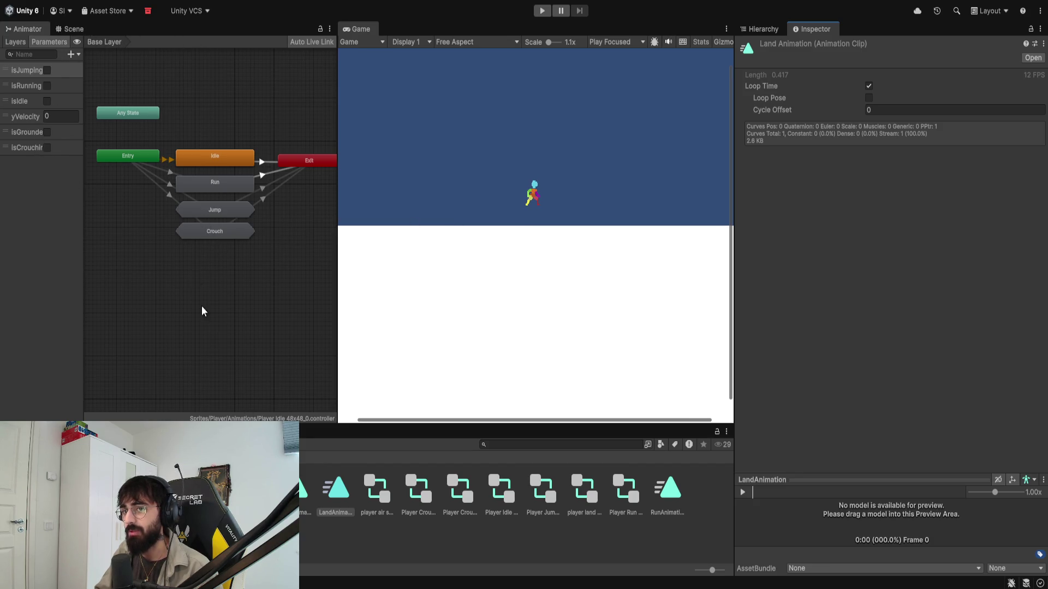
Step: In the Jump sub-state, replace the LandAnimation→Exit isGrounded condition with Has Exit Time at 0.25
{"action": "double_click", "coordinate": [211, 211]}
{"action": "left_click", "coordinate": [216, 286]}
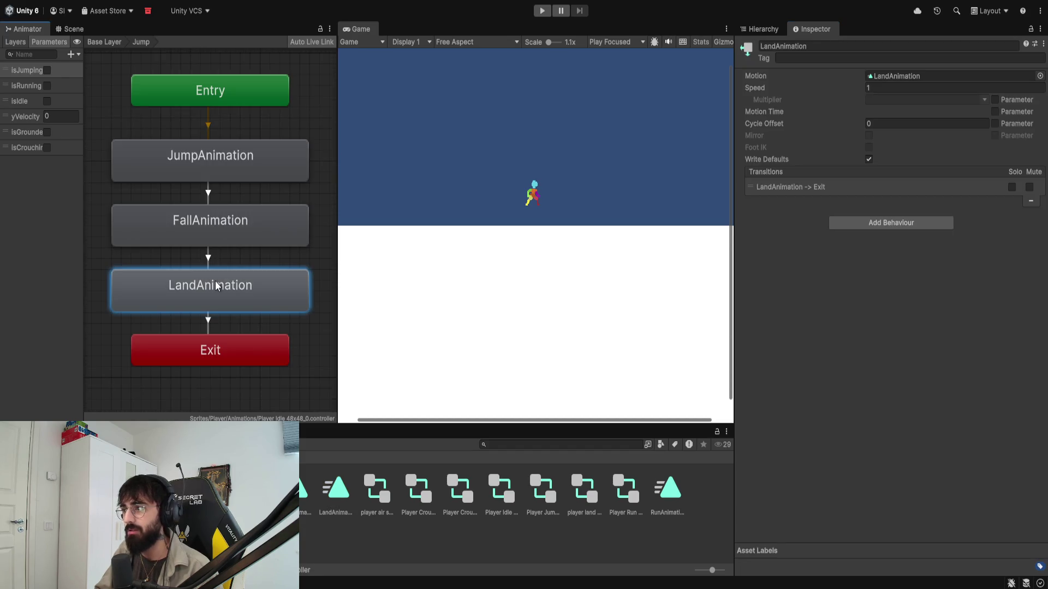
{"action": "left_click", "coordinate": [209, 327]}
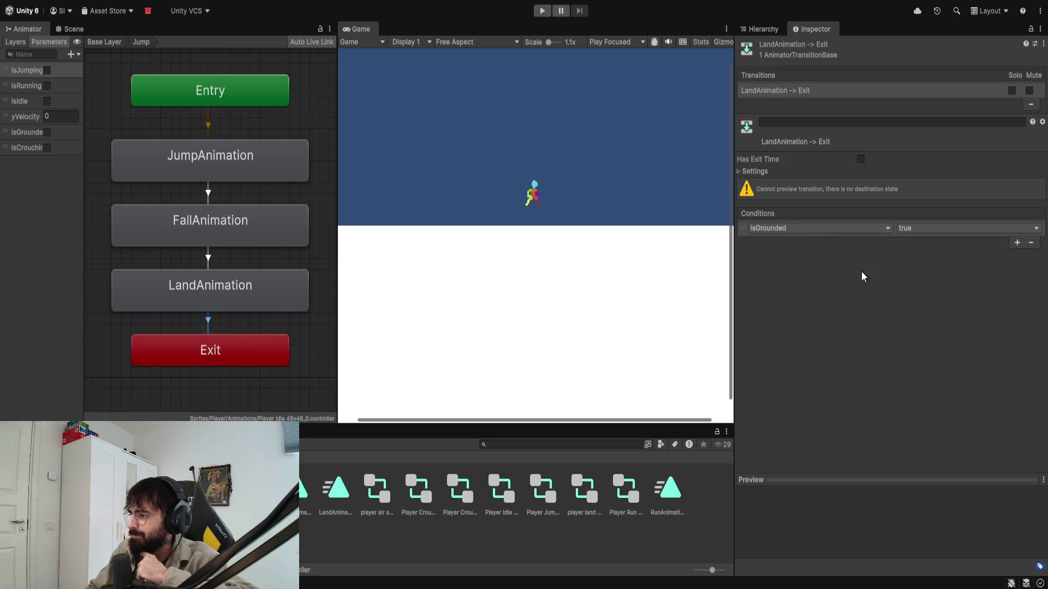
{"action": "left_click", "coordinate": [1031, 242]}
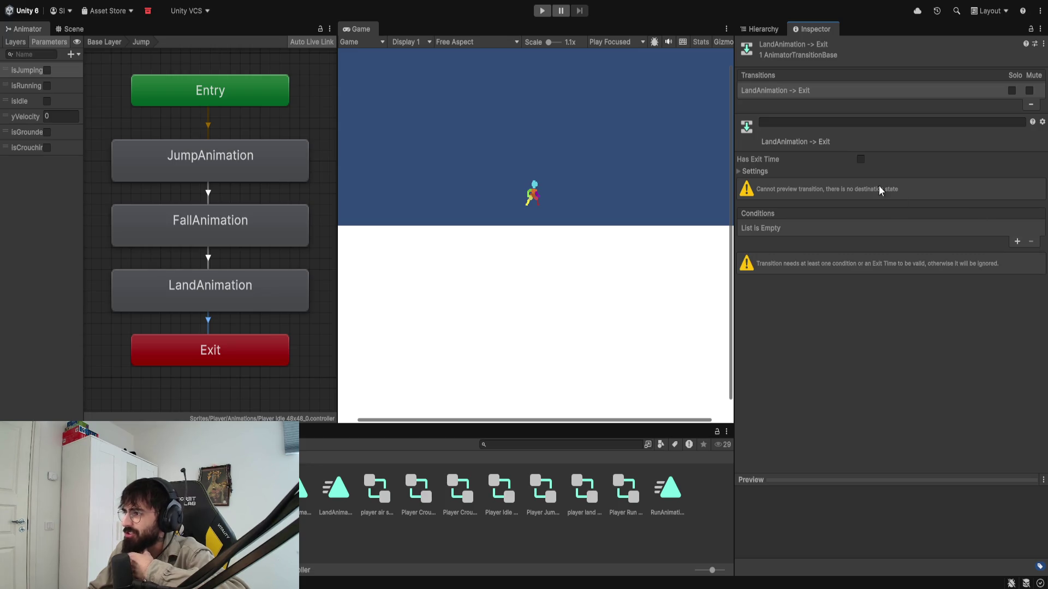
{"action": "left_click", "coordinate": [860, 159]}
{"action": "left_click", "coordinate": [740, 171]}
{"action": "left_click", "coordinate": [869, 183]}
{"action": "type", "text": "0.25"}
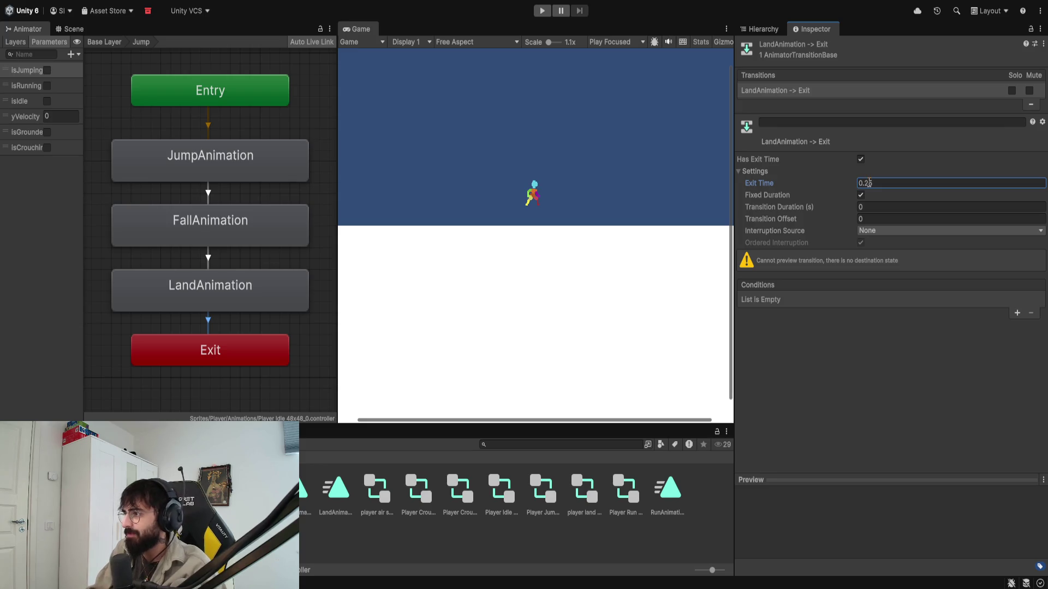
{"action": "left_click", "coordinate": [820, 324]}
Step: Play-test a jump to check the landing, then stop the game
{"action": "left_click", "coordinate": [540, 11]}
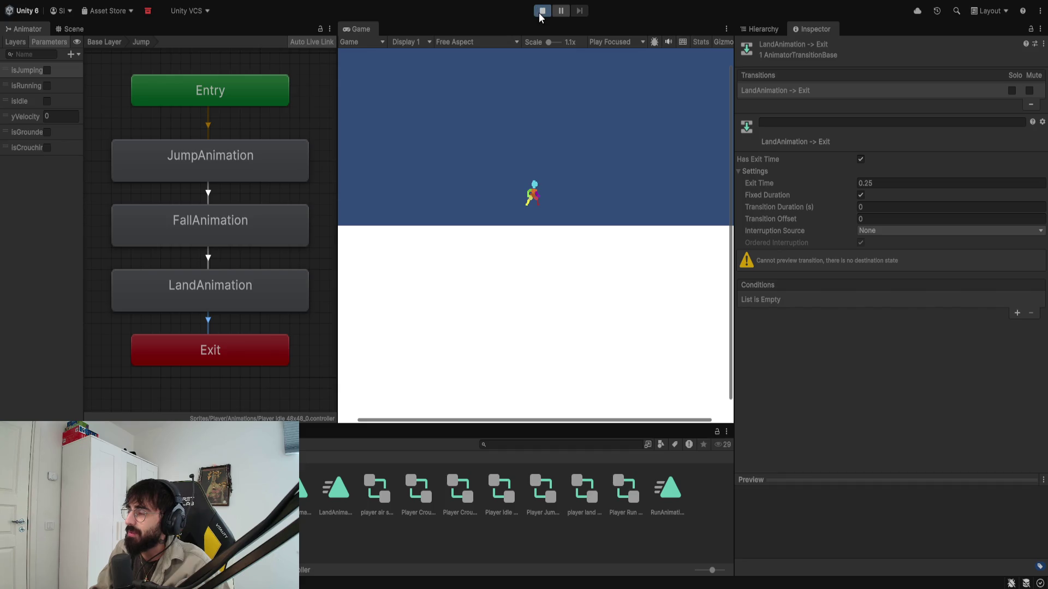
{"action": "key", "text": "space"}
{"action": "left_click", "coordinate": [540, 12]}
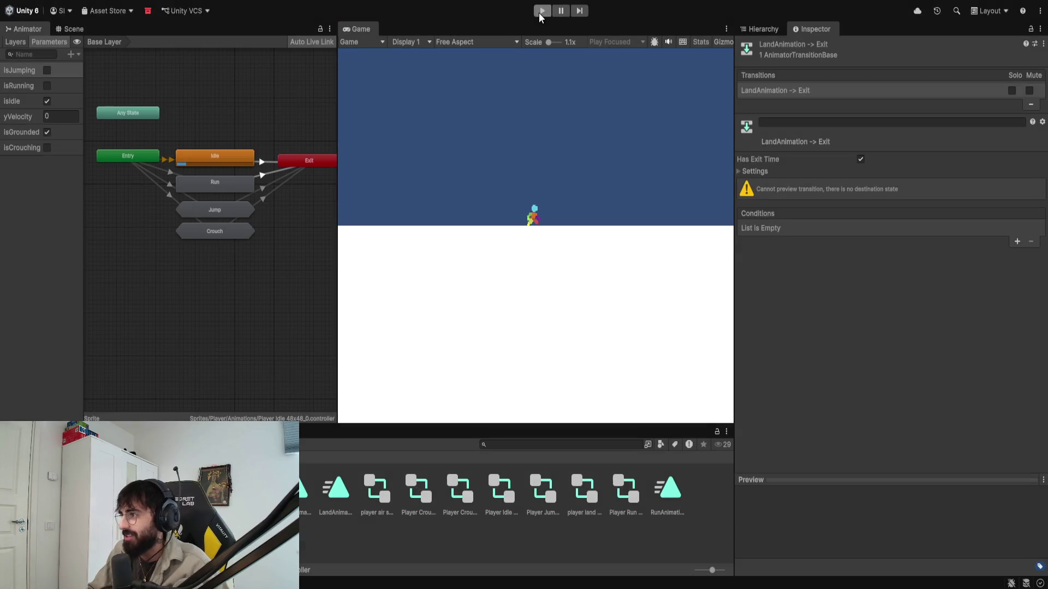
Step: Set the AnyState→Exit transition's Exit Time to 0.5
{"action": "left_click", "coordinate": [738, 171]}
{"action": "left_click", "coordinate": [881, 183]}
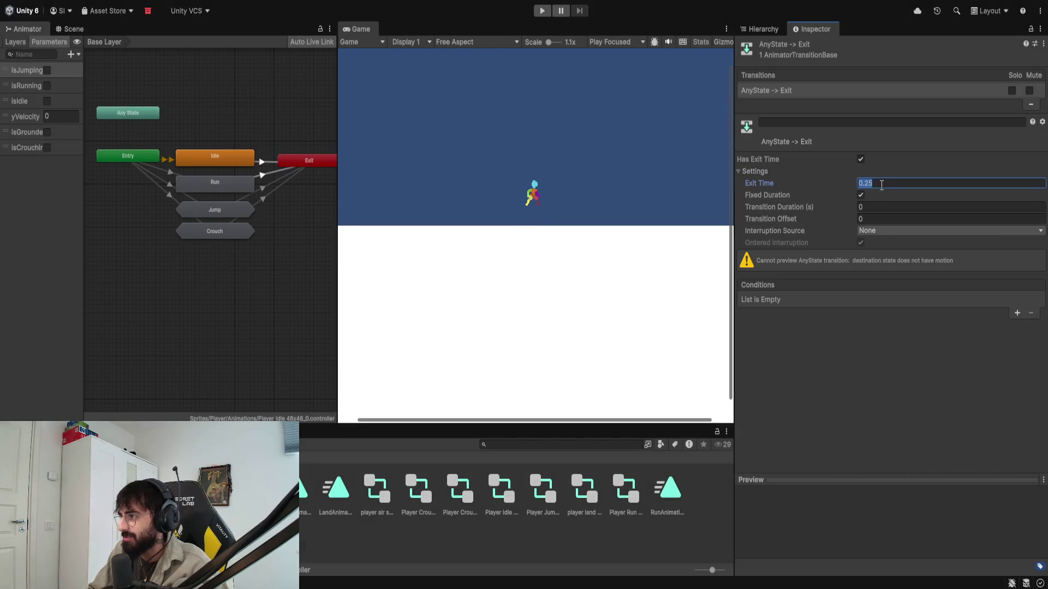
{"action": "type", "text": "0.5"}
{"action": "key", "text": "Return"}
Step: Run the game, make the character jump, and zoom the Game view in
{"action": "left_click", "coordinate": [541, 11]}
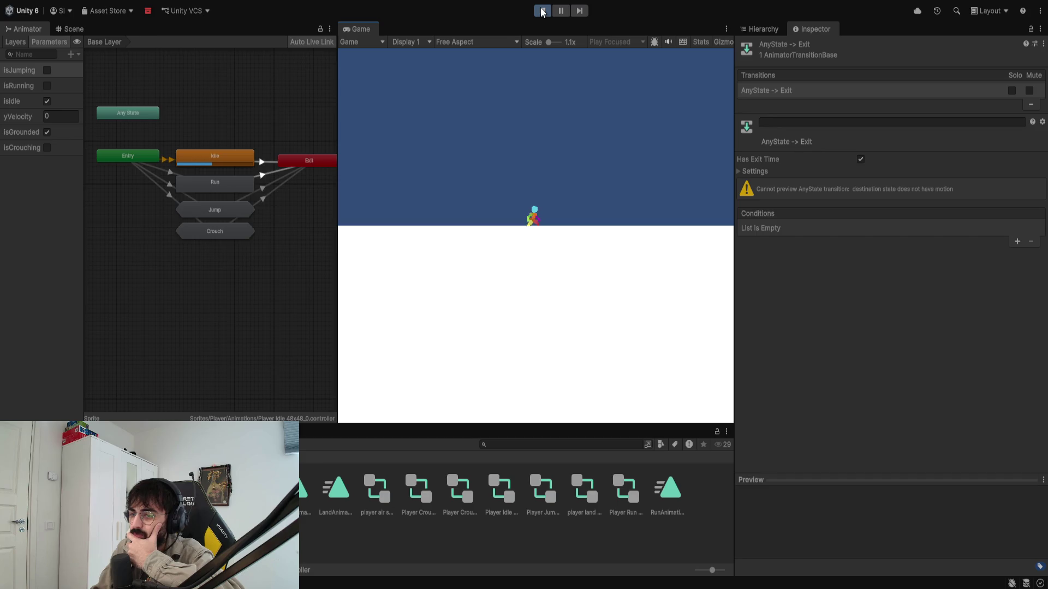
{"action": "key", "text": "space"}
{"action": "key", "text": "space"}
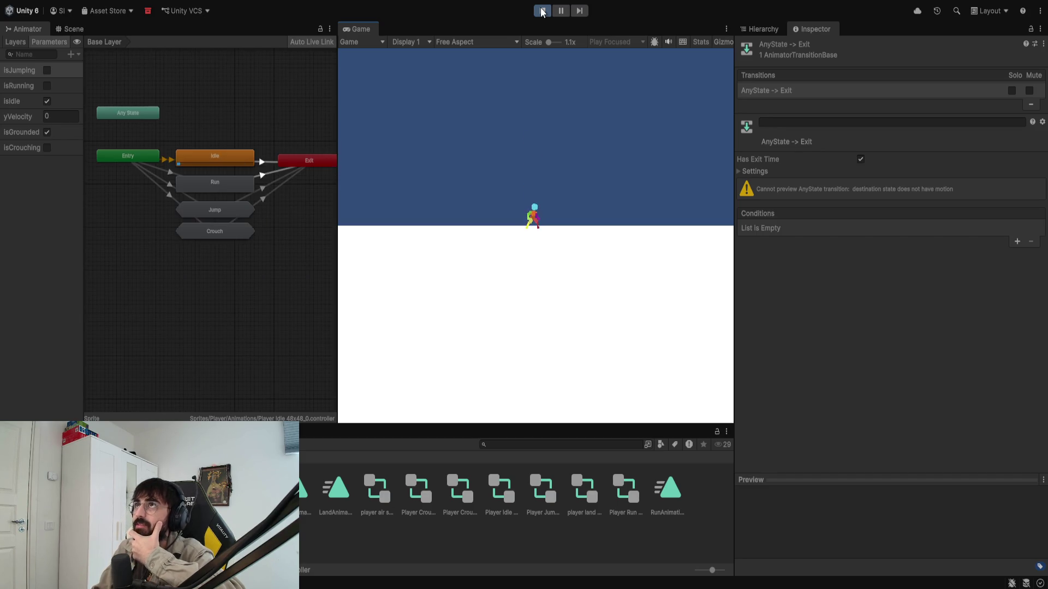
{"action": "left_click", "coordinate": [552, 42]}
Step: Adjust the Game view scale and test repeated jumps while moving left
{"action": "left_click_drag", "start_coordinate": [552, 42], "coordinate": [555, 64]}
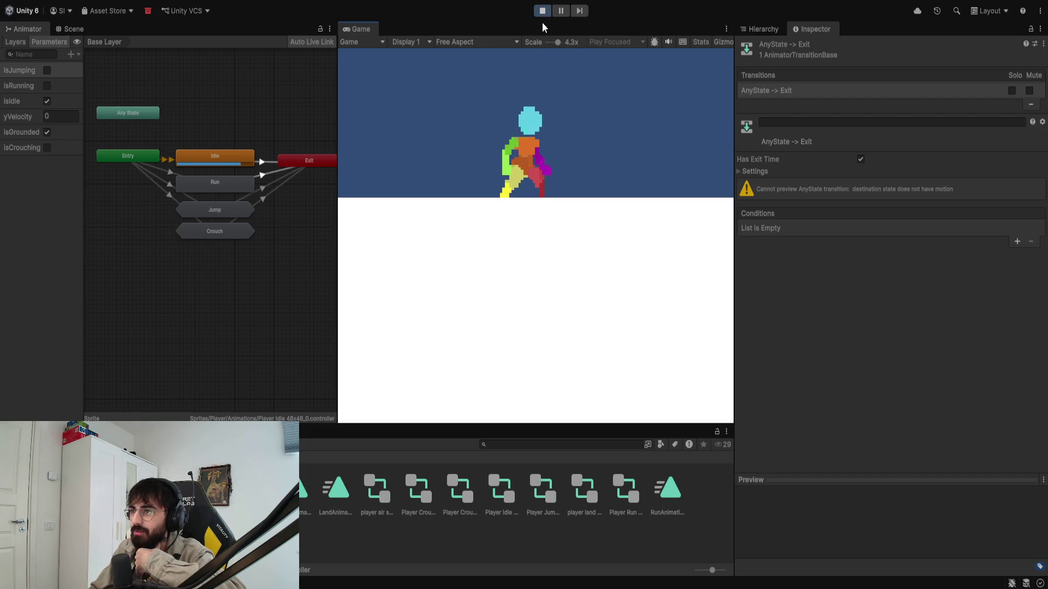
{"action": "left_click", "coordinate": [551, 42]}
{"action": "key", "text": "space"}
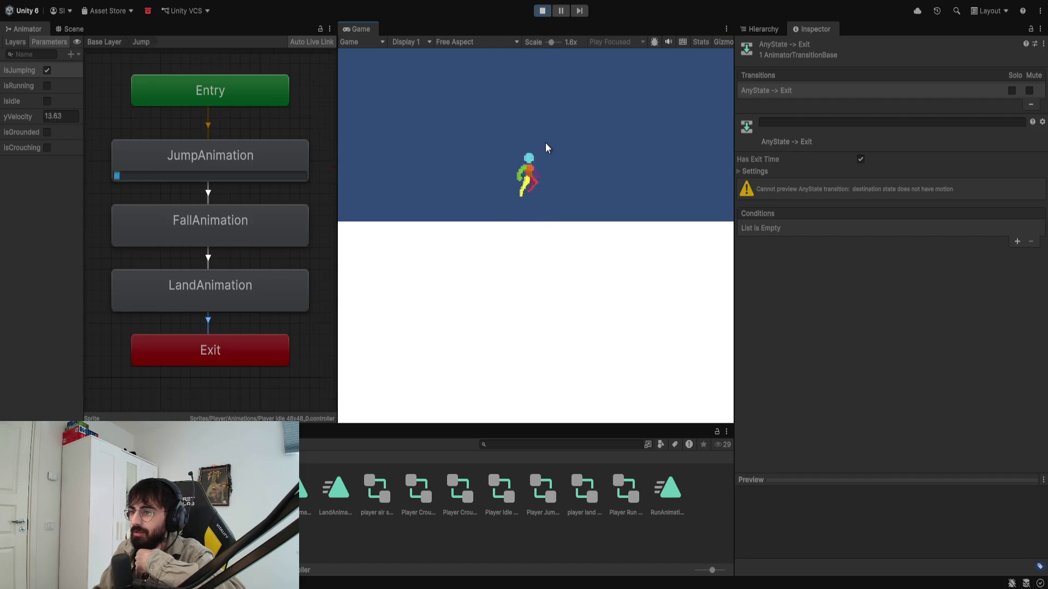
{"action": "key", "text": "space"}
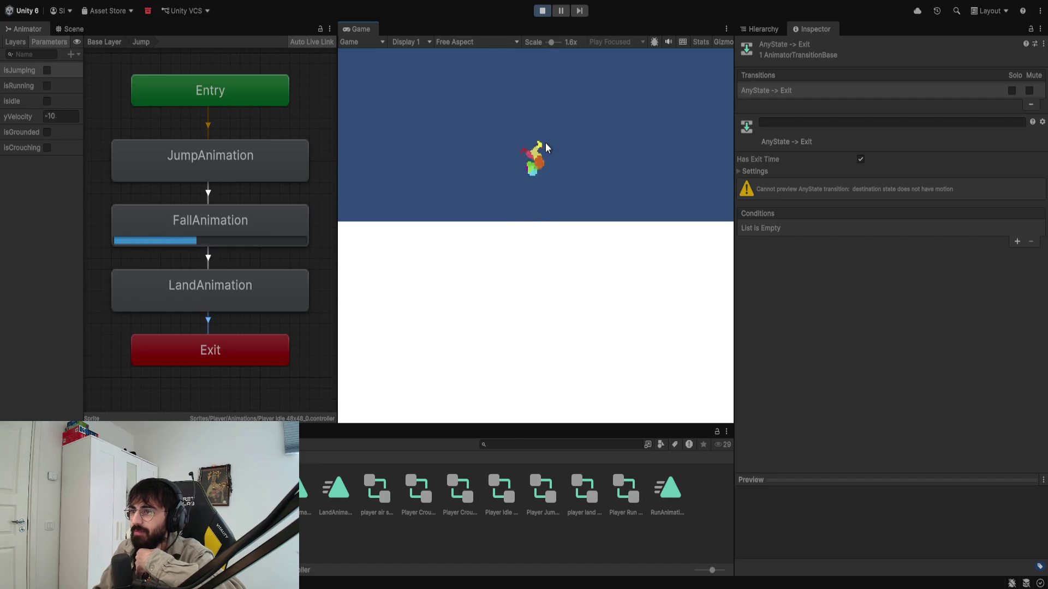
{"action": "key", "text": "space"}
{"action": "key", "text": "space"}
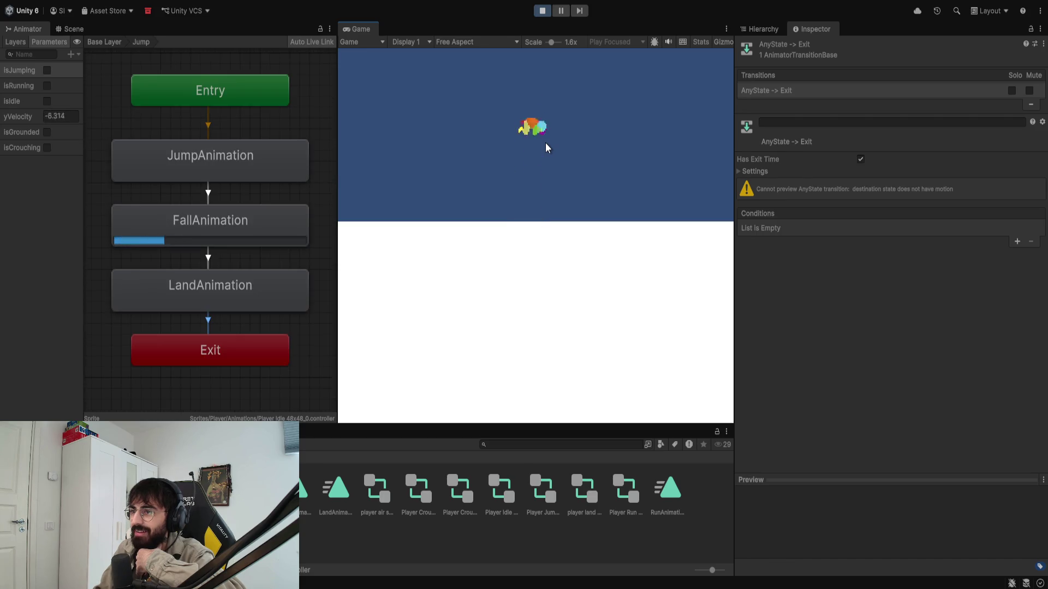
{"action": "key", "text": "space"}
{"action": "key", "text": "a"}
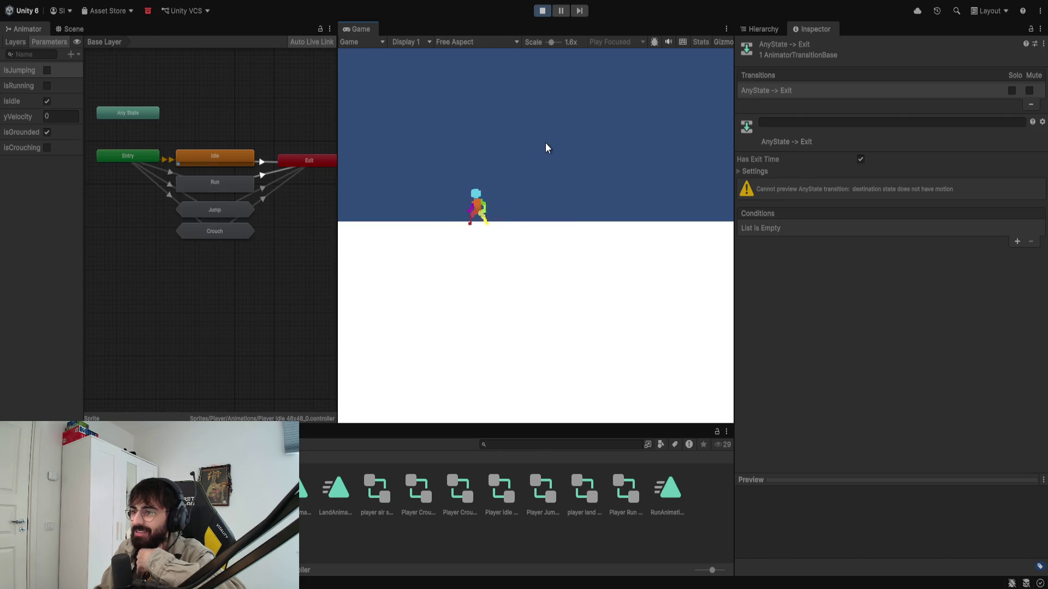
Step: Test crouching, moving and jumping out of a crouch, then stop the game with Ctrl+P
{"action": "key", "text": "s"}
{"action": "key", "text": "space"}
{"action": "key", "text": "space"}
{"action": "key", "text": "a"}
{"action": "key", "text": "space"}
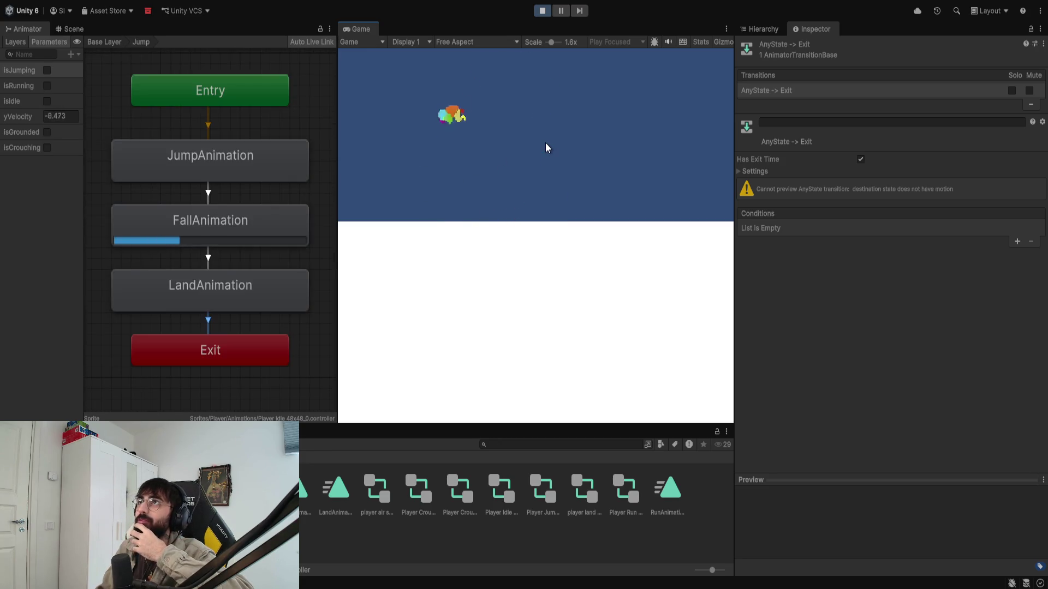
{"action": "key", "text": "s"}
{"action": "key", "text": "d"}
{"action": "key", "text": "space"}
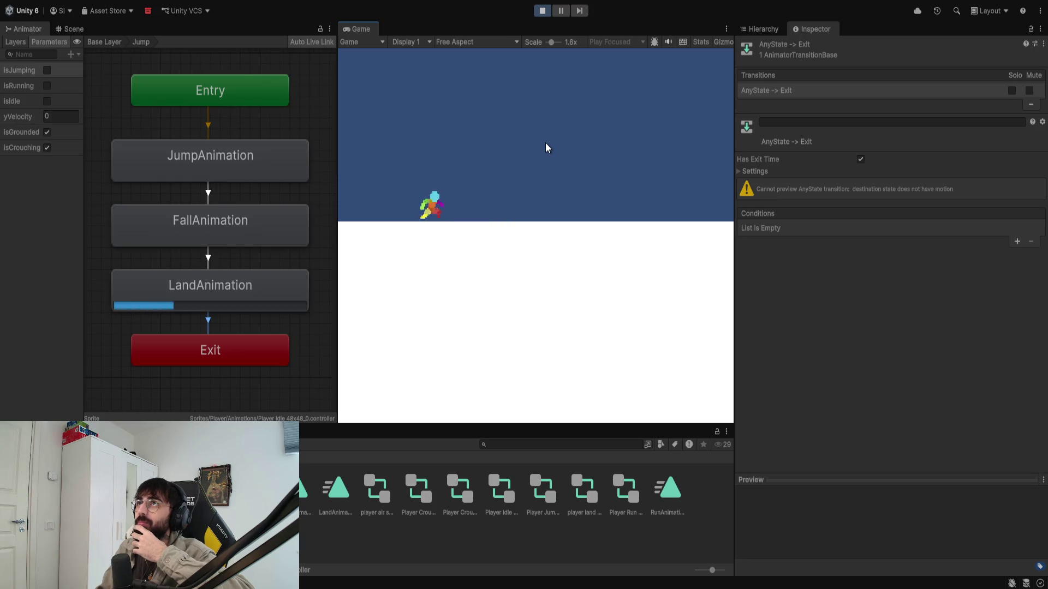
{"action": "key", "text": "space"}
{"action": "key", "text": "ctrl+p"}
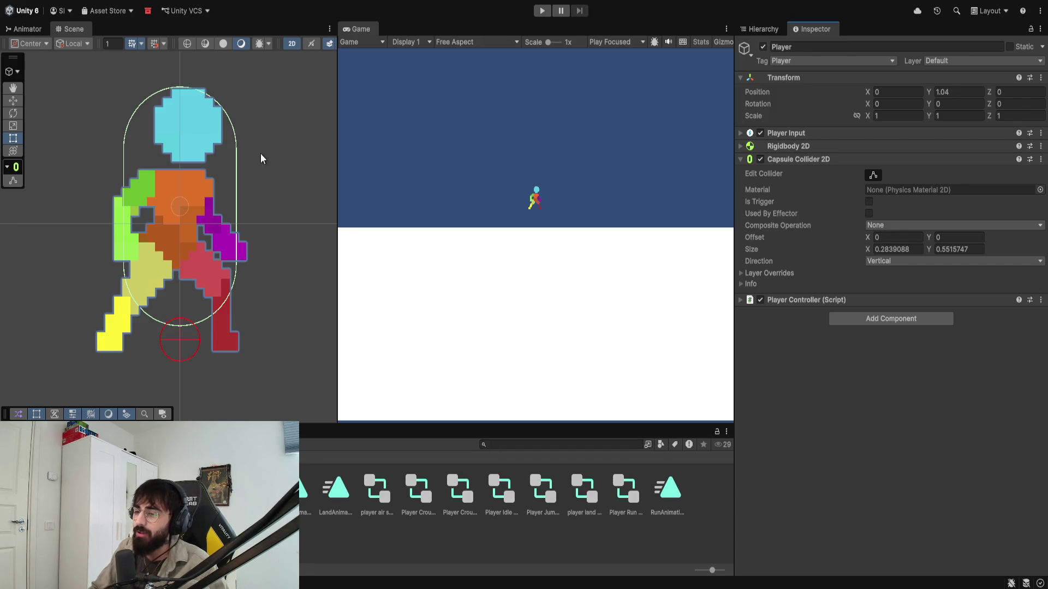
Step: Stretch the capsule collider's bottom in Edit Collider mode and assign it to the script's Capsule Collider field
{"action": "left_click", "coordinate": [872, 175]}
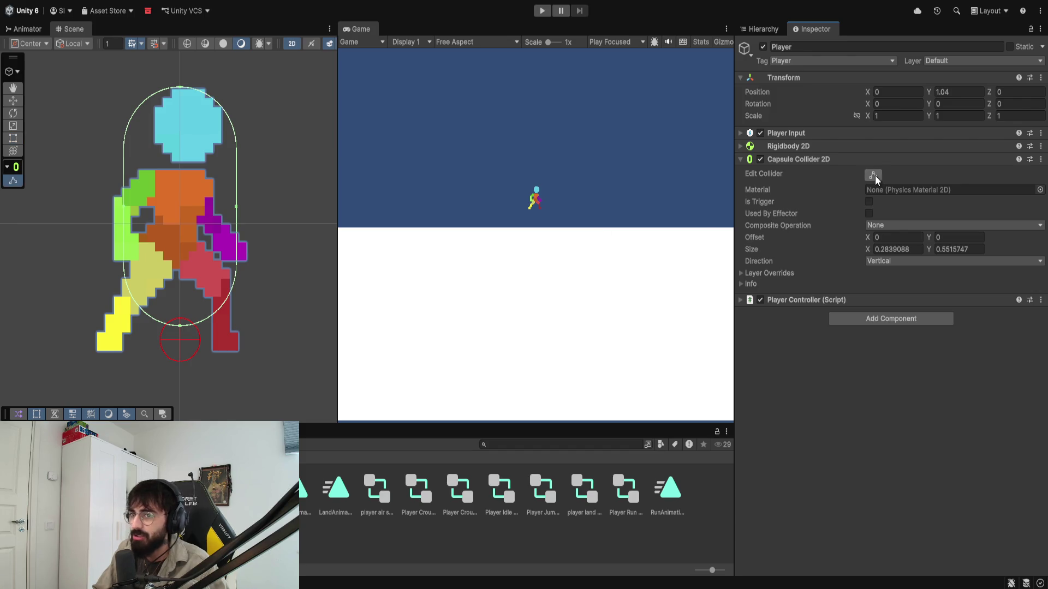
{"action": "mouse_move", "coordinate": [180, 330]}
{"action": "left_mouse_down"}
{"action": "mouse_move", "coordinate": [178, 366]}
{"action": "mouse_move", "coordinate": [192, 319]}
{"action": "mouse_move", "coordinate": [194, 384]}
{"action": "mouse_move", "coordinate": [214, 289]}
{"action": "mouse_move", "coordinate": [228, 340]}
{"action": "mouse_move", "coordinate": [224, 402]}
{"action": "mouse_move", "coordinate": [237, 273]}
{"action": "mouse_move", "coordinate": [237, 355]}
{"action": "mouse_move", "coordinate": [262, 331]}
{"action": "left_mouse_up"}
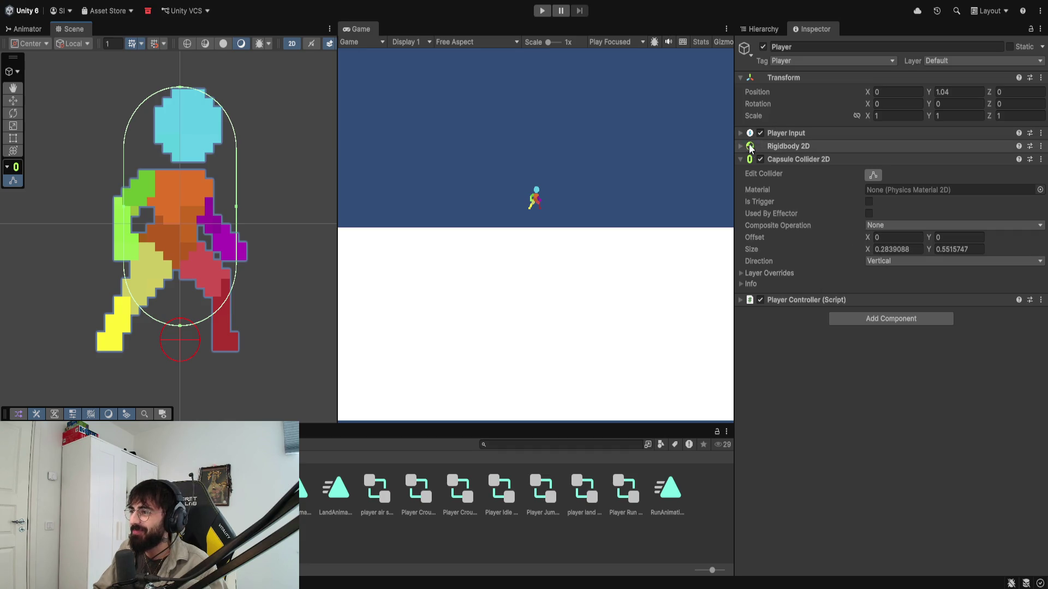
{"action": "left_click", "coordinate": [740, 300]}
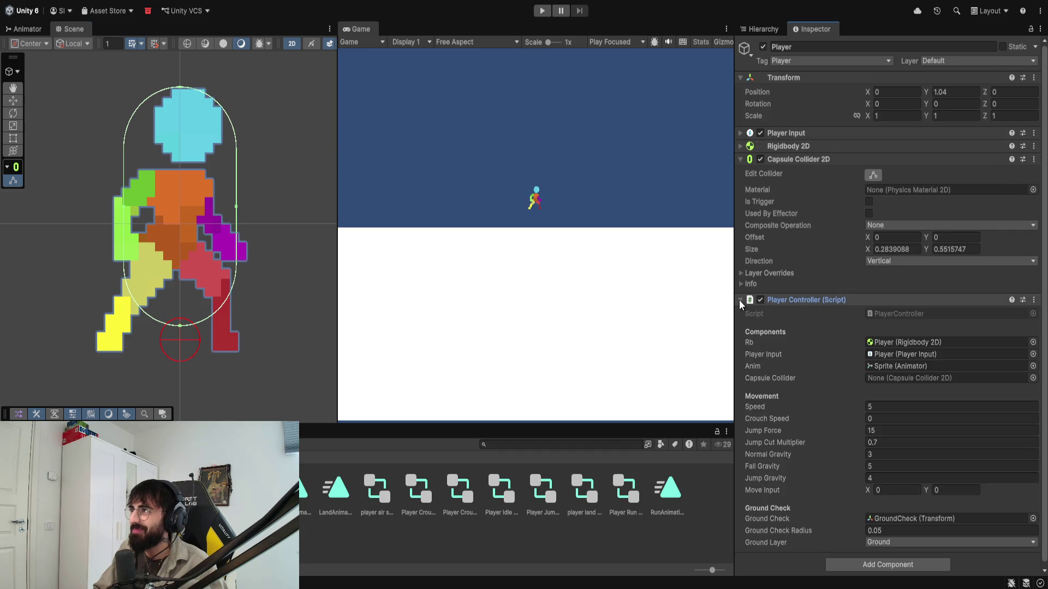
{"action": "left_click", "coordinate": [1024, 378]}
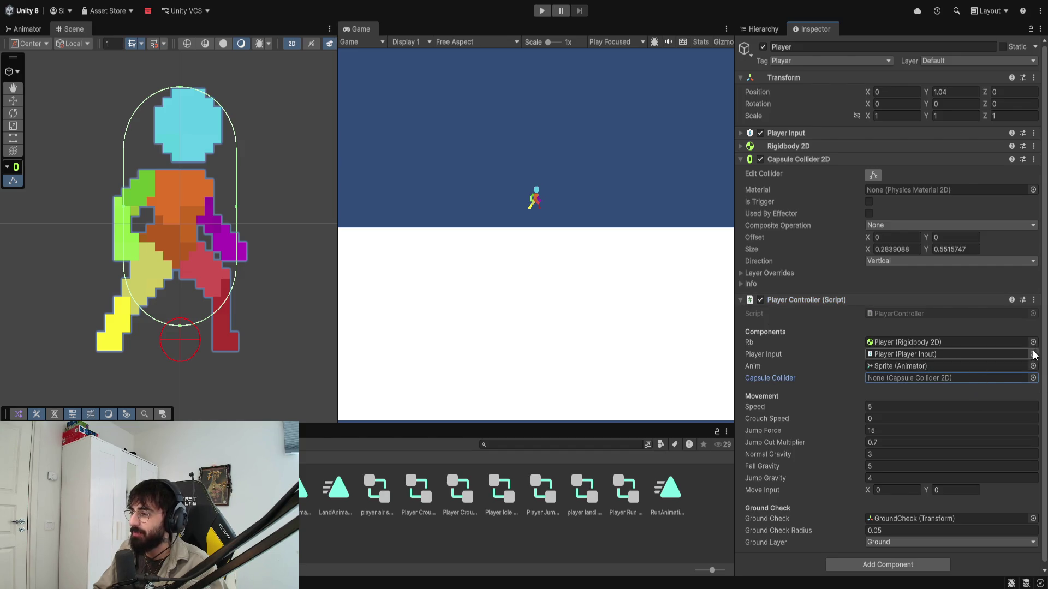
{"action": "left_click", "coordinate": [1032, 378]}
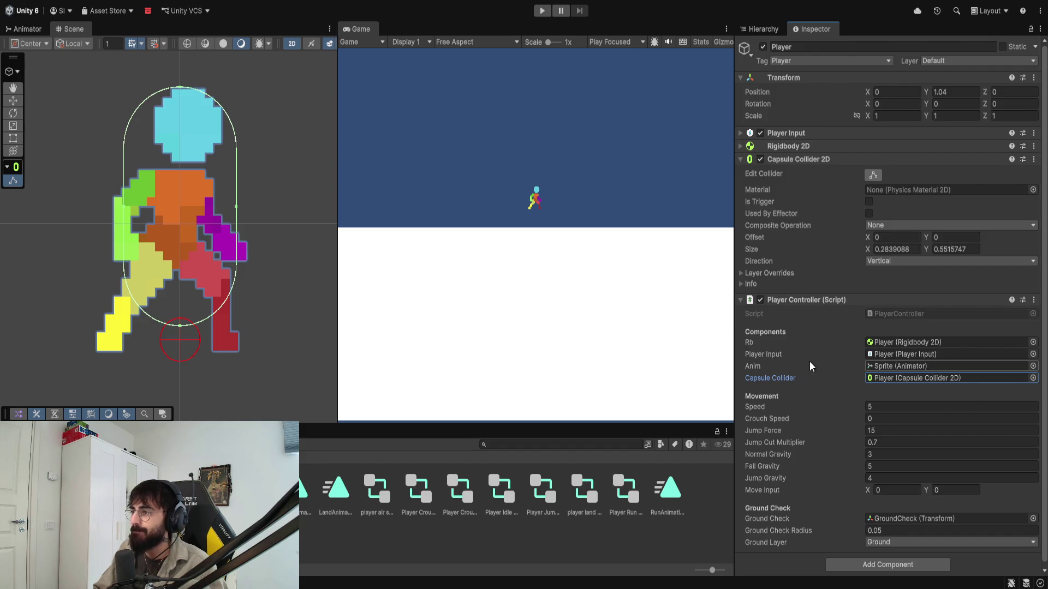
{"action": "left_click", "coordinate": [740, 159]}
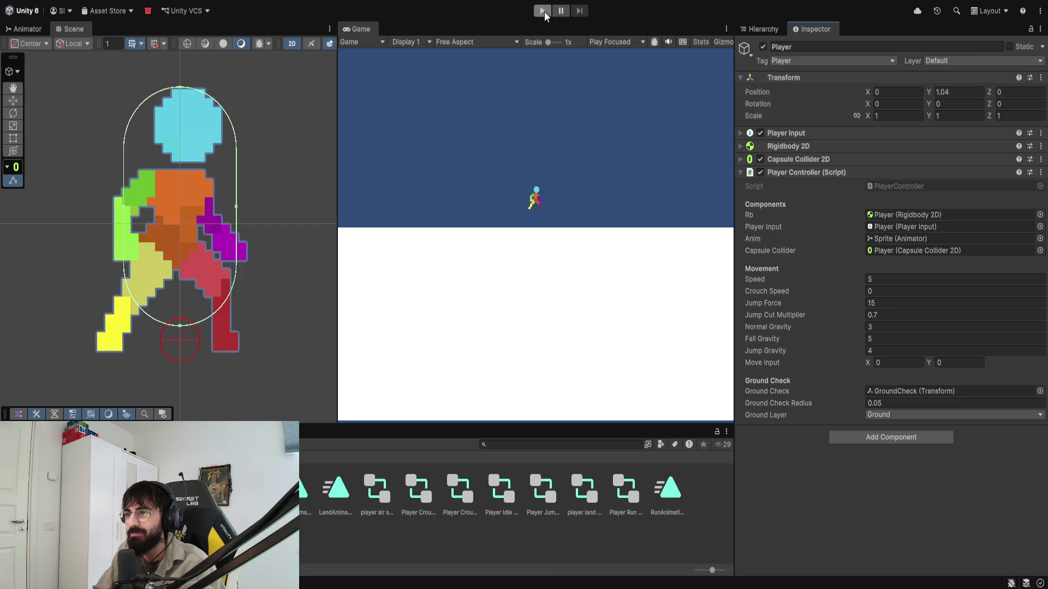
Step: Start Play mode and alternate crouching and jumping to watch the collider shrink
{"action": "key", "text": "ctrl+p"}
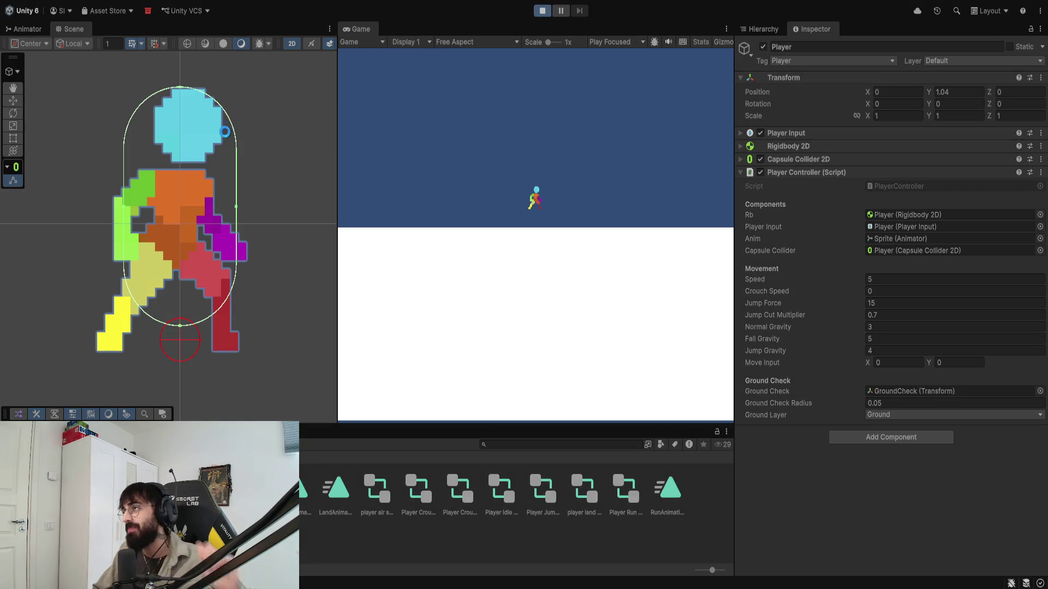
{"action": "scroll", "coordinate": [193, 163], "scroll_direction": "down", "scroll_amount": 5}
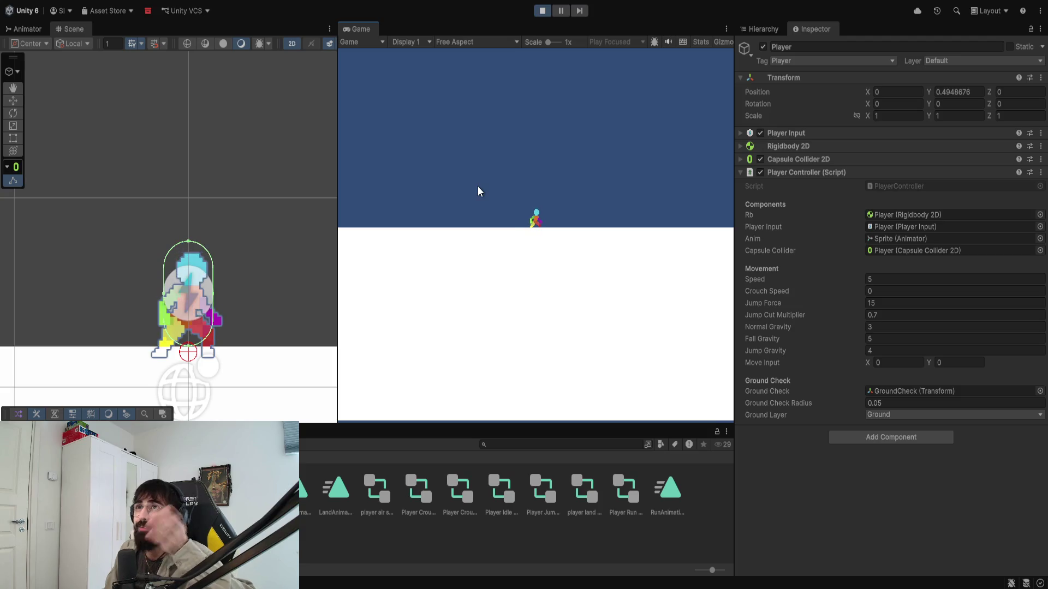
{"action": "key", "text": "s"}
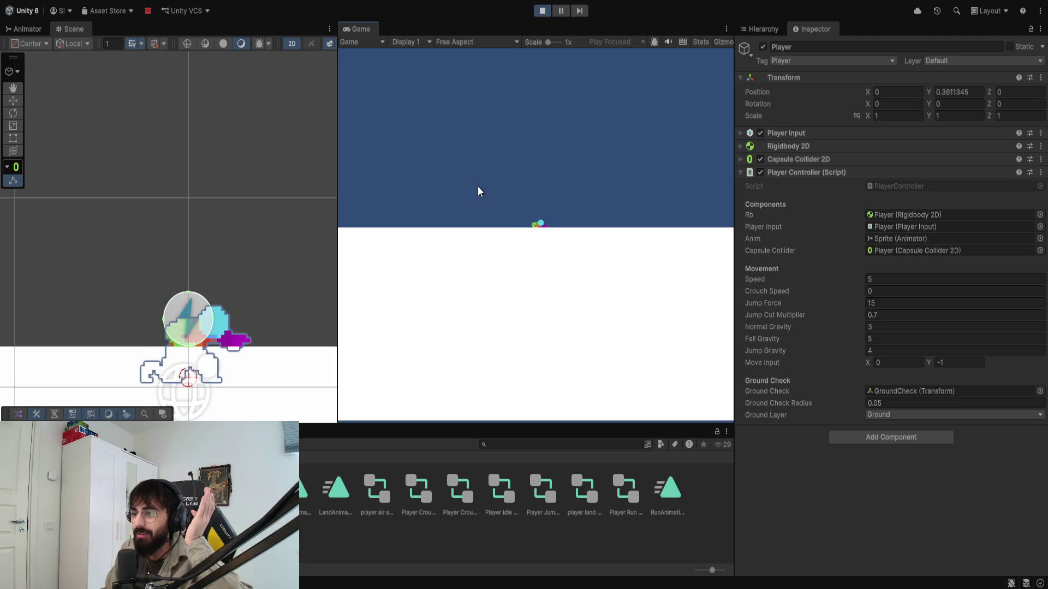
{"action": "key", "text": "space"}
{"action": "key", "text": "s"}
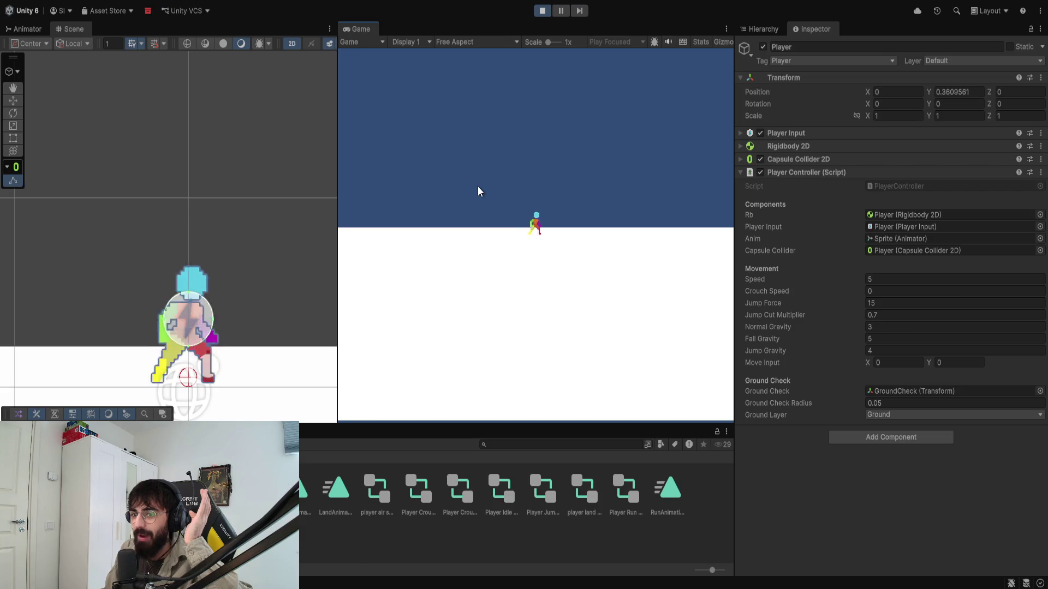
{"action": "key", "text": "s"}
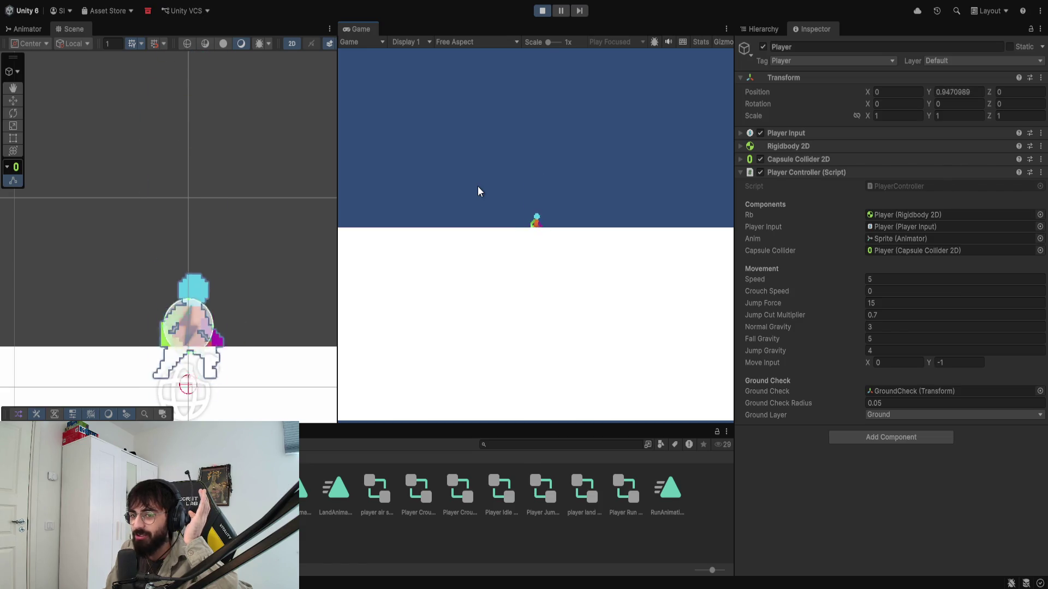
{"action": "key", "text": "space"}
{"action": "key", "text": "s"}
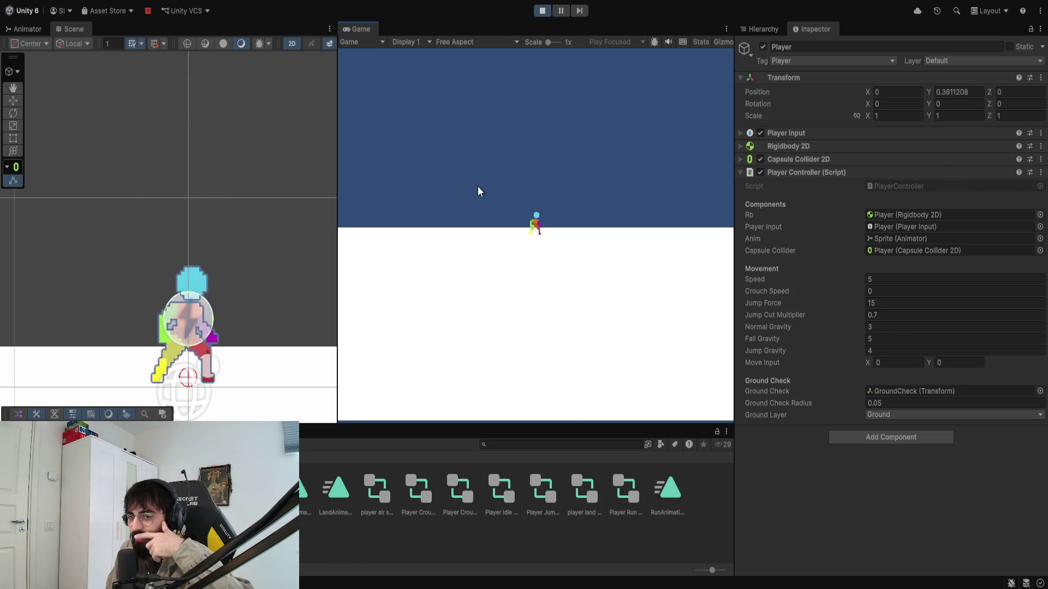
Step: Keep testing jumps, moving left and right, and jumping out of a crouch
{"action": "key", "text": "space"}
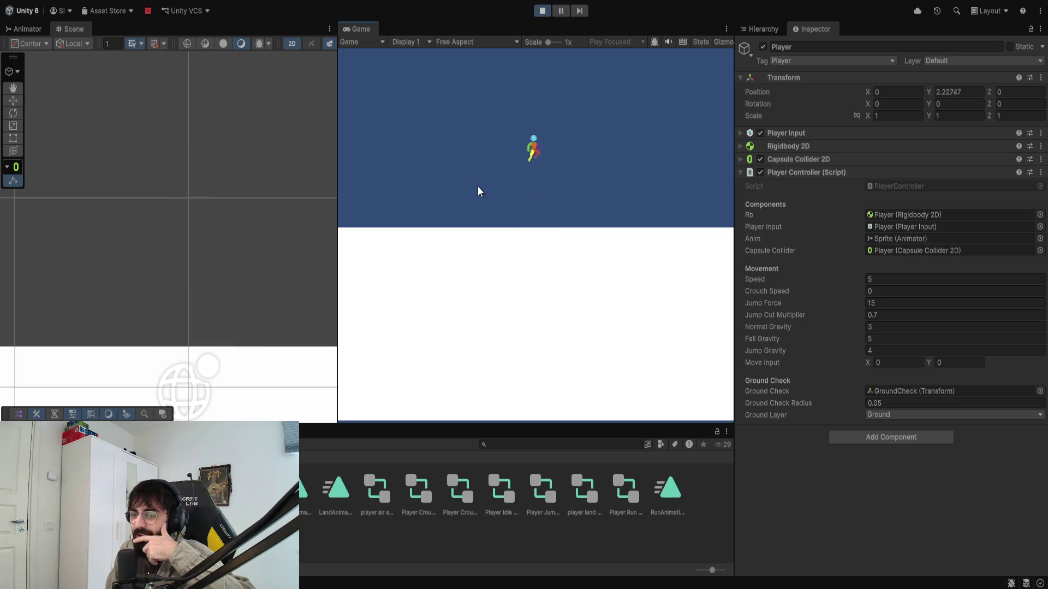
{"action": "key", "text": "space"}
{"action": "key", "text": "space"}
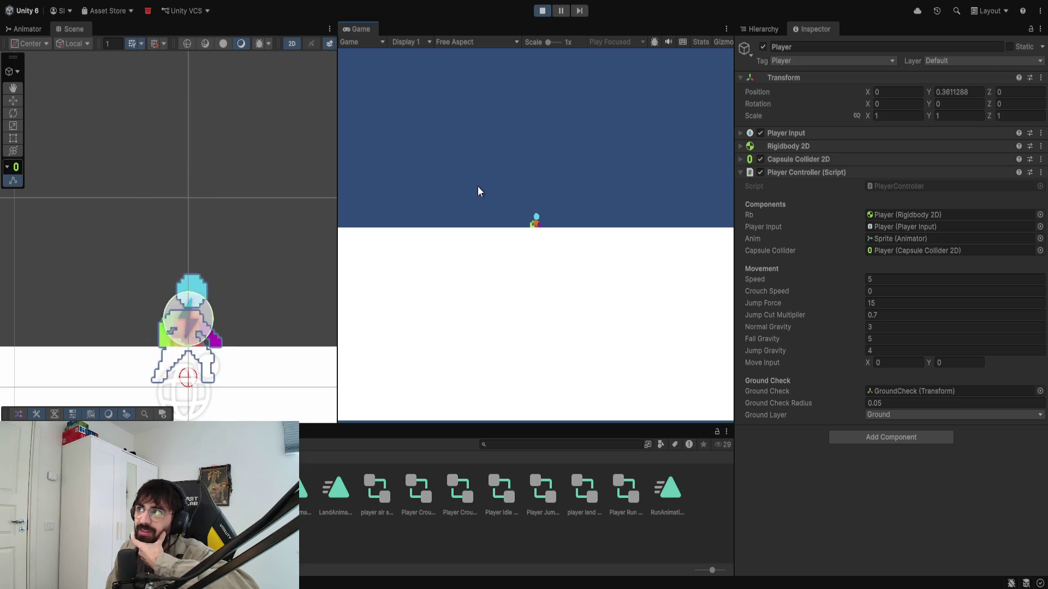
{"action": "key", "text": "space"}
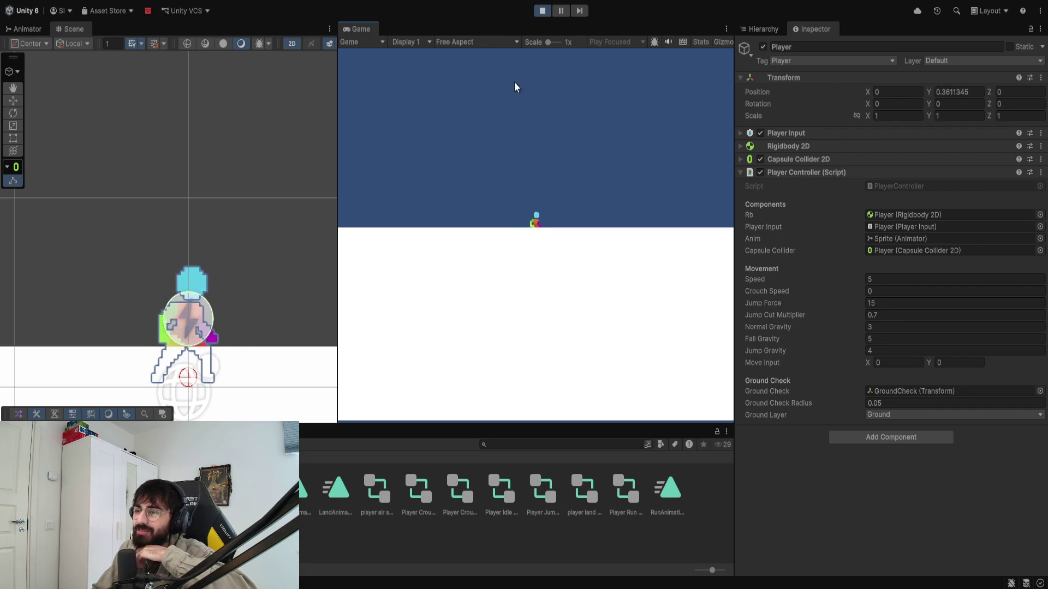
{"action": "key", "text": "space"}
{"action": "key", "text": "a"}
{"action": "key", "text": "d"}
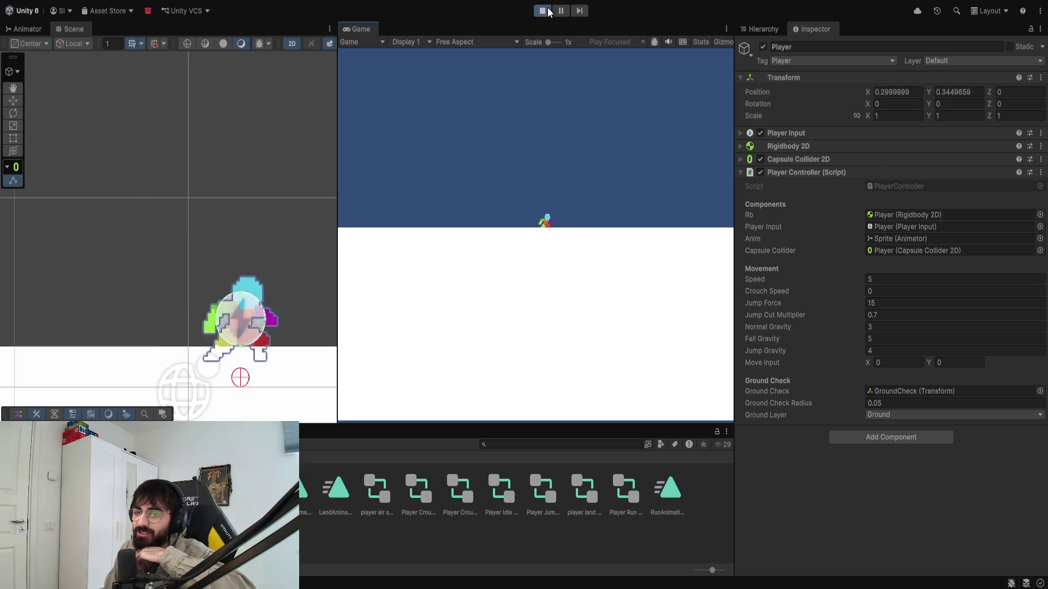
{"action": "key", "text": "s"}
{"action": "key", "text": "space"}
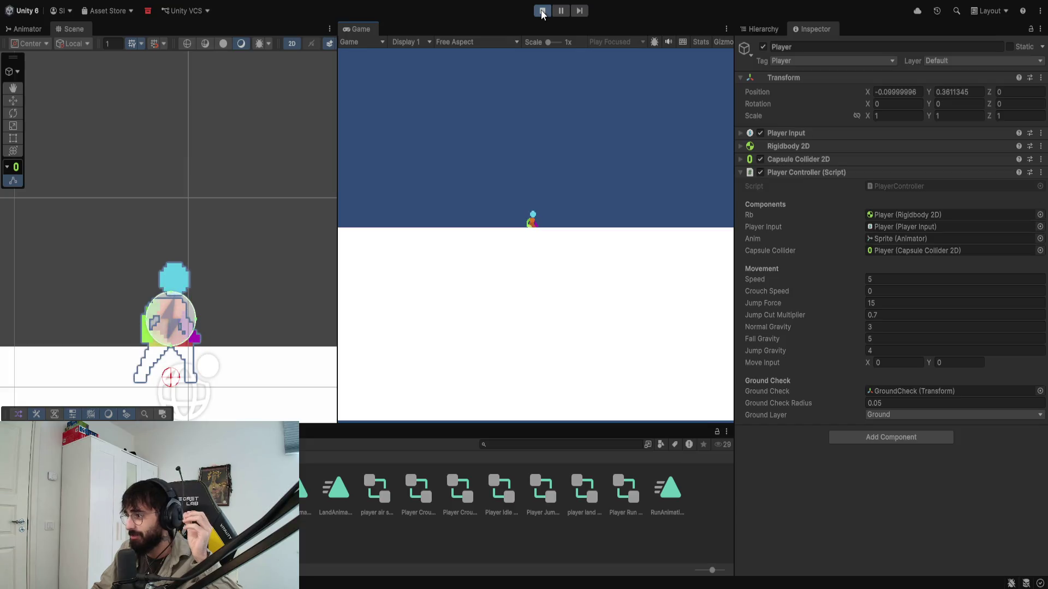
Step: Exit Play mode with the toolbar Stop button, returning the player to 0, 1.04
{"action": "left_click", "coordinate": [541, 12]}
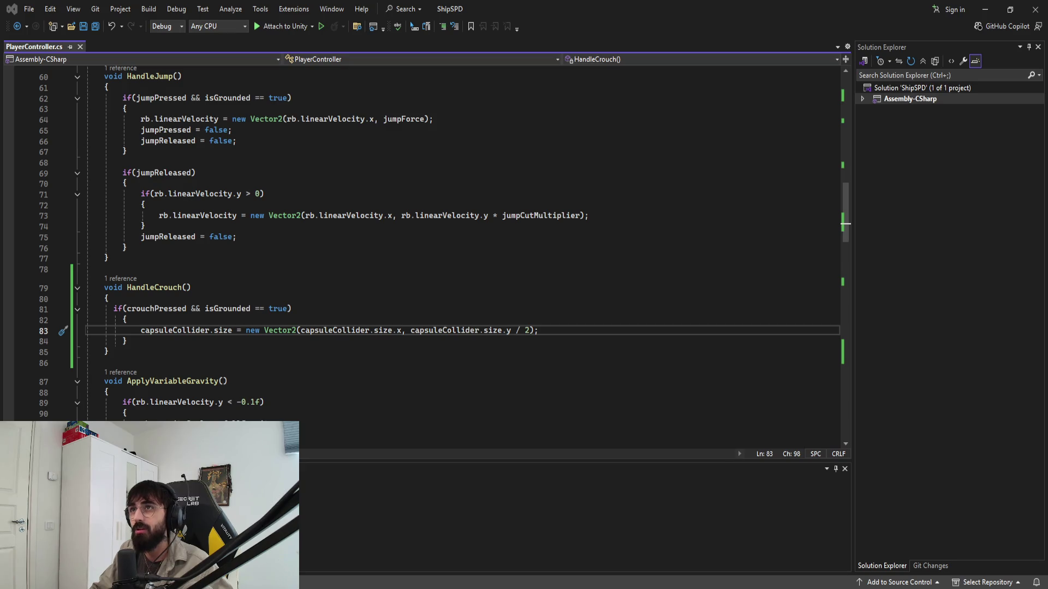
Step: Move the cursor to blank line 78 above HandleCrouch in PlayerController.cs
{"action": "key", "text": "Up"}
{"action": "key", "text": "Up"}
{"action": "key", "text": "Up"}
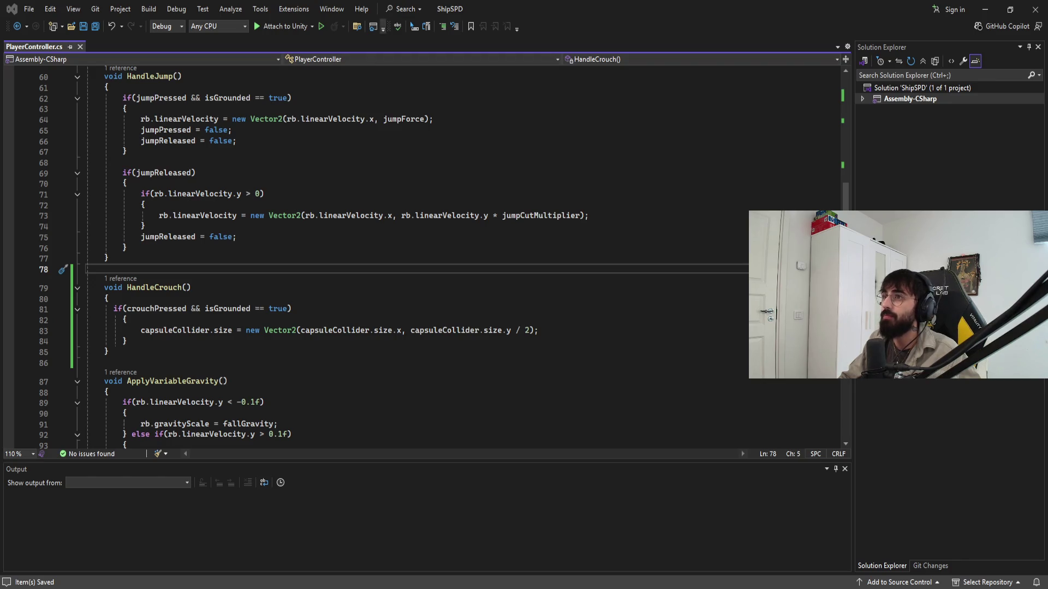
Step: Change the HandleCrouch height divisor on line 83 from 2 to 1.5f
{"action": "left_click", "coordinate": [528, 330]}
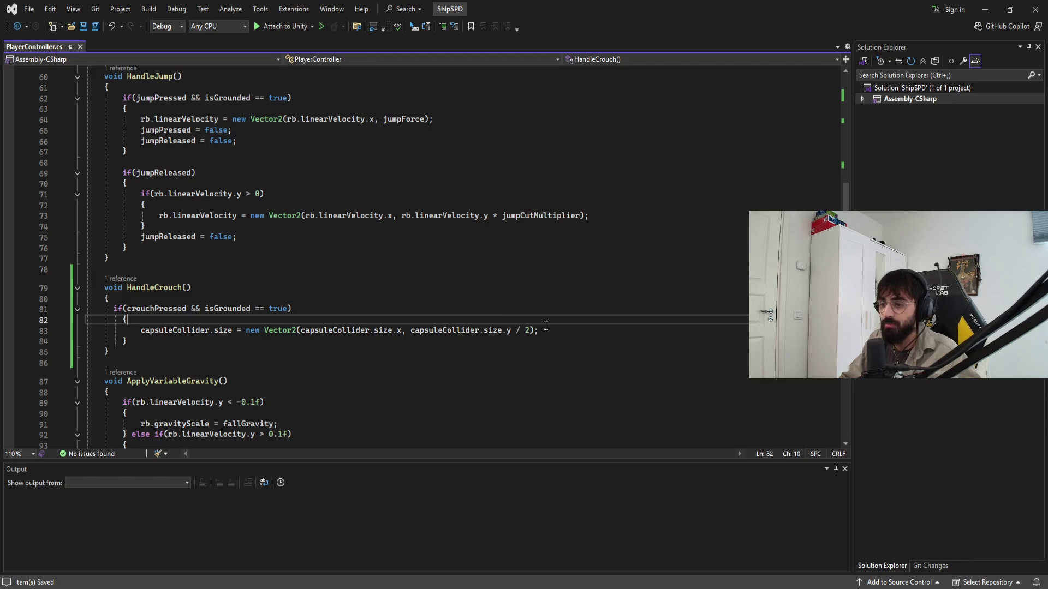
{"action": "key", "text": "BackSpace"}
{"action": "type", "text": "1.5"}
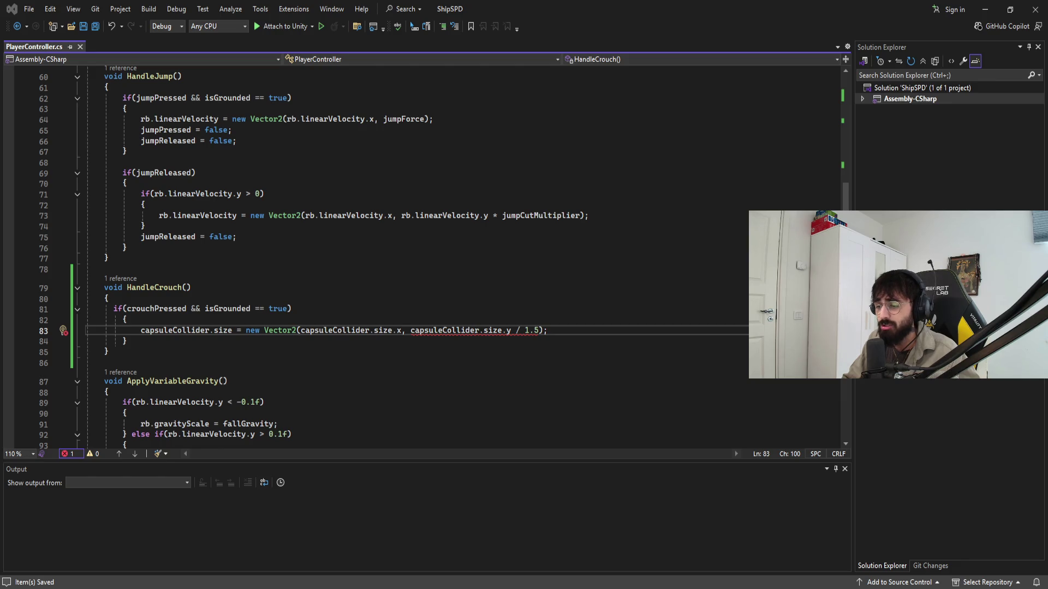
{"action": "type", "text": "f"}
{"action": "left_click", "coordinate": [615, 338]}
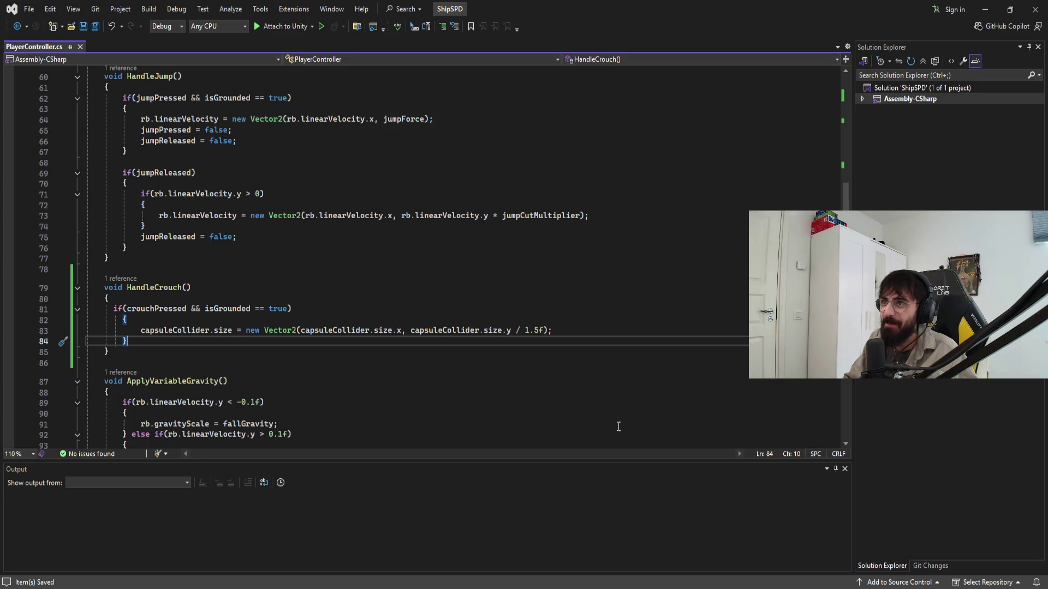
{"action": "left_click", "coordinate": [326, 204]}
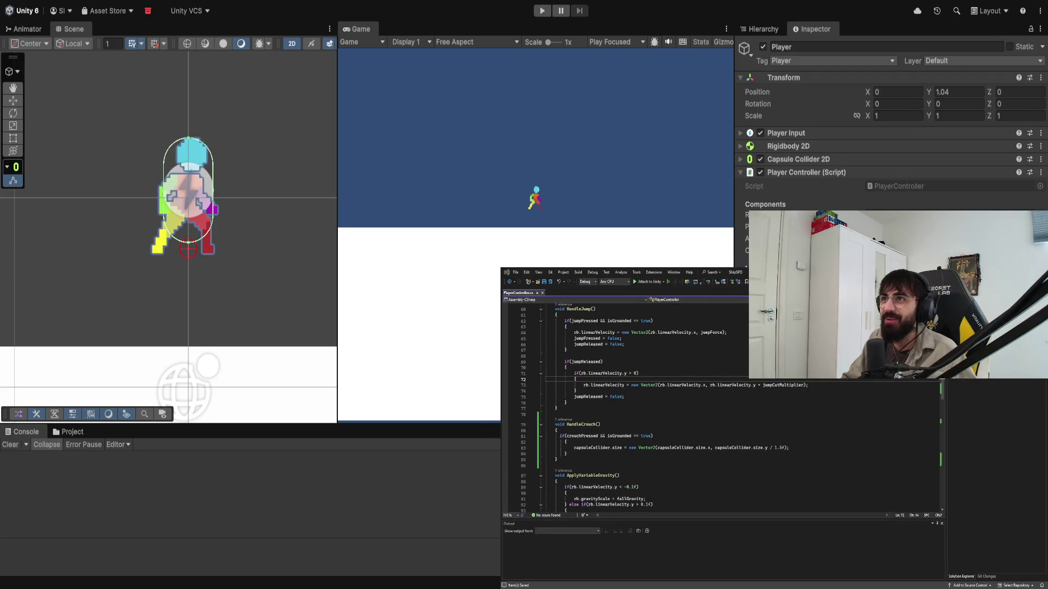
Step: Change the crouch height divisor from 1.5f to 4f and save the script
{"action": "left_click", "coordinate": [557, 414]}
{"action": "scroll", "coordinate": [720, 409], "scroll_direction": "up", "scroll_amount": 5}
{"action": "scroll", "coordinate": [270, 262], "scroll_direction": "down", "scroll_amount": 2}
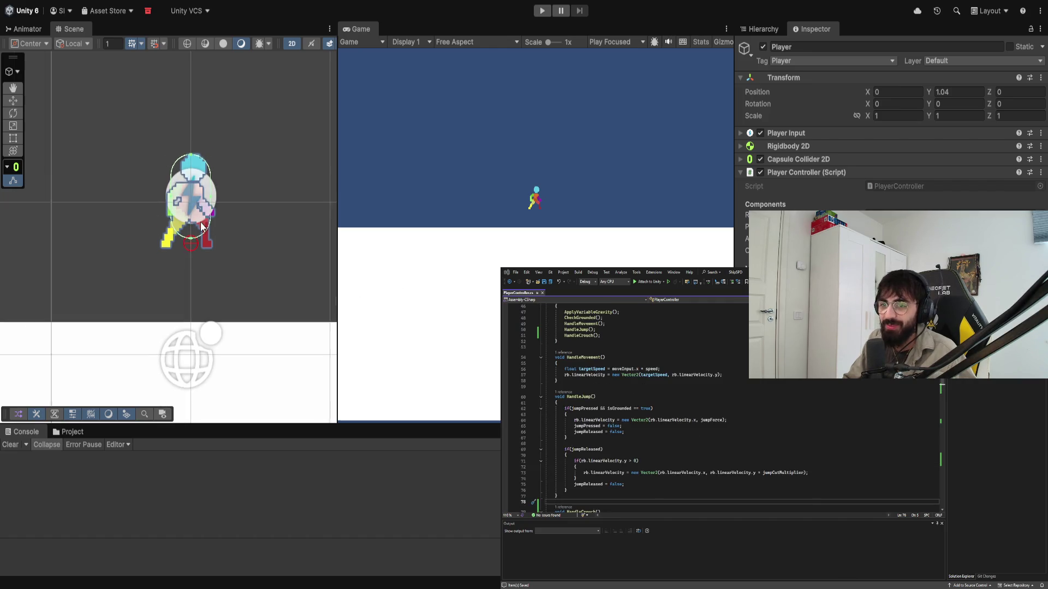
{"action": "left_click", "coordinate": [679, 472]}
{"action": "key", "text": "ctrl+minus"}
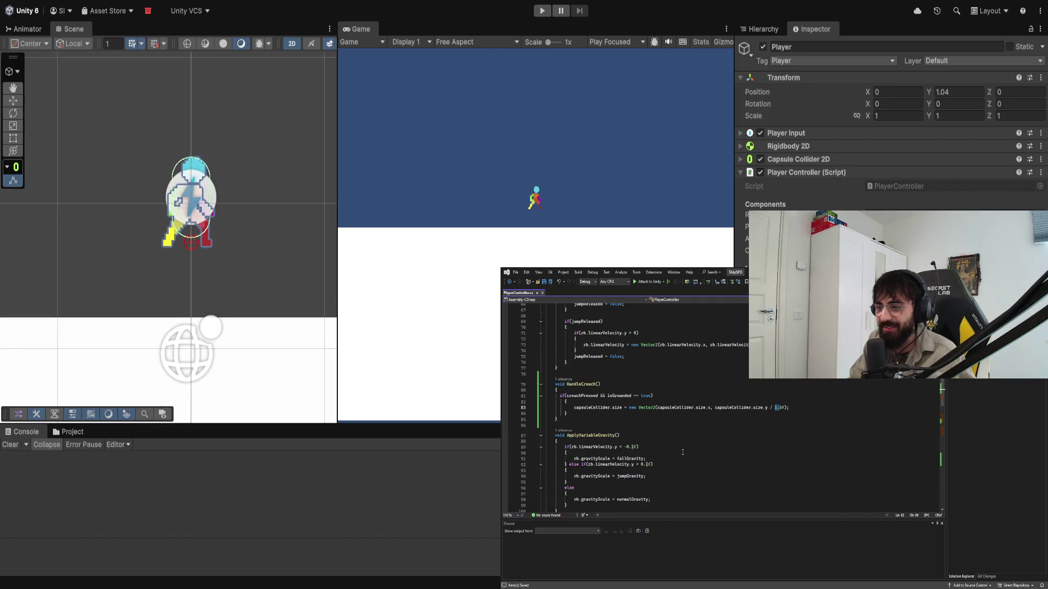
{"action": "type", "text": "."}
{"action": "key", "text": "BackSpace"}
{"action": "key", "text": "BackSpace"}
{"action": "type", "text": "4"}
{"action": "key", "text": "ctrl+s"}
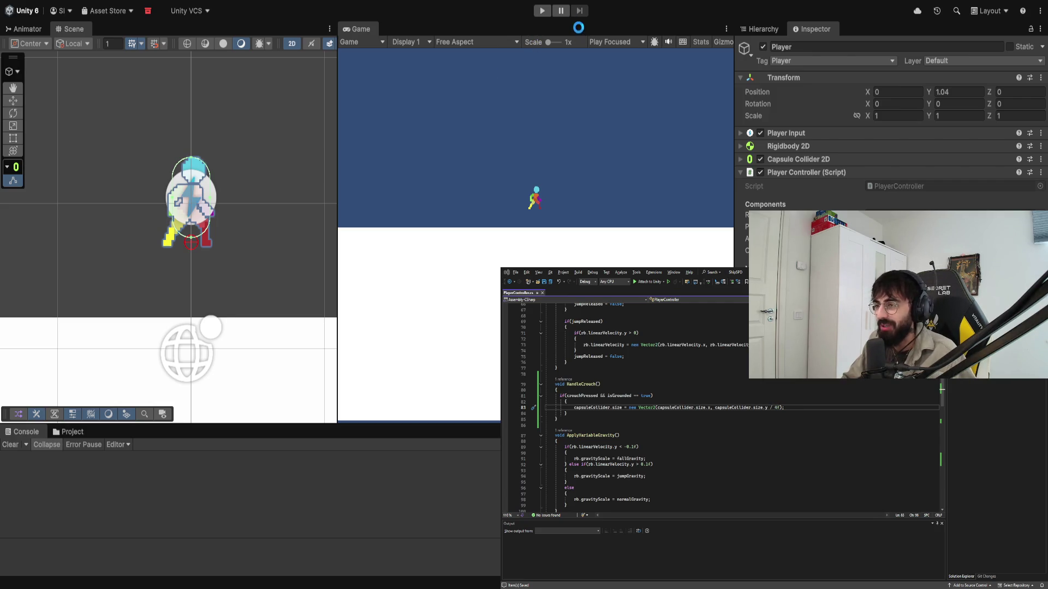
Step: Run a brief play test with a jump, then stop the game
{"action": "left_click", "coordinate": [541, 11]}
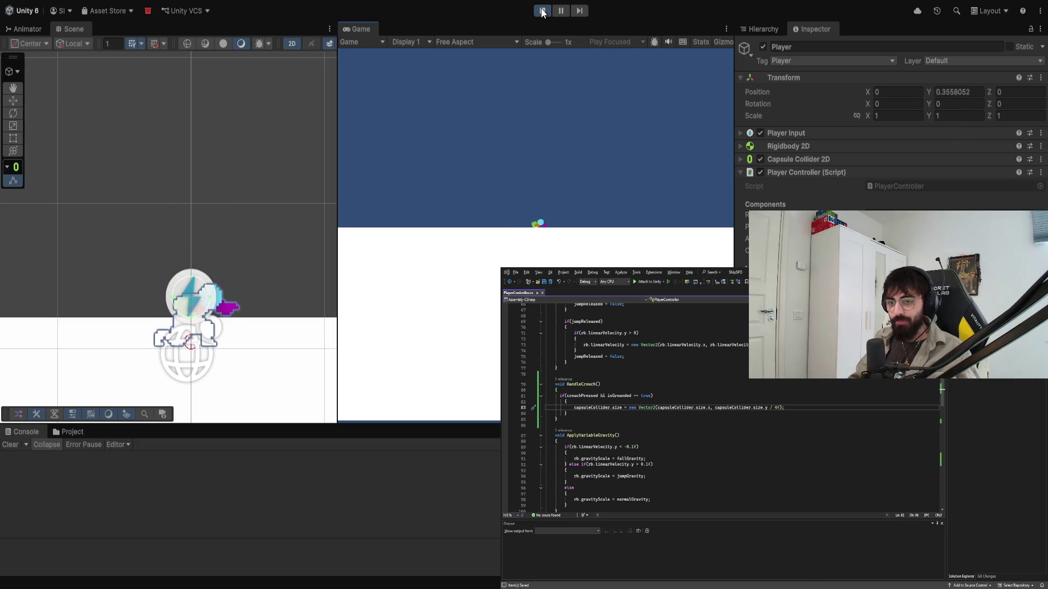
{"action": "key", "text": "space"}
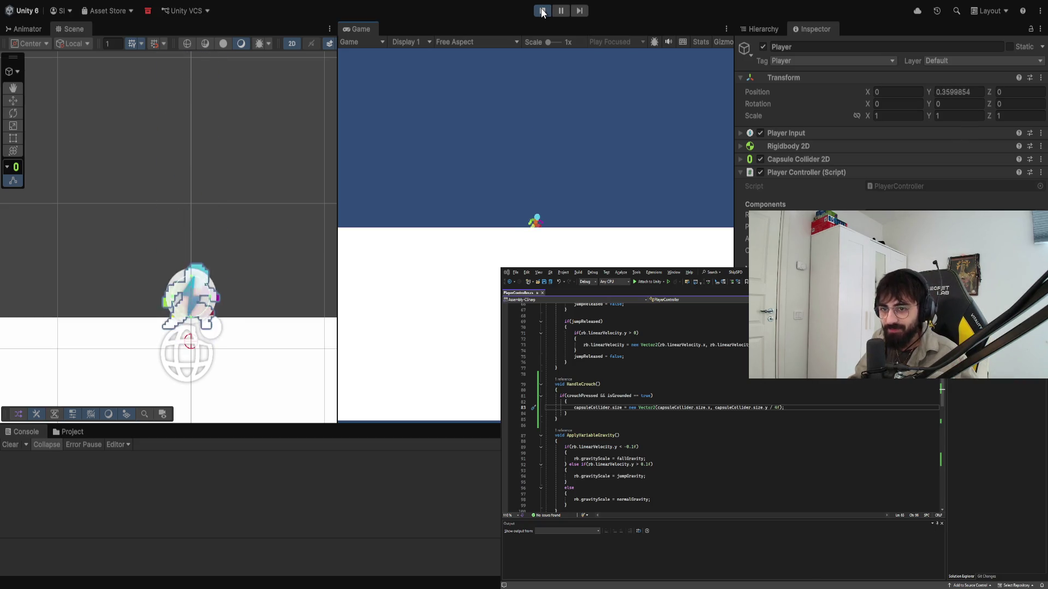
{"action": "left_click", "coordinate": [542, 10]}
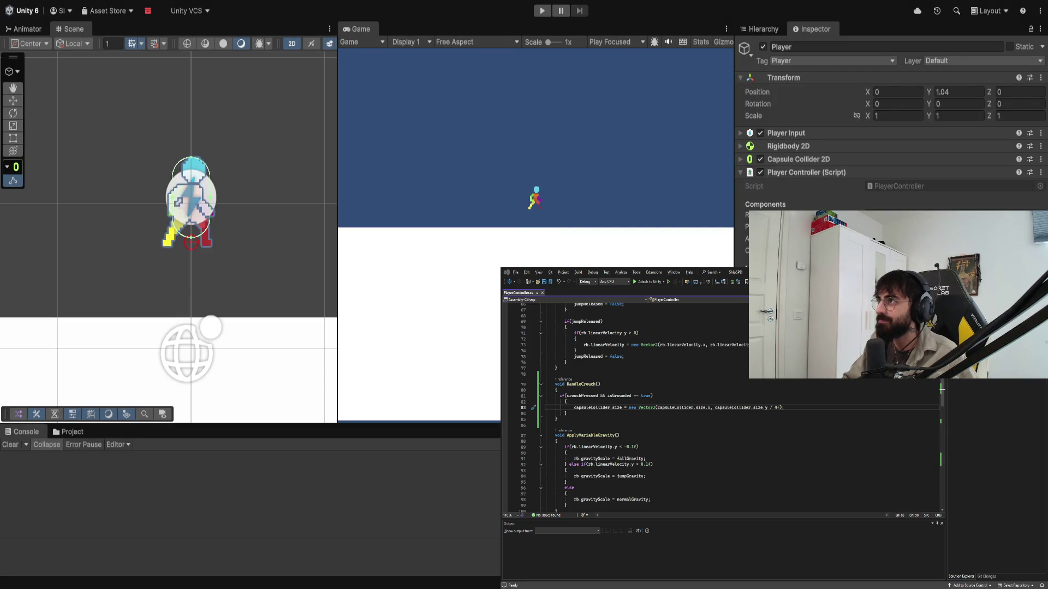
{"action": "key", "text": "alt+Tab"}
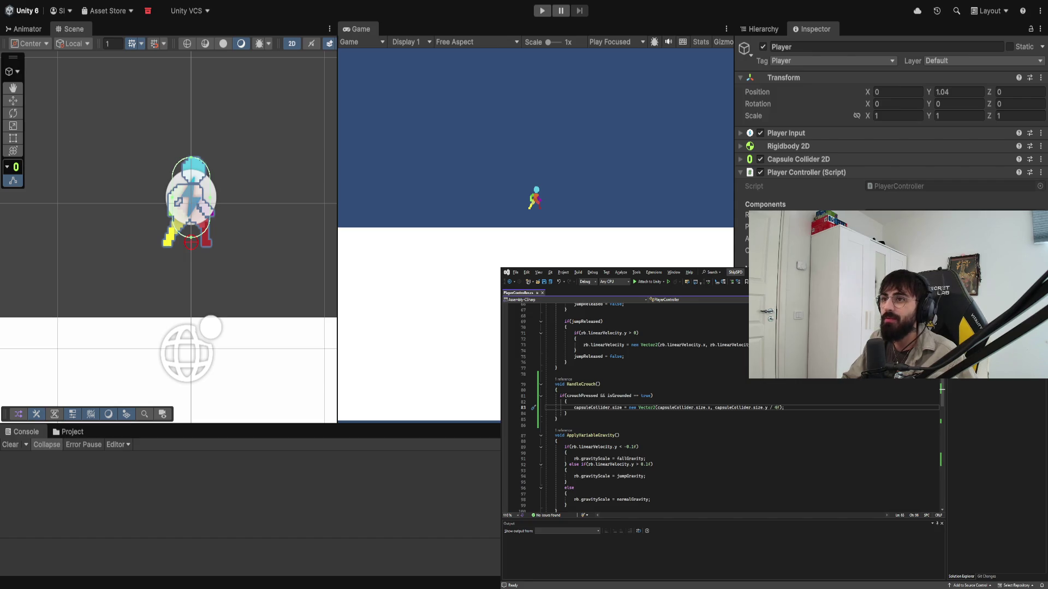
{"action": "left_click", "coordinate": [609, 391]}
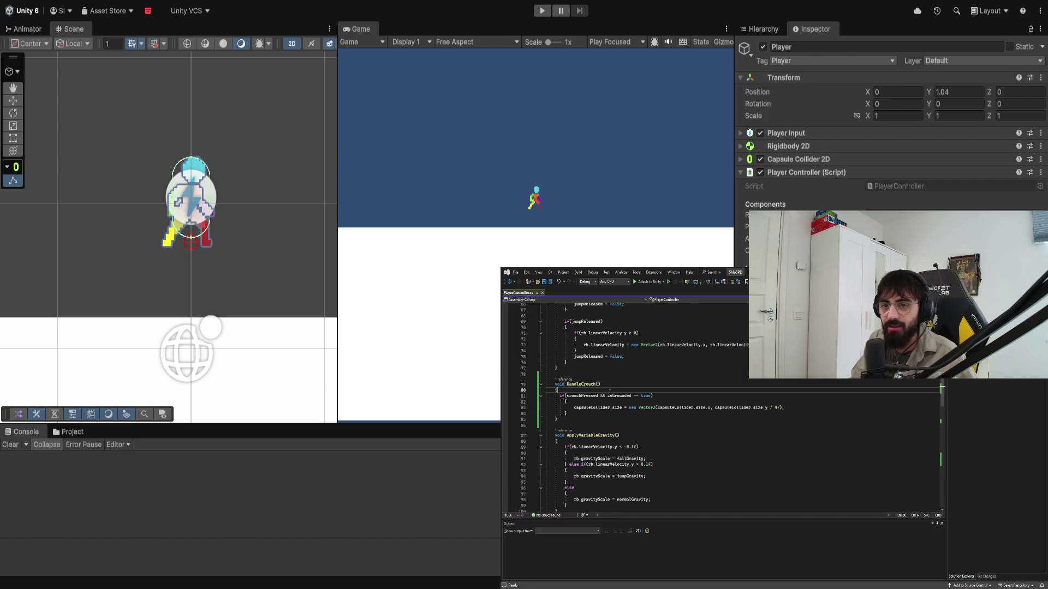
{"action": "key", "text": "Return"}
{"action": "key", "text": "Escape"}
{"action": "key", "text": "BackSpace"}
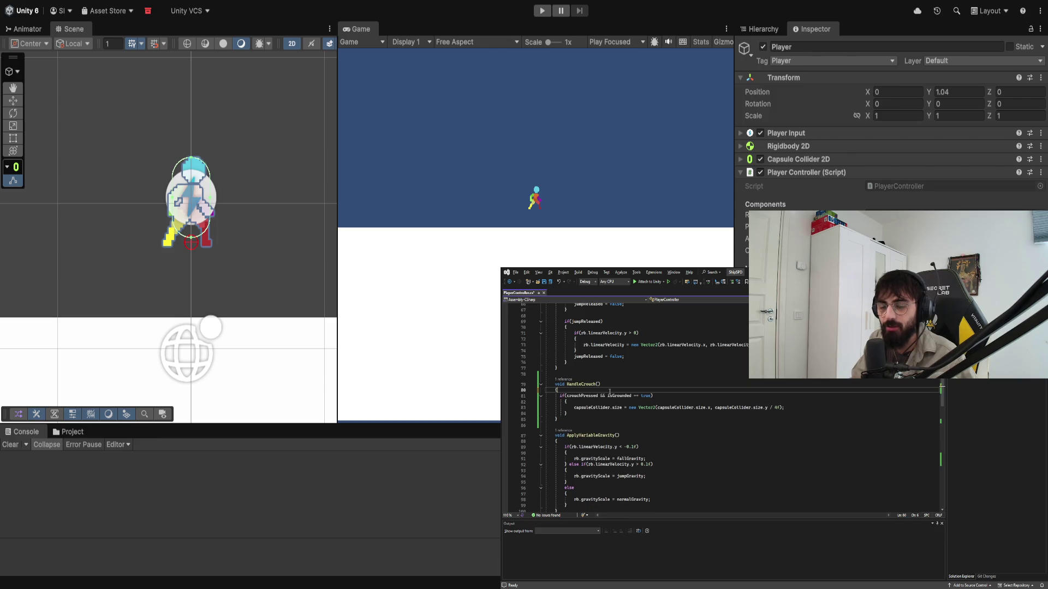
{"action": "key", "text": "Return"}
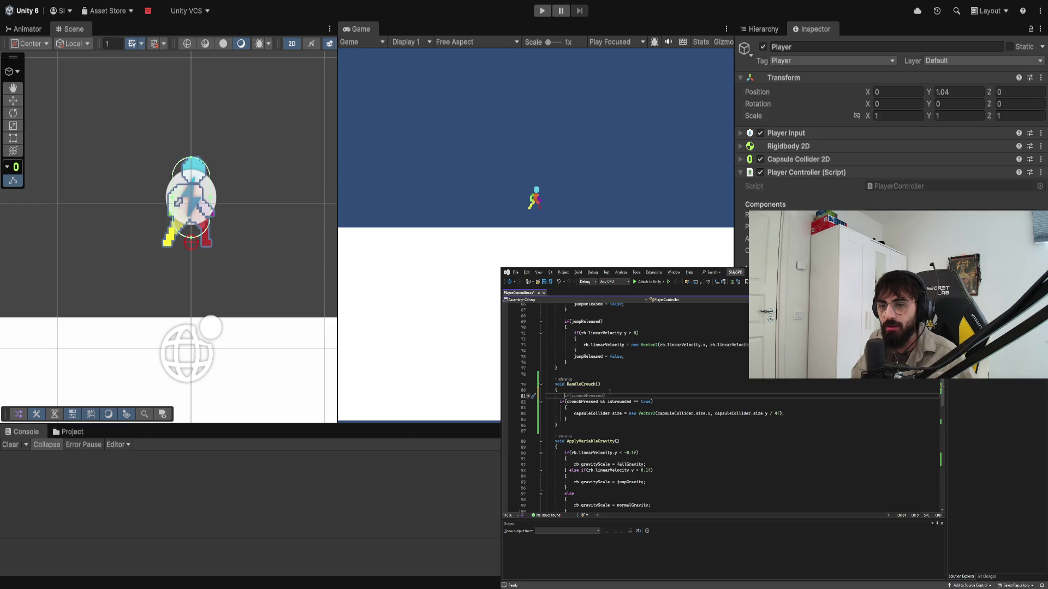
{"action": "type", "text": "Vect"}
{"action": "type", "text": "or2 originalSize"}
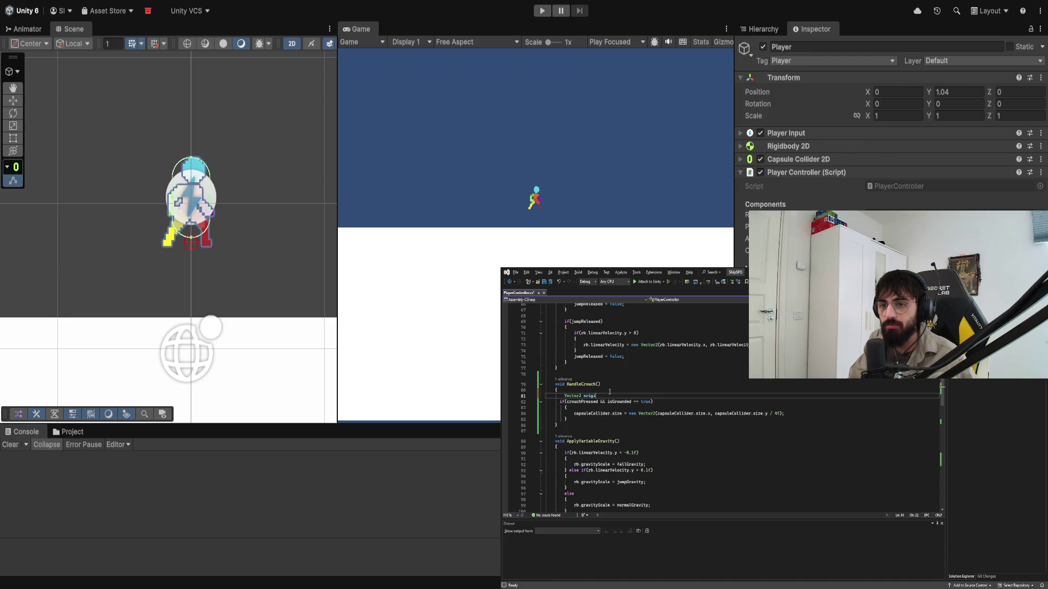
{"action": "mouse_move", "coordinate": [620, 396]}
{"action": "left_mouse_down"}
{"action": "mouse_move", "coordinate": [556, 397]}
{"action": "mouse_move", "coordinate": [566, 400]}
{"action": "left_mouse_up"}
{"action": "key", "text": "BackSpace"}
{"action": "key", "text": "BackSpace"}
{"action": "key", "text": "BackSpace"}
{"action": "scroll", "coordinate": [649, 409], "scroll_direction": "up", "scroll_amount": 20}
Step: Below the input-tracking bools, declare 'private Vector2 colliderOriginalSize ='
{"action": "left_click", "coordinate": [650, 409]}
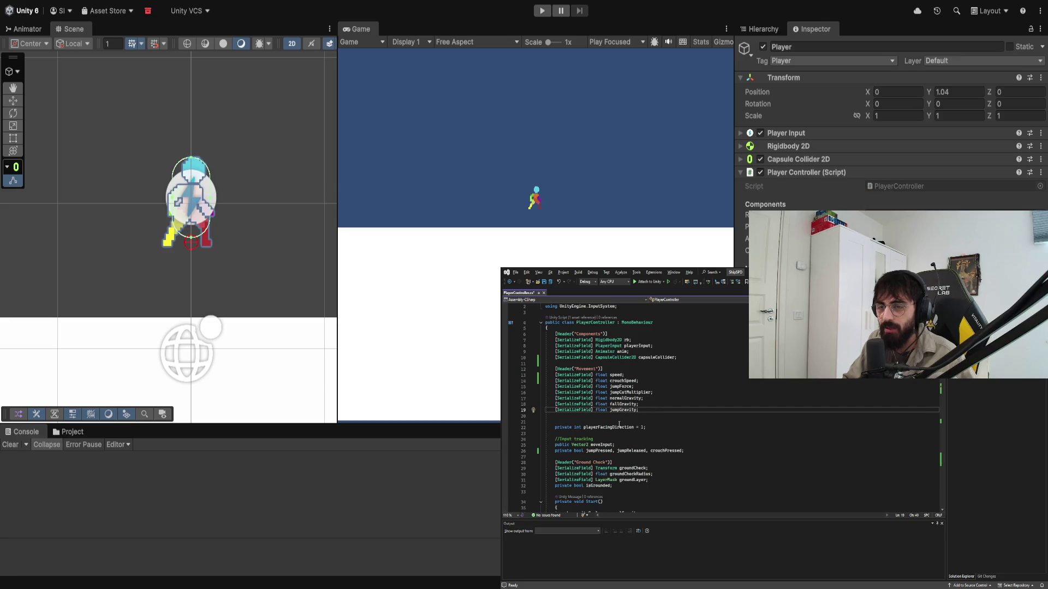
{"action": "left_click", "coordinate": [642, 363]}
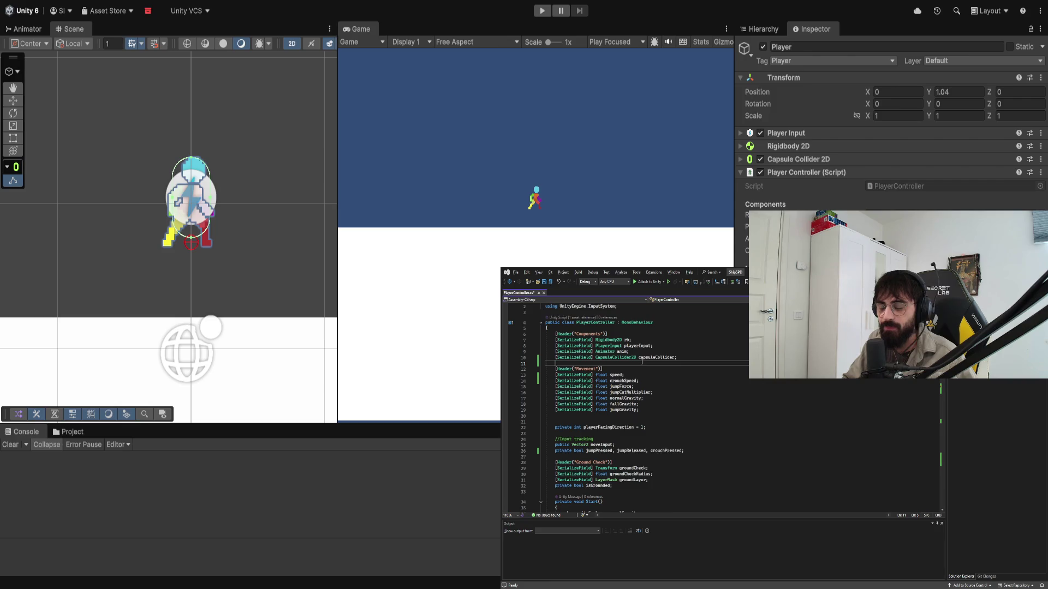
{"action": "left_click", "coordinate": [689, 454]}
{"action": "key", "text": "Return"}
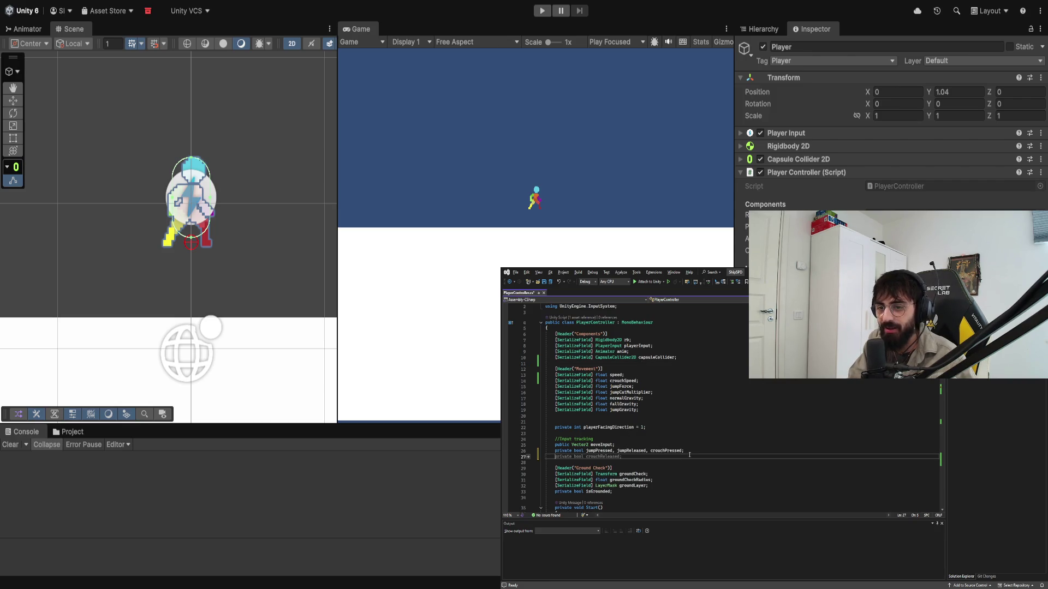
{"action": "type", "text": "private "}
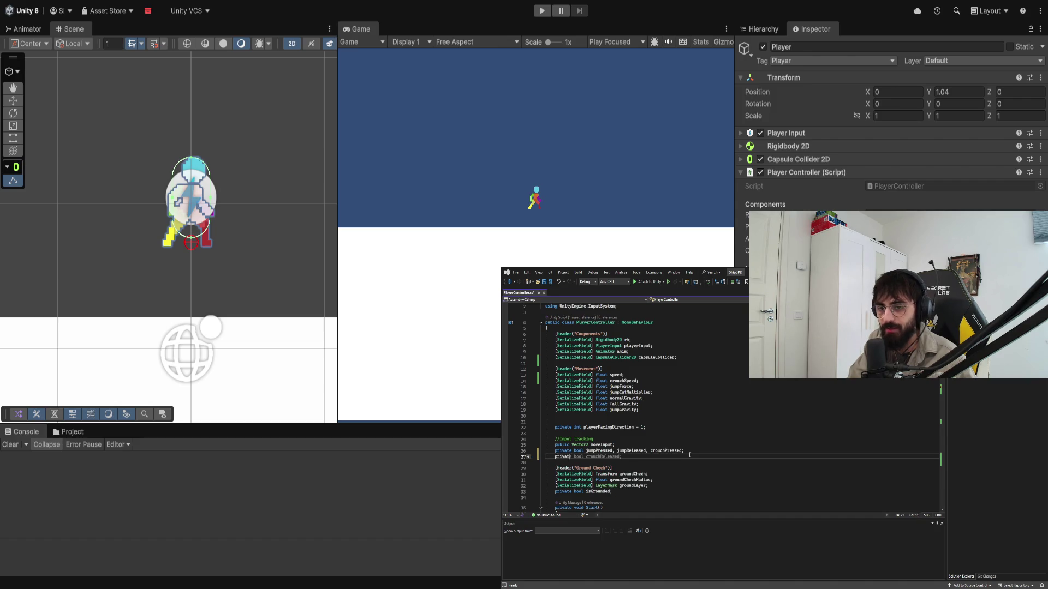
{"action": "type", "text": "Vector2 "}
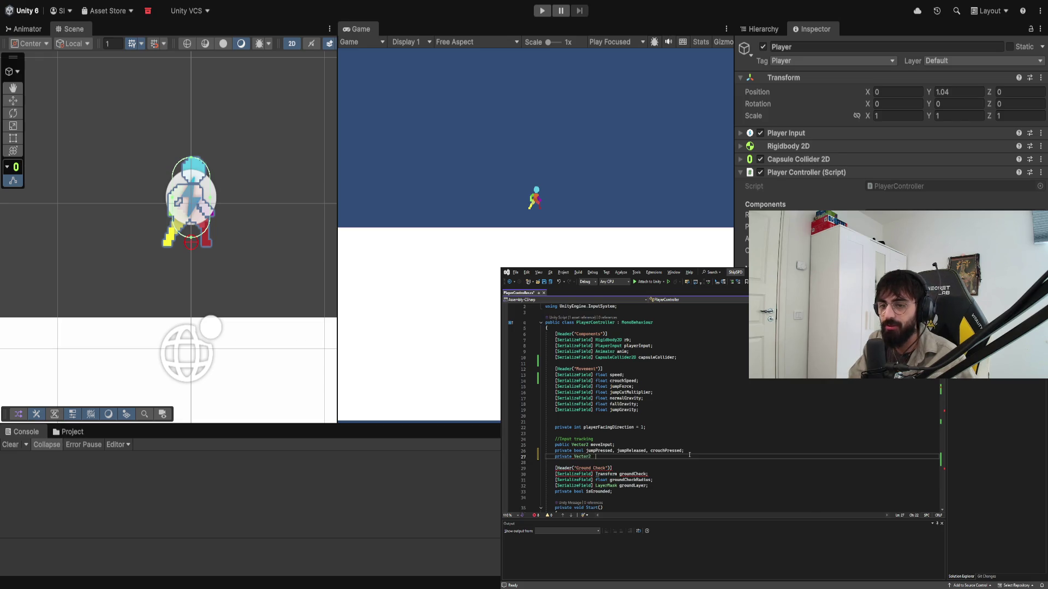
{"action": "type", "text": "colliderSize"}
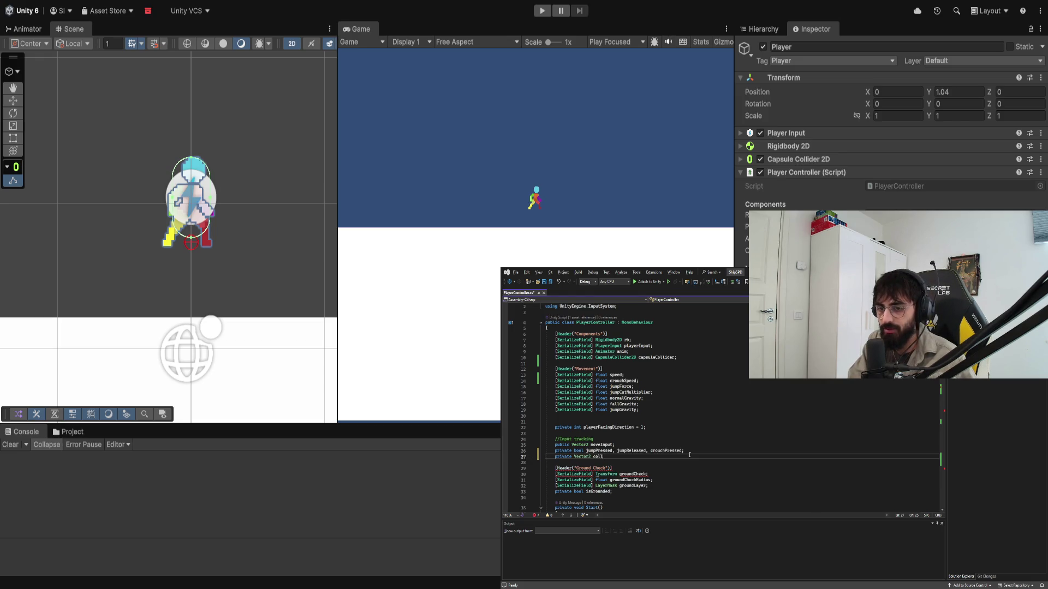
{"action": "key", "text": "BackSpace"}
{"action": "key", "text": "BackSpace"}
{"action": "key", "text": "BackSpace"}
{"action": "type", "text": "OriginalSize ="}
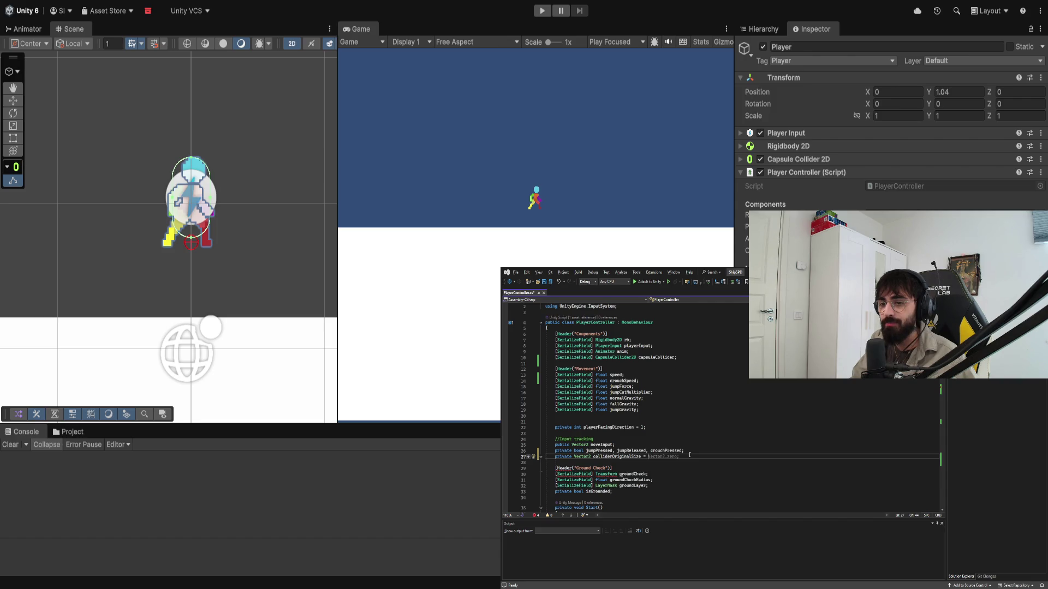
Step: Try capsuleCollider.size and transform initializers, then clear the value and select the unfinished declaration
{"action": "type", "text": "capsuleCollider"}
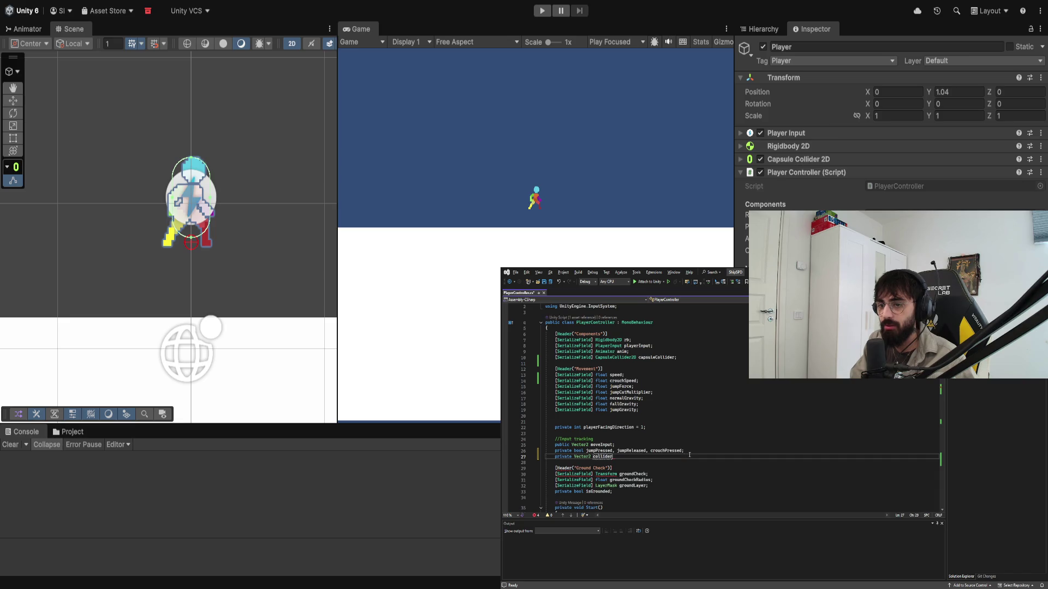
{"action": "key", "text": "BackSpace"}
{"action": "key", "text": "BackSpace"}
{"action": "key", "text": "BackSpace"}
{"action": "key", "text": "BackSpace"}
{"action": "type", "text": "lider.size;"}
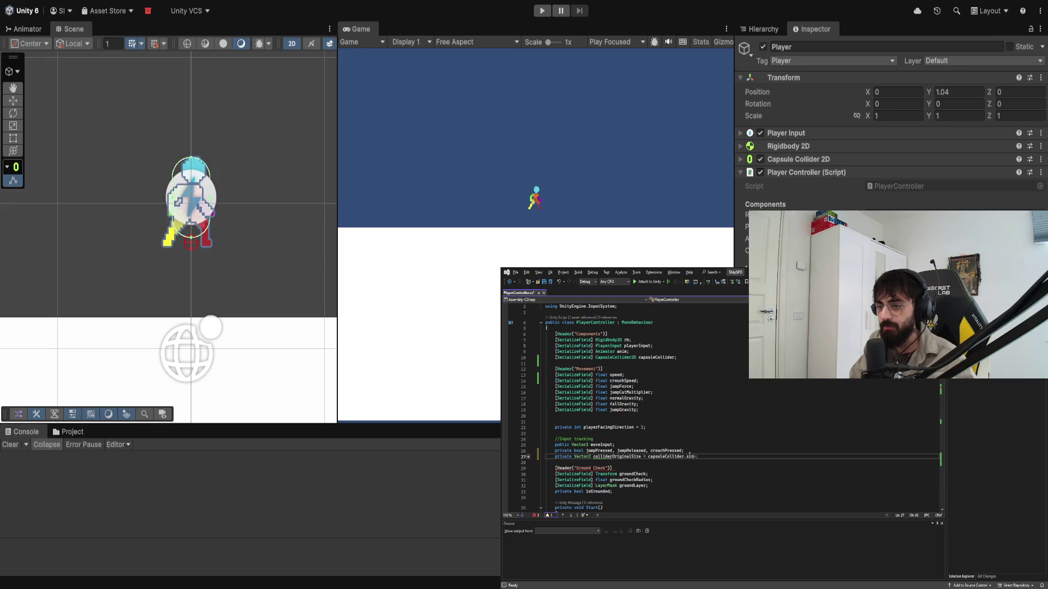
{"action": "double_click", "coordinate": [689, 456]}
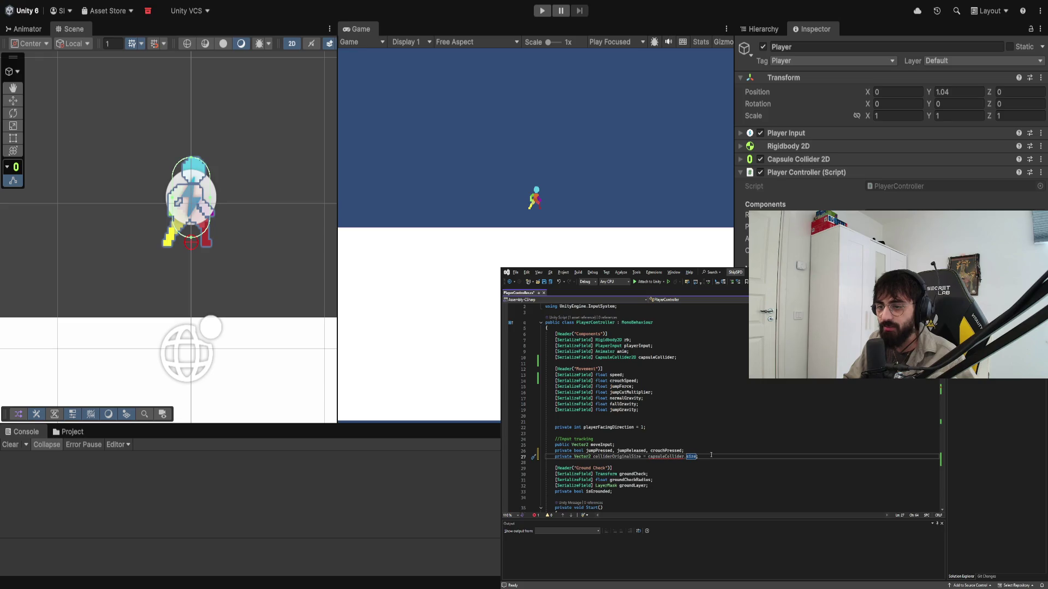
{"action": "type", "text": "."}
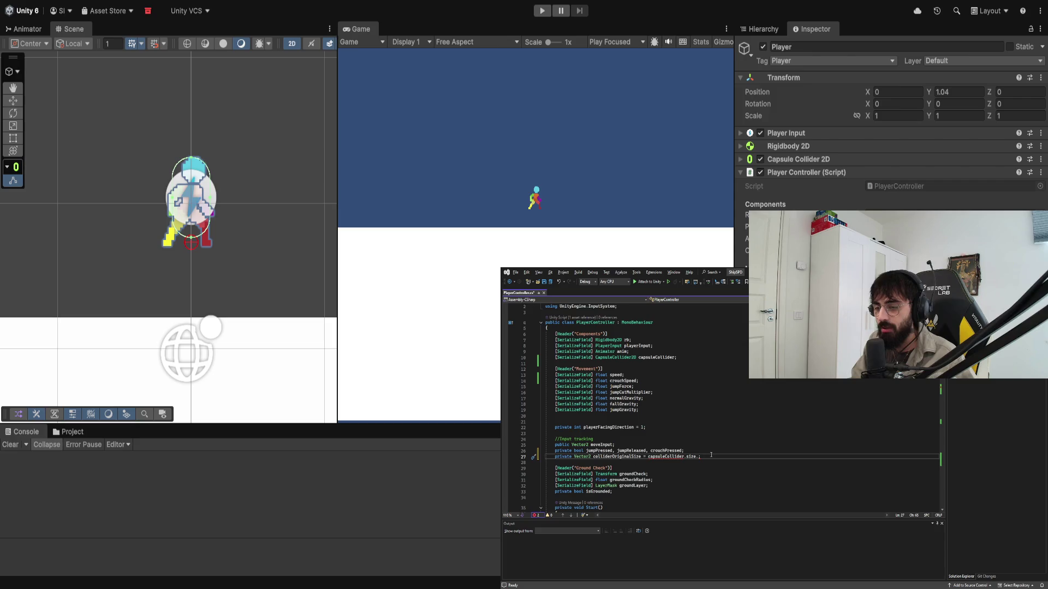
{"action": "type", "text": "get"}
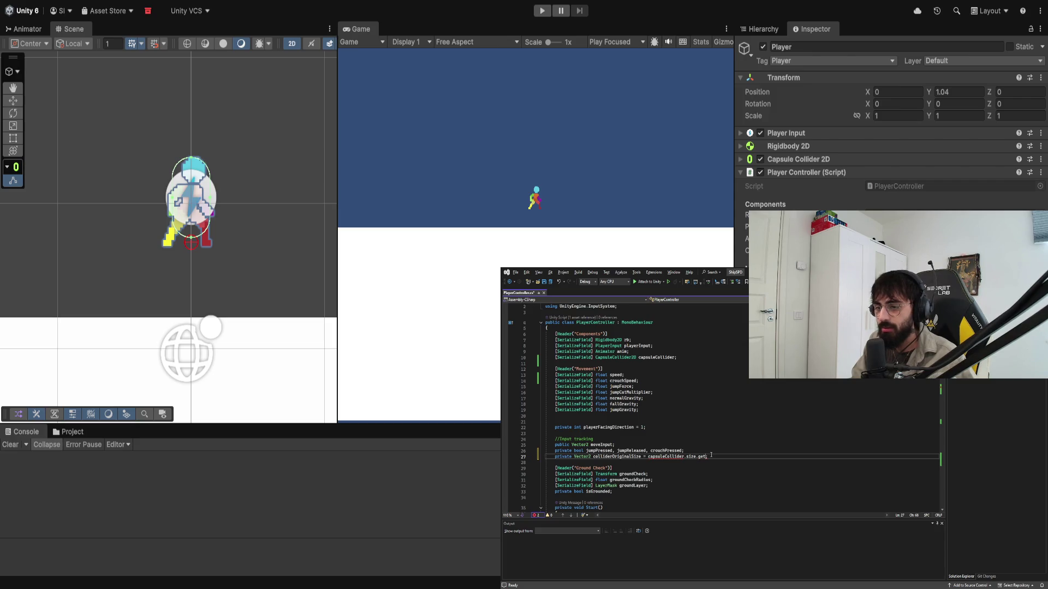
{"action": "key", "text": "BackSpace"}
{"action": "key", "text": "BackSpace"}
{"action": "key", "text": "BackSpace"}
{"action": "type", "text": "transform."}
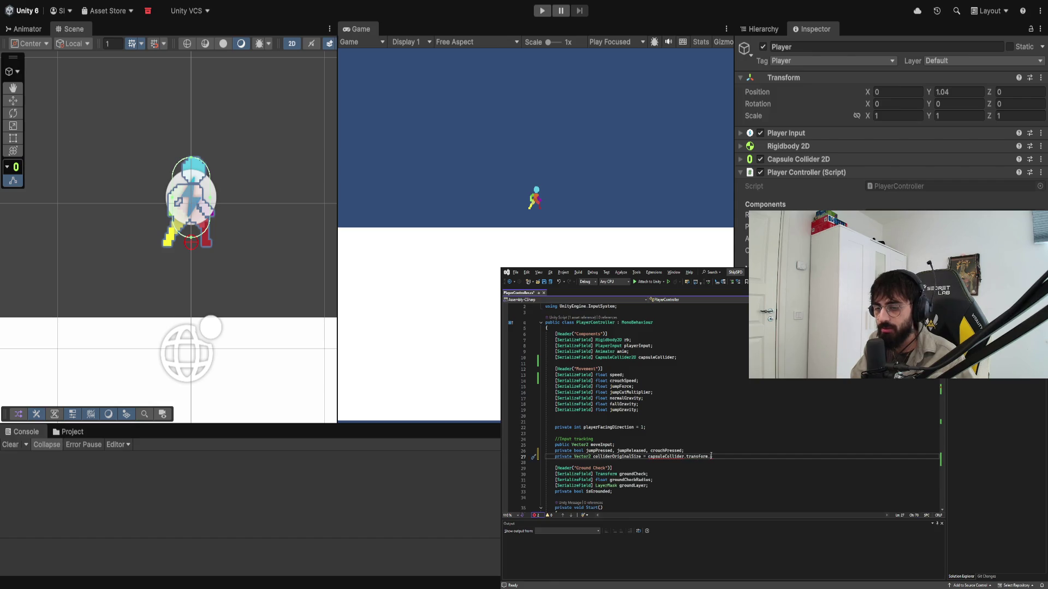
{"action": "key", "text": "BackSpace"}
{"action": "key", "text": "BackSpace"}
{"action": "key", "text": "BackSpace"}
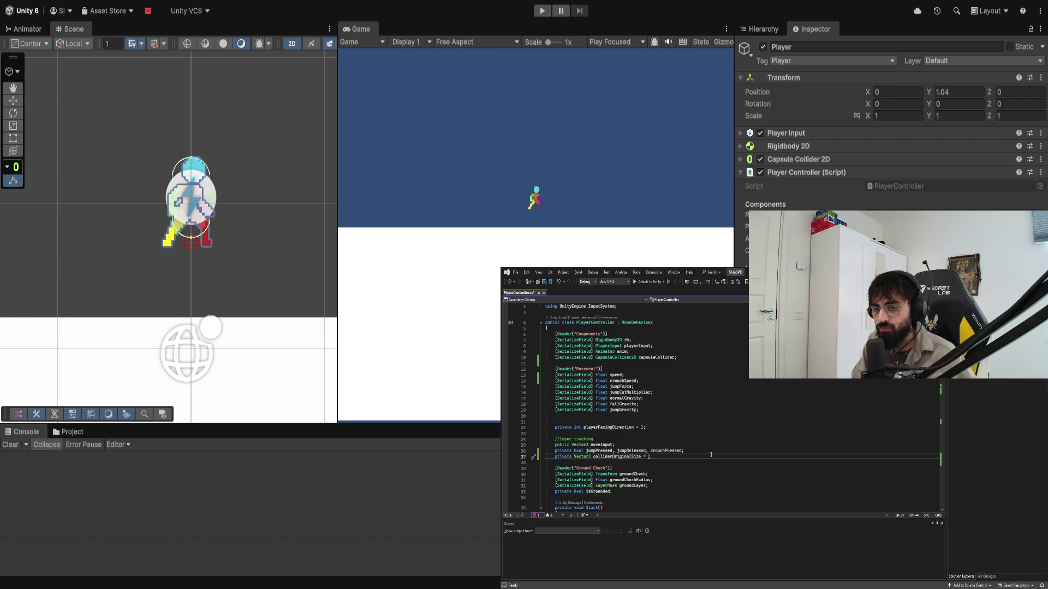
{"action": "left_click_drag", "start_coordinate": [656, 455], "coordinate": [573, 457]}
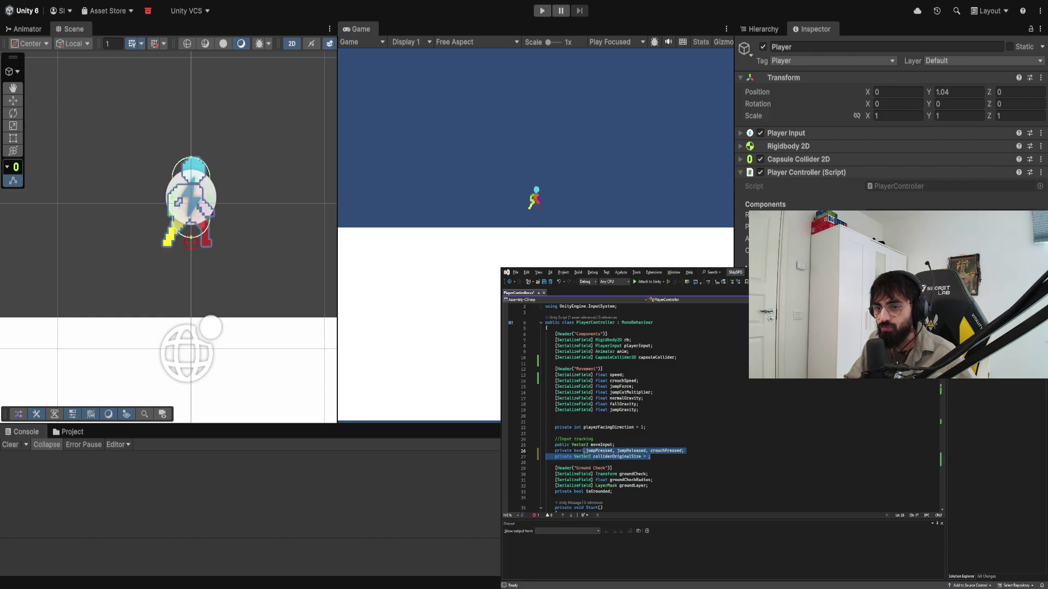
Step: Initialise colliderOriginalSize to new Vector2(capsuleCollider.size.x, capsuleCollider.size.y) and save the script
{"action": "double_click", "coordinate": [582, 457]}
{"action": "left_click", "coordinate": [648, 456]}
{"action": "type", "text": "new Vector2(coll"}
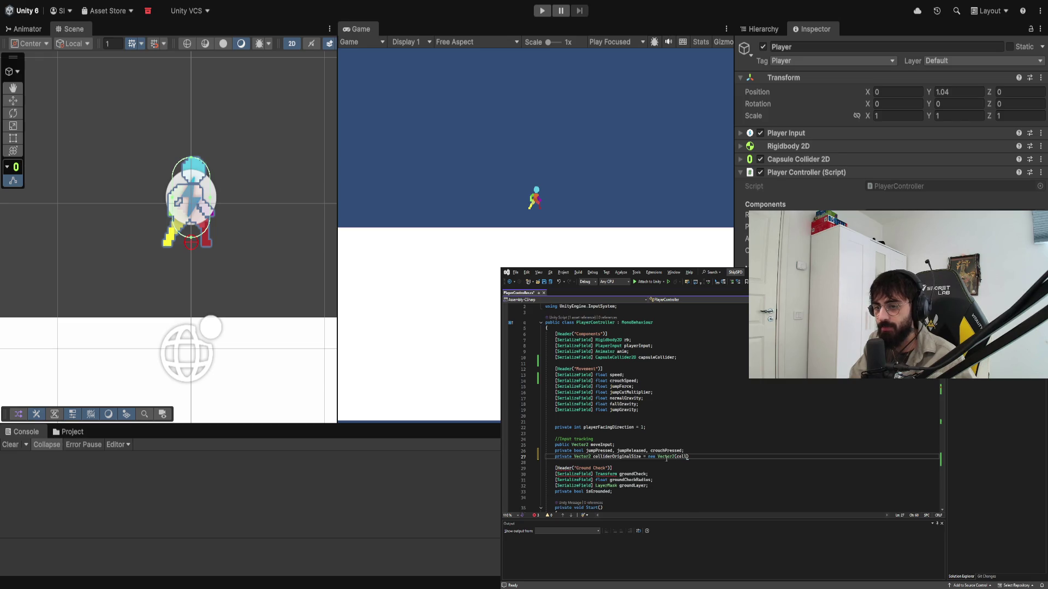
{"action": "key", "text": "BackSpace"}
{"action": "key", "text": "BackSpace"}
{"action": "key", "text": "BackSpace"}
{"action": "type", "text": "capsul"}
{"action": "key", "text": "BackSpace"}
{"action": "key", "text": "BackSpace"}
{"action": "key", "text": "BackSpace"}
{"action": "type", "text": "apsuleCollid"}
{"action": "type", "text": "er.size"}
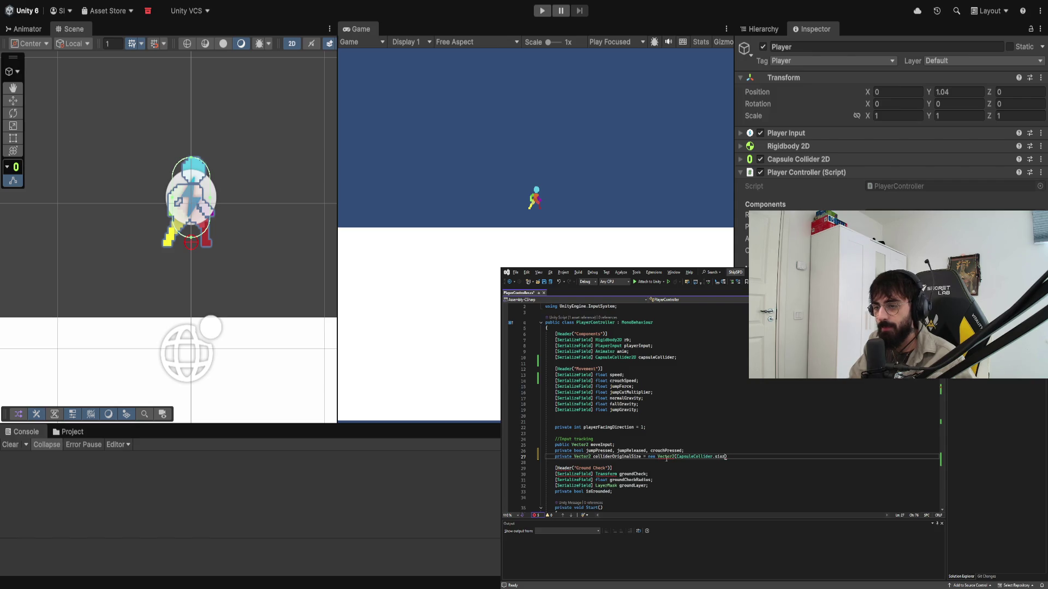
{"action": "key", "text": "BackSpace"}
{"action": "key", "text": "BackSpace"}
{"action": "key", "text": "BackSpace"}
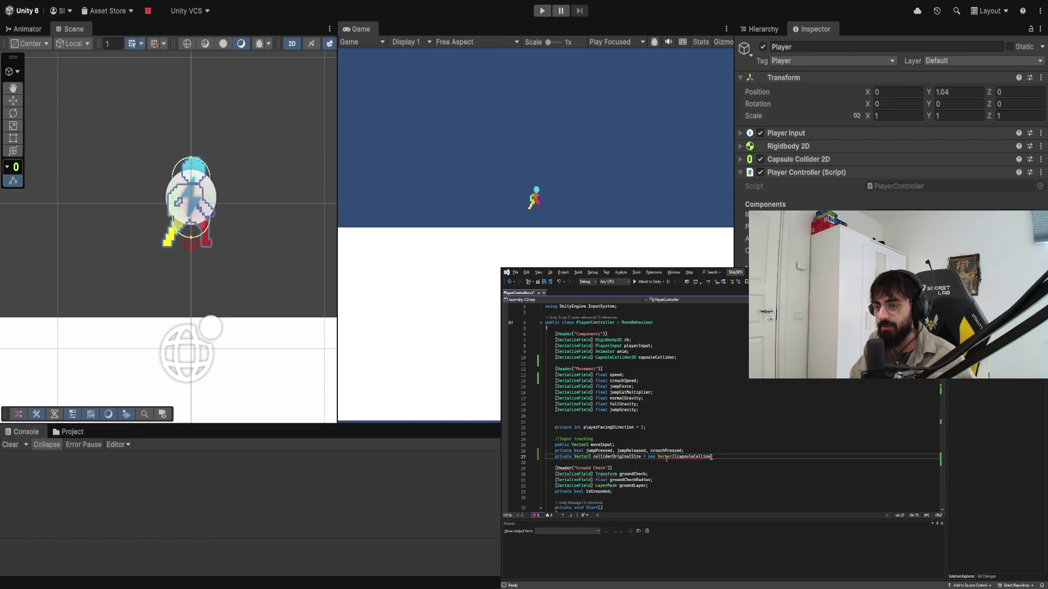
{"action": "key", "text": "BackSpace"}
{"action": "key", "text": "BackSpace"}
{"action": "type", "text": "apsuleCollid"}
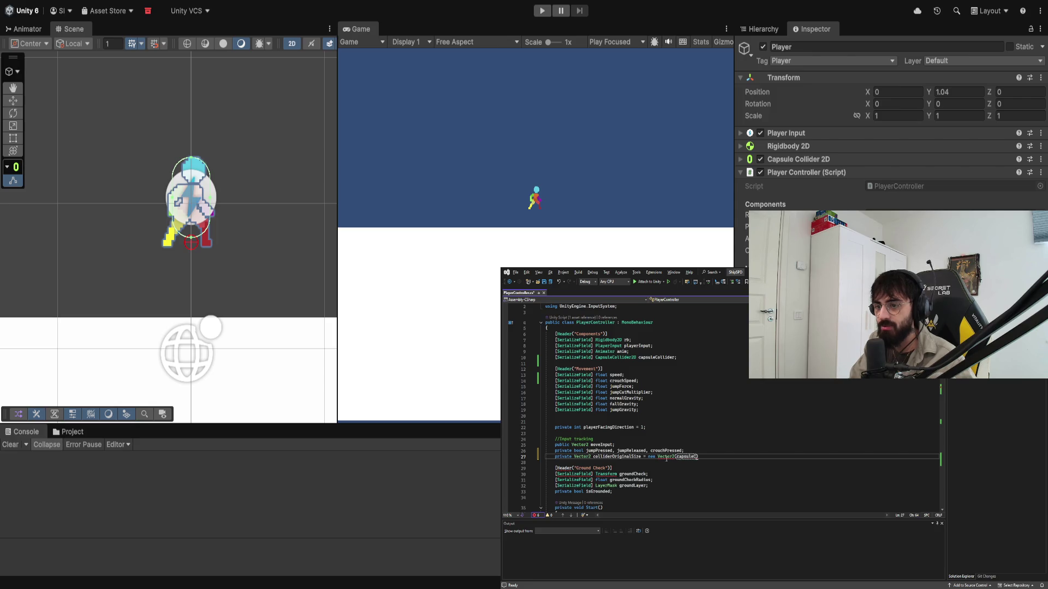
{"action": "type", "text": "er."}
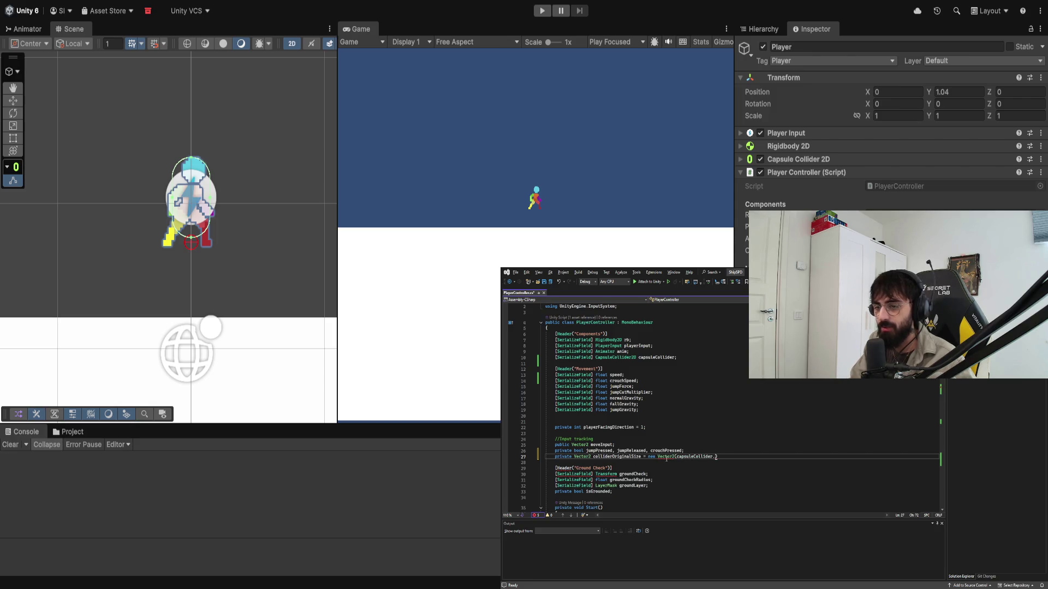
{"action": "type", "text": "size.x,"}
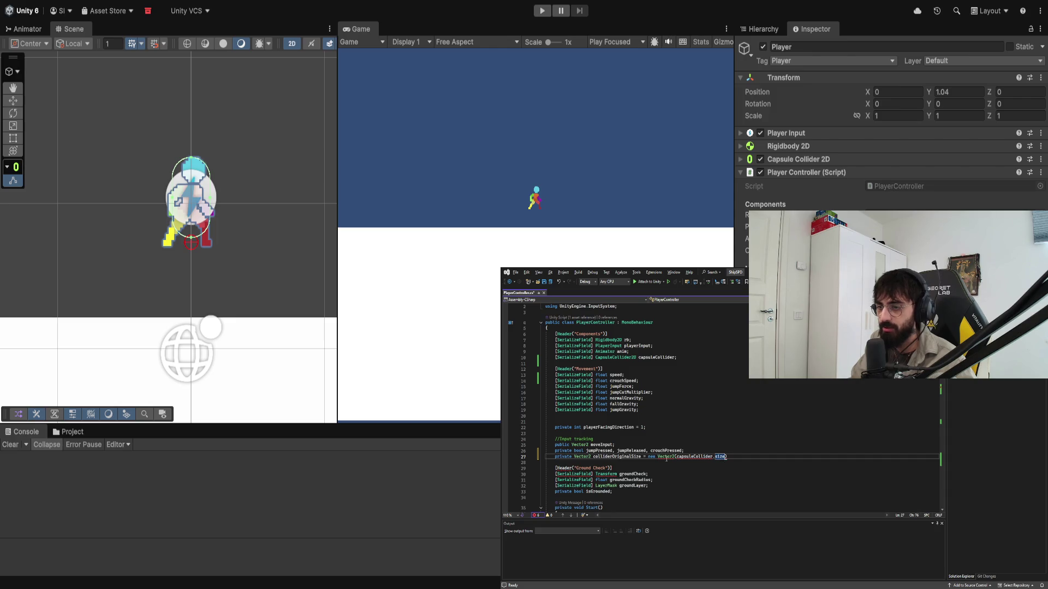
{"action": "key", "text": "Tab"}
{"action": "key", "text": "ctrl+s"}
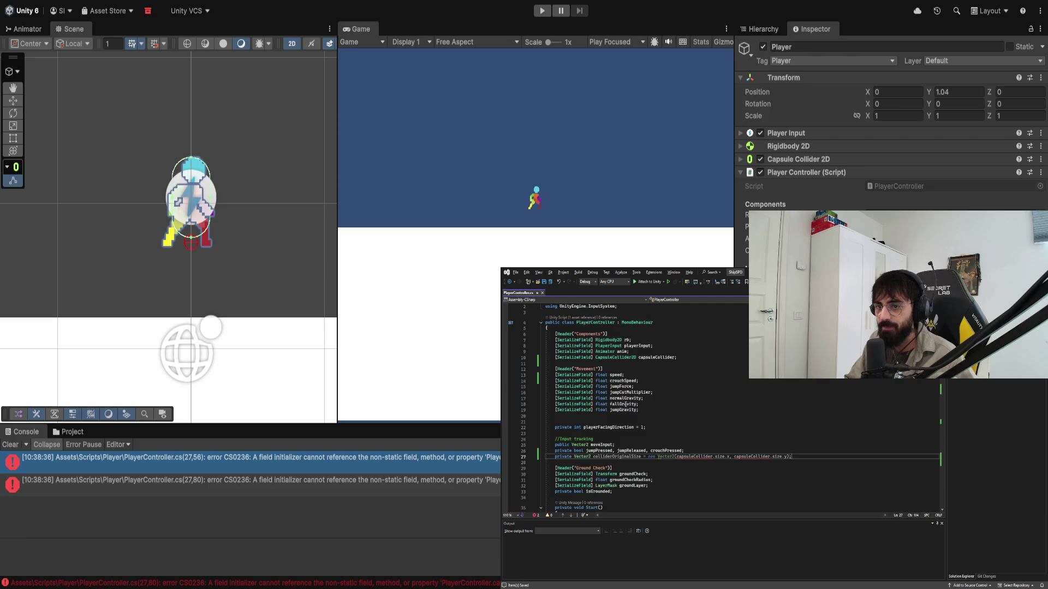
Step: Cut the colliderOriginalSize declaration from the field list and paste it into Start() below rb.gravityScale
{"action": "left_click_drag", "start_coordinate": [792, 458], "coordinate": [554, 458]}
{"action": "key", "text": "ctrl+c"}
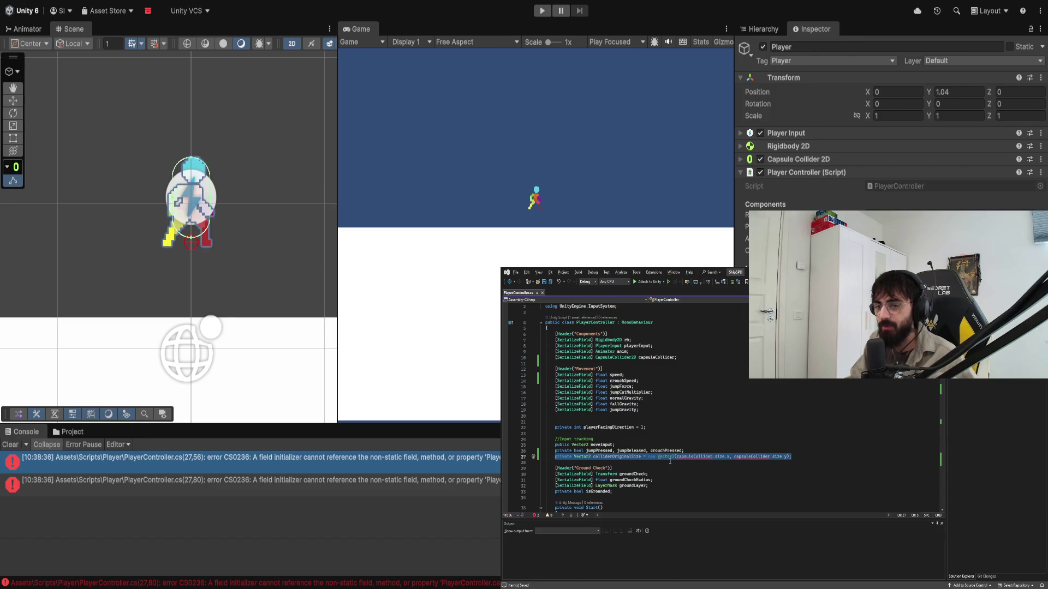
{"action": "key", "text": "Delete"}
{"action": "key", "text": "BackSpace"}
{"action": "scroll", "coordinate": [670, 461], "scroll_direction": "down", "scroll_amount": 3}
{"action": "left_click", "coordinate": [633, 457]}
{"action": "key", "text": "Down"}
{"action": "key", "text": "End"}
{"action": "key", "text": "Return"}
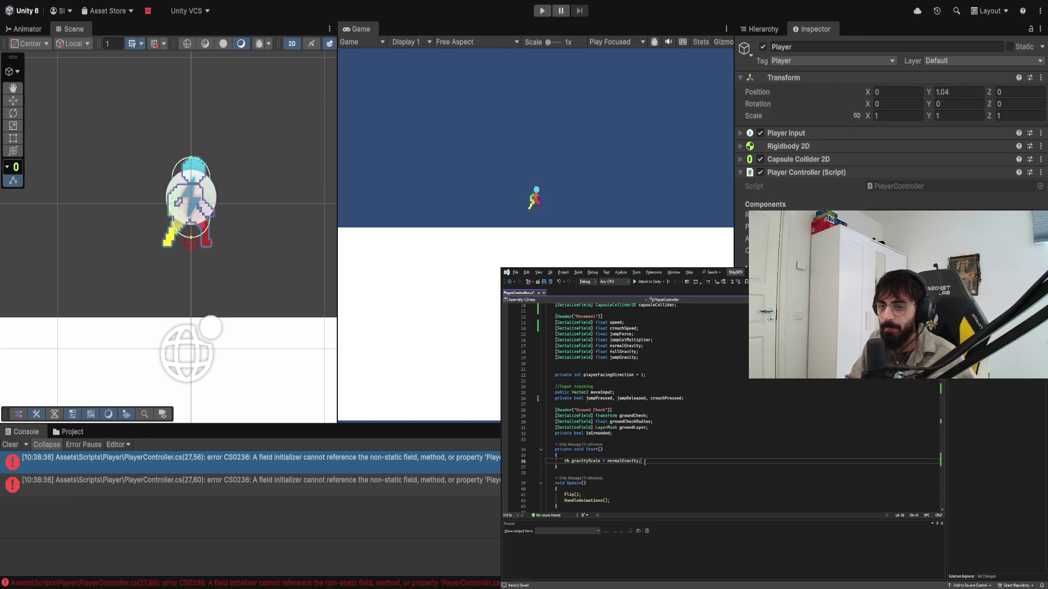
{"action": "key", "text": "ctrl+v"}
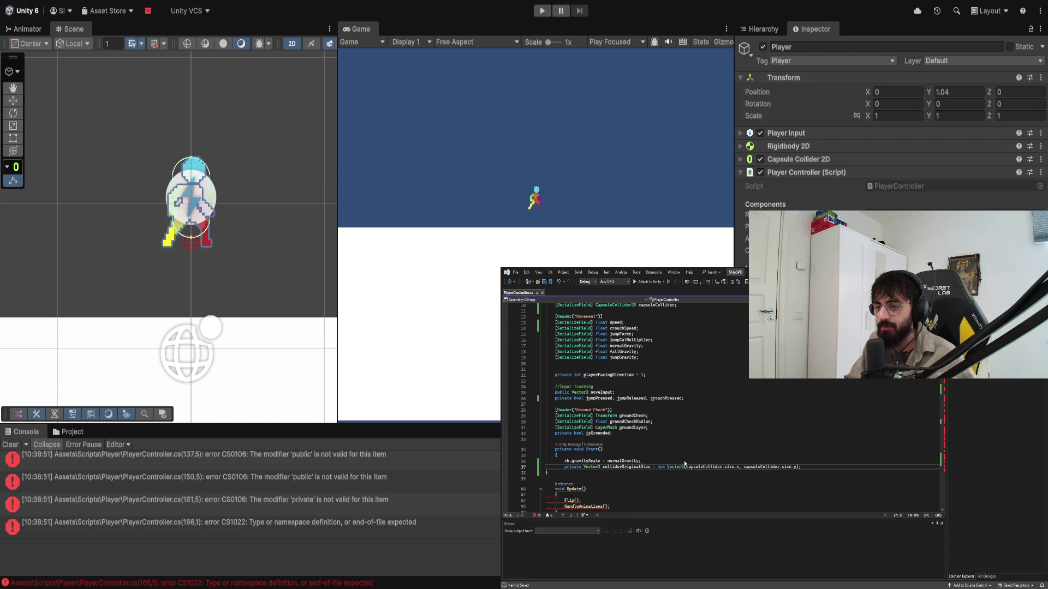
Step: Remove the private modifier from the pasted colliderOriginalSize line inside Start()
{"action": "key", "text": "ctrl+z"}
{"action": "scroll", "coordinate": [630, 435], "scroll_direction": "up", "scroll_amount": 3}
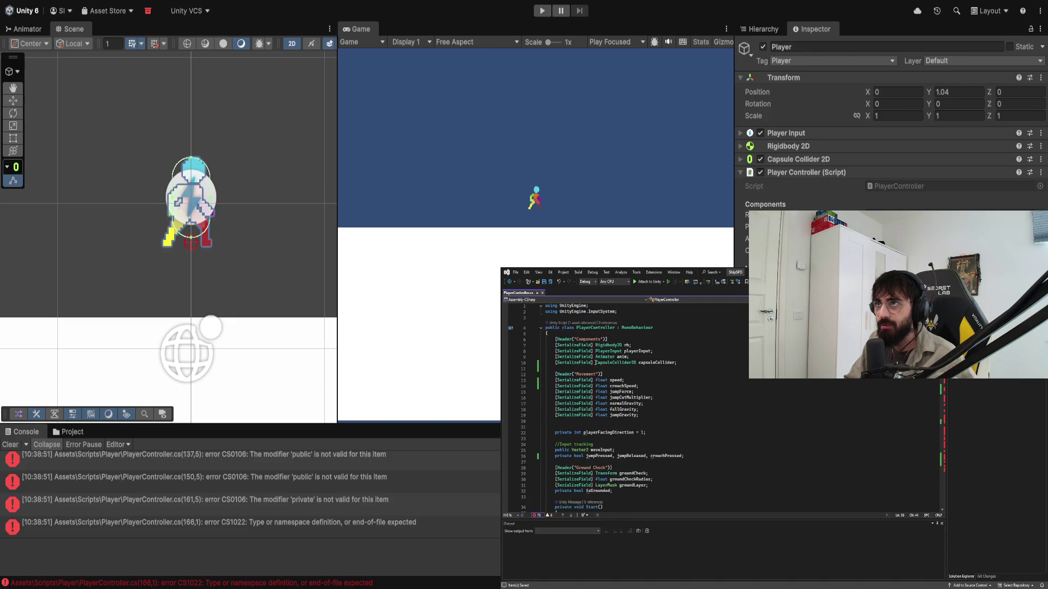
{"action": "scroll", "coordinate": [613, 439], "scroll_direction": "down", "scroll_amount": 4}
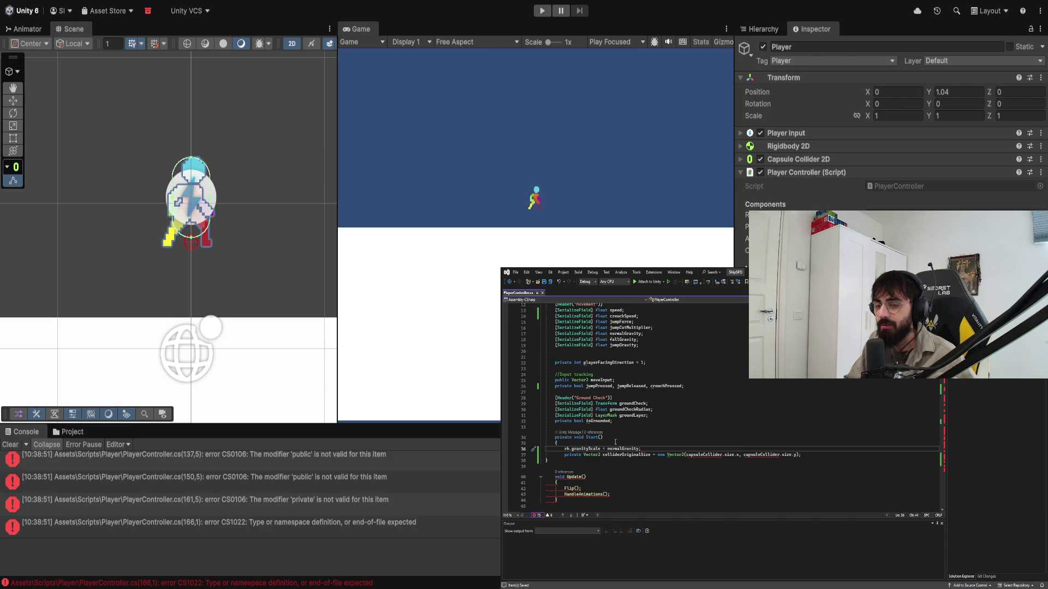
{"action": "left_click", "coordinate": [603, 455]}
{"action": "key", "text": "Home"}
{"action": "key", "text": "ctrl+Delete"}
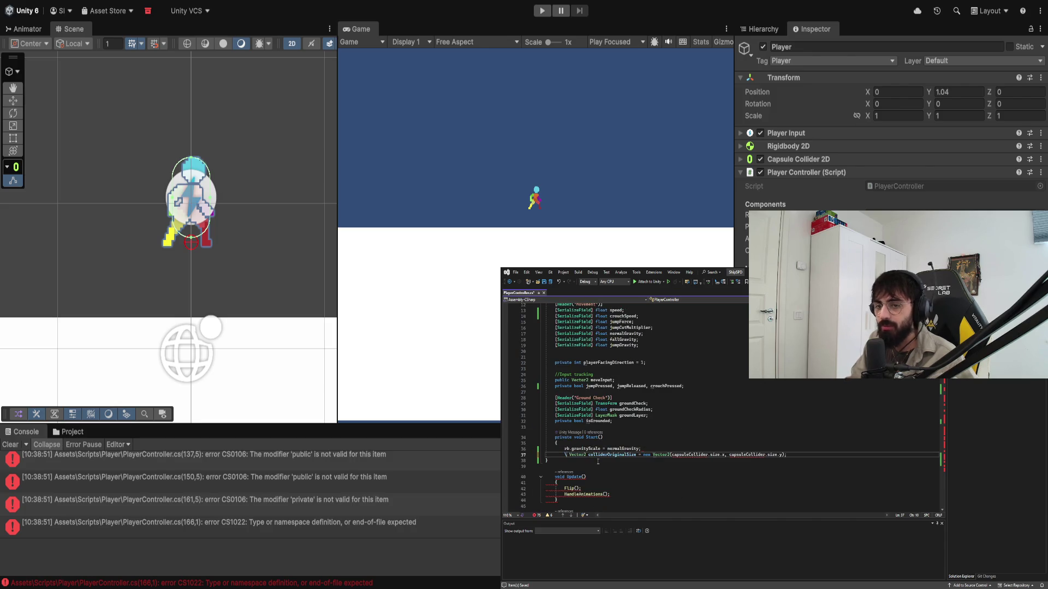
{"action": "key", "text": "Up"}
{"action": "key", "text": "Up"}
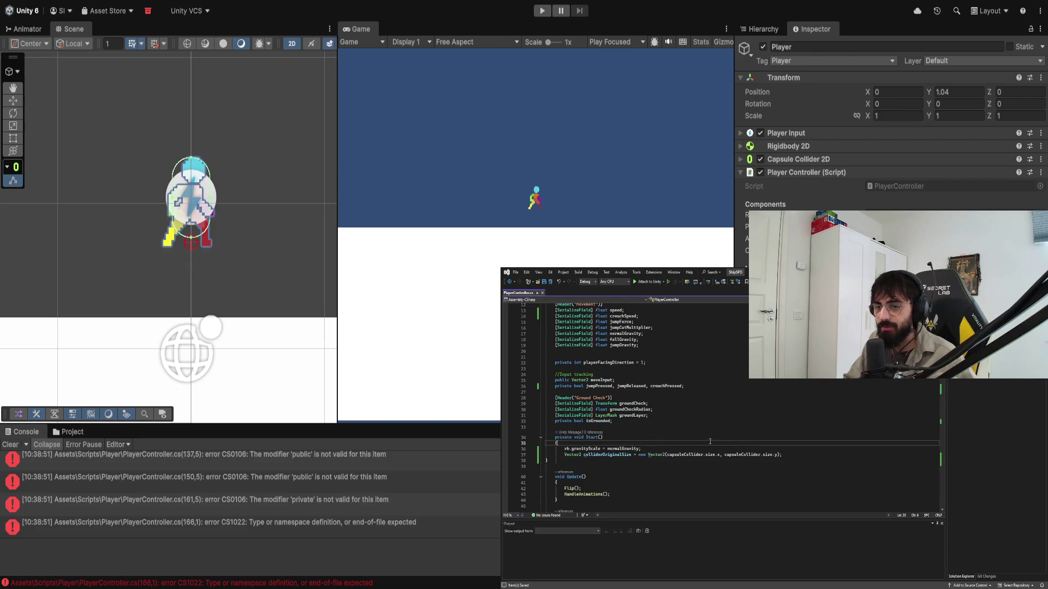
{"action": "key", "text": "Down"}
{"action": "key", "text": "Down"}
{"action": "key", "text": "End"}
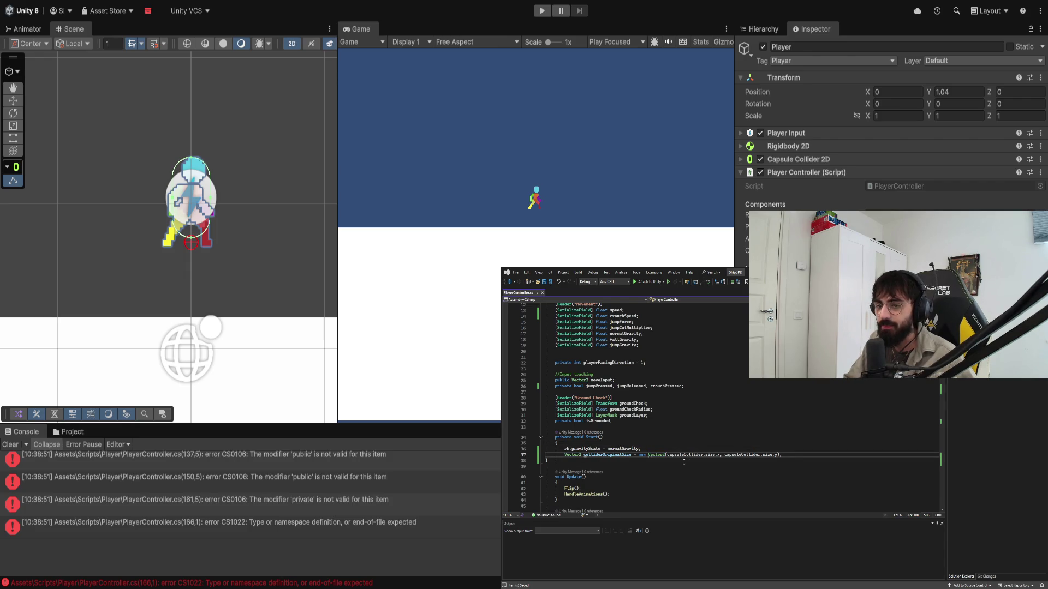
Step: Delete the Vector2 type so Start() simply assigns colliderOriginalSize from capsuleCollider.size
{"action": "scroll", "coordinate": [601, 459], "scroll_direction": "down", "scroll_amount": 5}
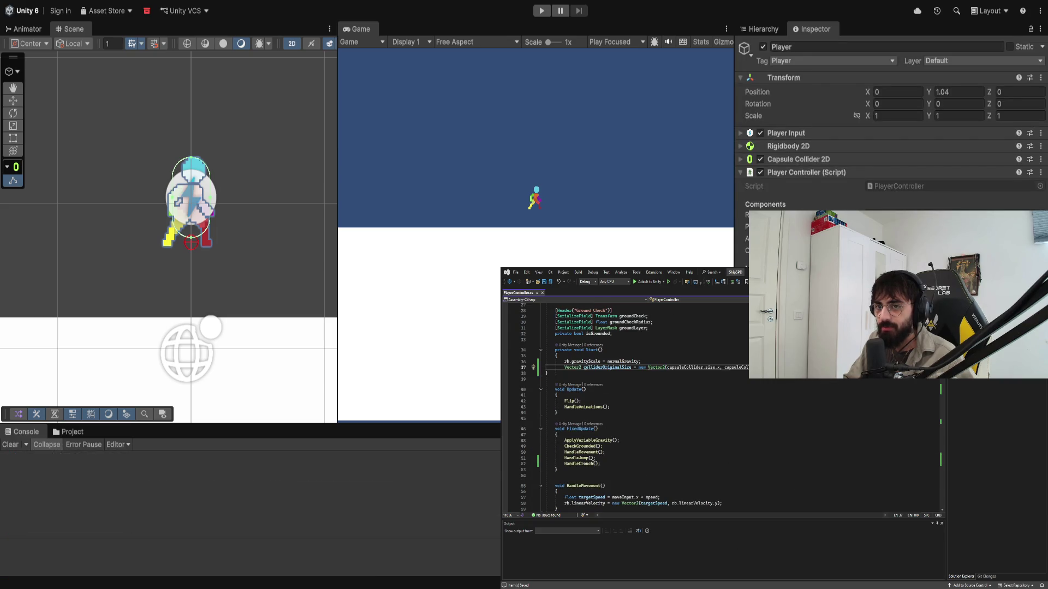
{"action": "scroll", "coordinate": [650, 370], "scroll_direction": "up", "scroll_amount": 6}
{"action": "left_click", "coordinate": [651, 369]}
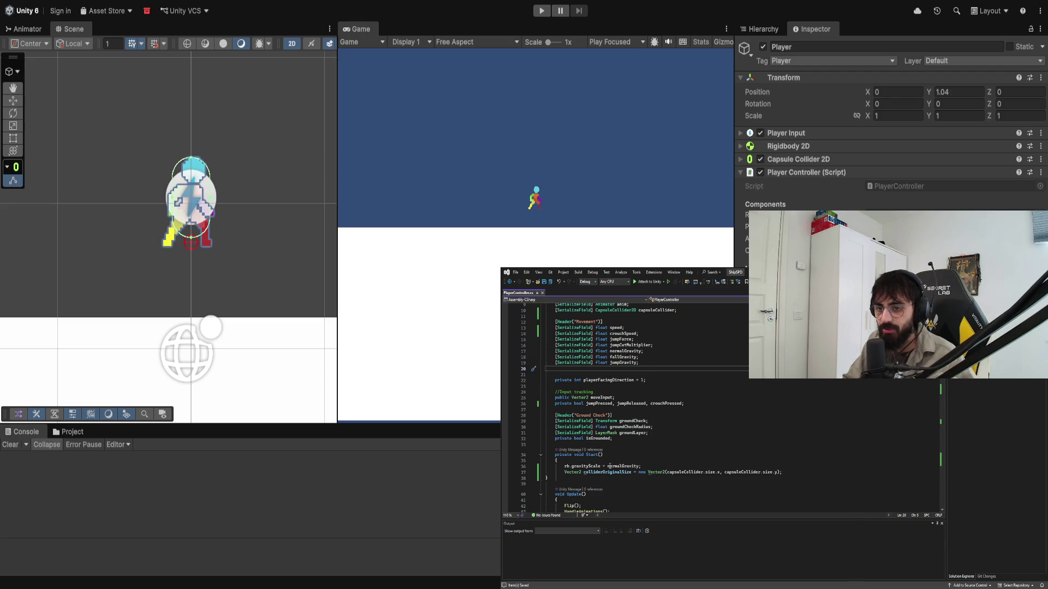
{"action": "double_click", "coordinate": [573, 472]}
{"action": "key", "text": "Delete"}
{"action": "key", "text": "Delete"}
{"action": "left_click", "coordinate": [656, 437]}
{"action": "key", "text": "Up"}
{"action": "key", "text": "Up"}
{"action": "key", "text": "Up"}
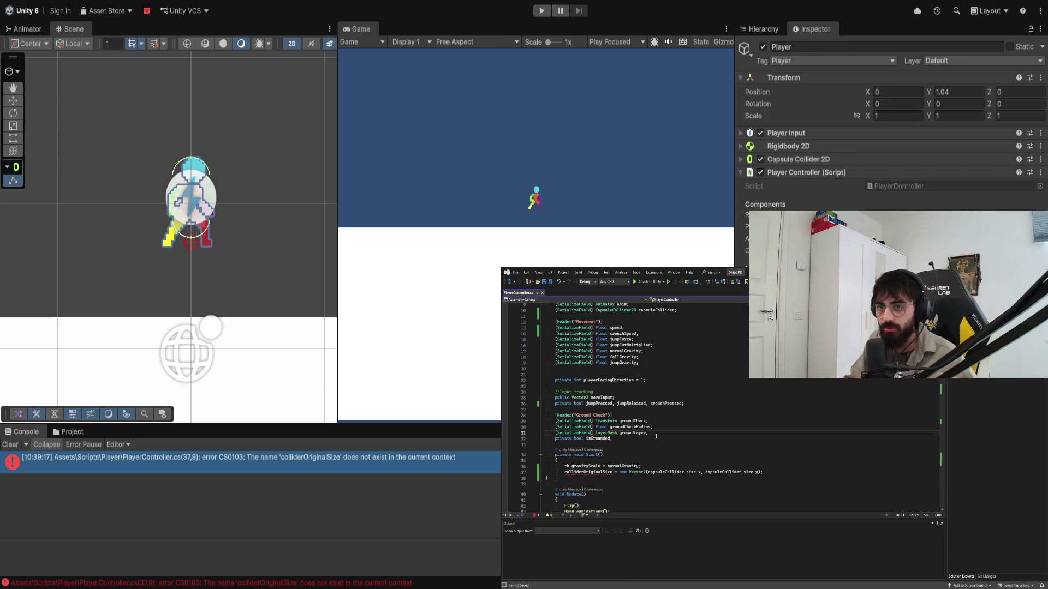
Step: Add 'private Vector2 colliderOriginalSize;' after the input-tracking fields and save the script
{"action": "key", "text": "Down"}
{"action": "key", "text": "Down"}
{"action": "key", "text": "End"}
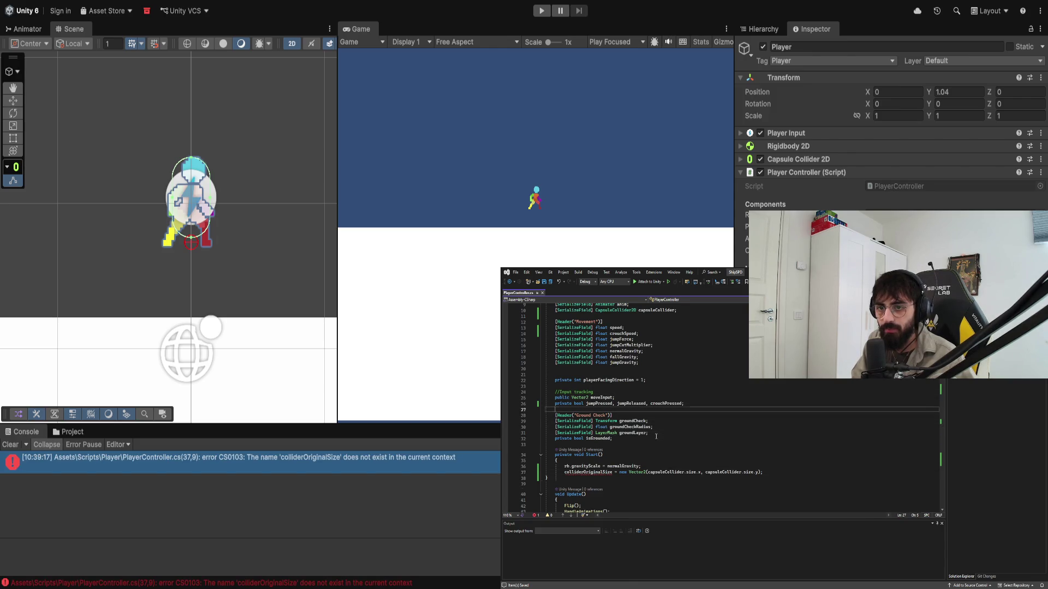
{"action": "key", "text": "Return"}
{"action": "type", "text": "private Vector2 col"}
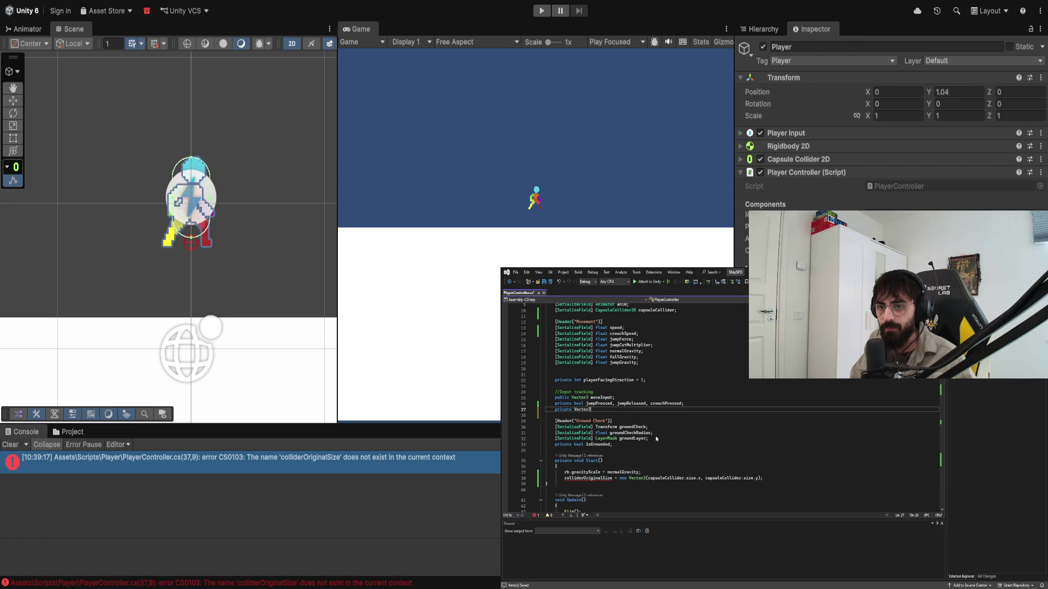
{"action": "type", "text": "liderOriginalSize;"}
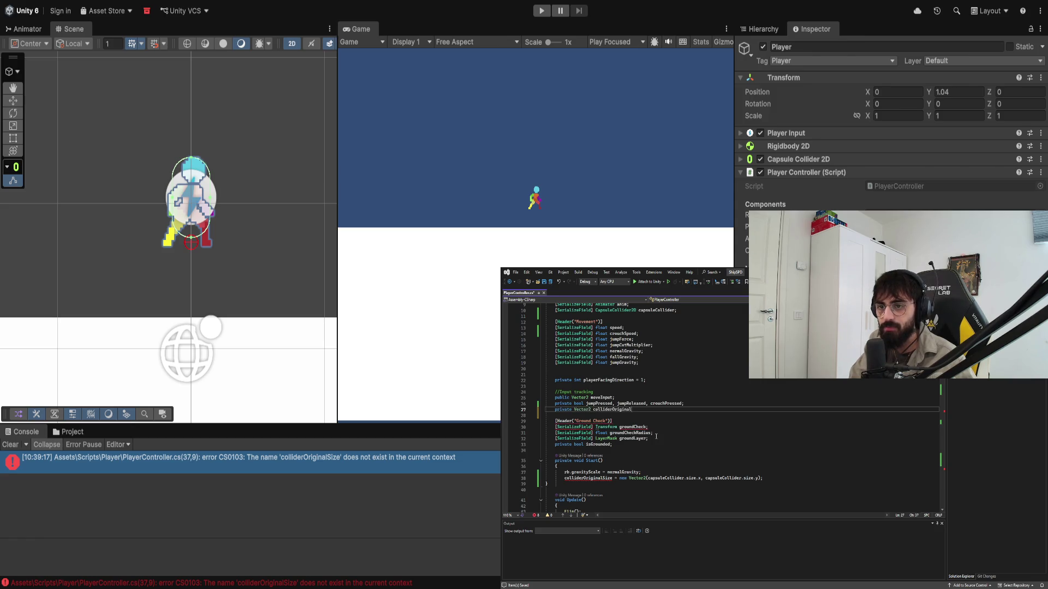
{"action": "key", "text": "ctrl+s"}
{"action": "left_click", "coordinate": [665, 428]}
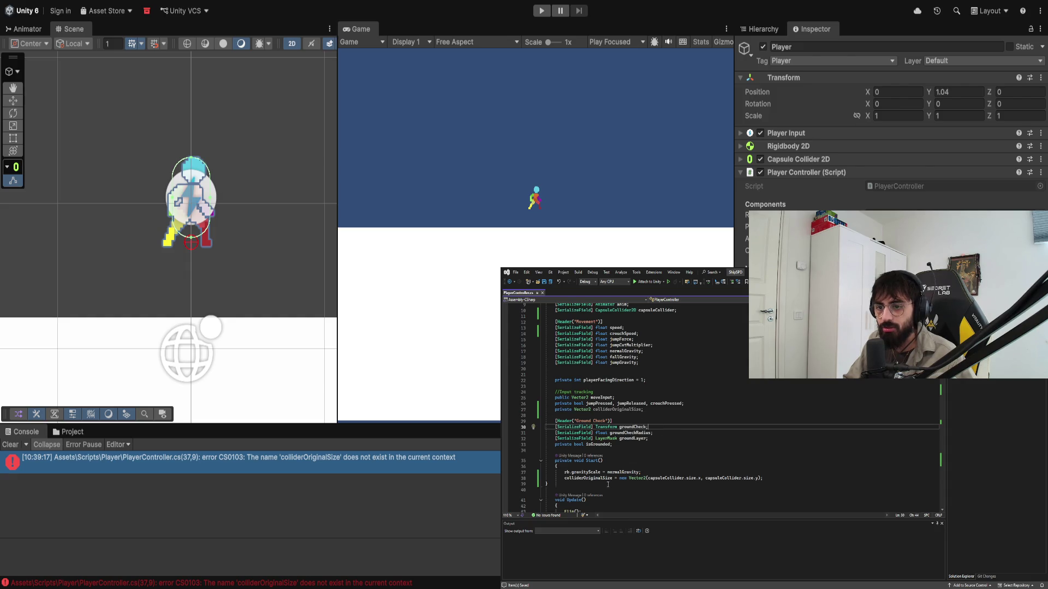
{"action": "double_click", "coordinate": [584, 478]}
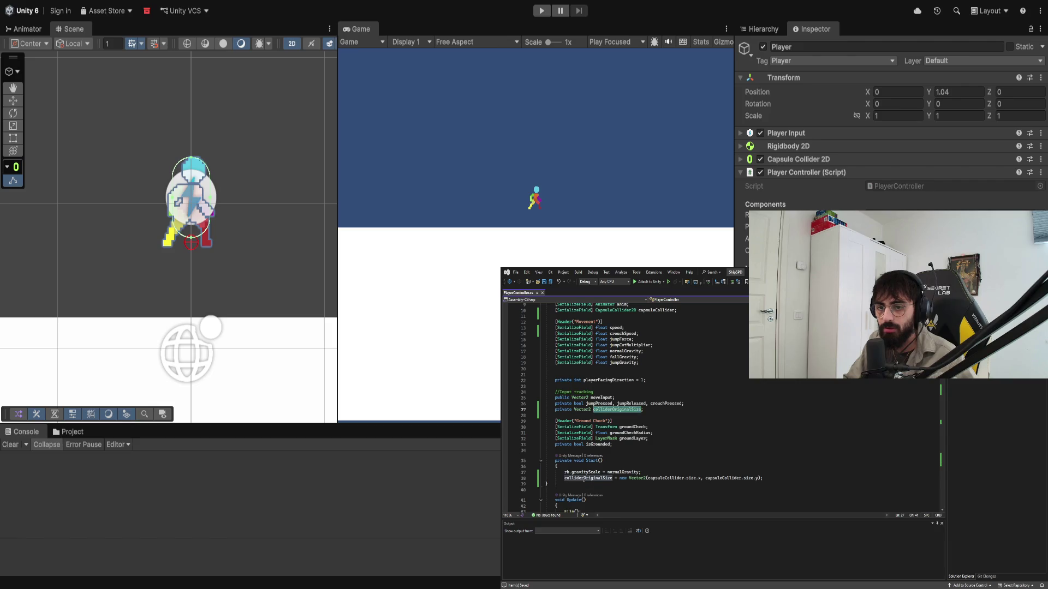
{"action": "left_click", "coordinate": [584, 490]}
{"action": "scroll", "coordinate": [940, 422], "scroll_direction": "down", "scroll_amount": 17}
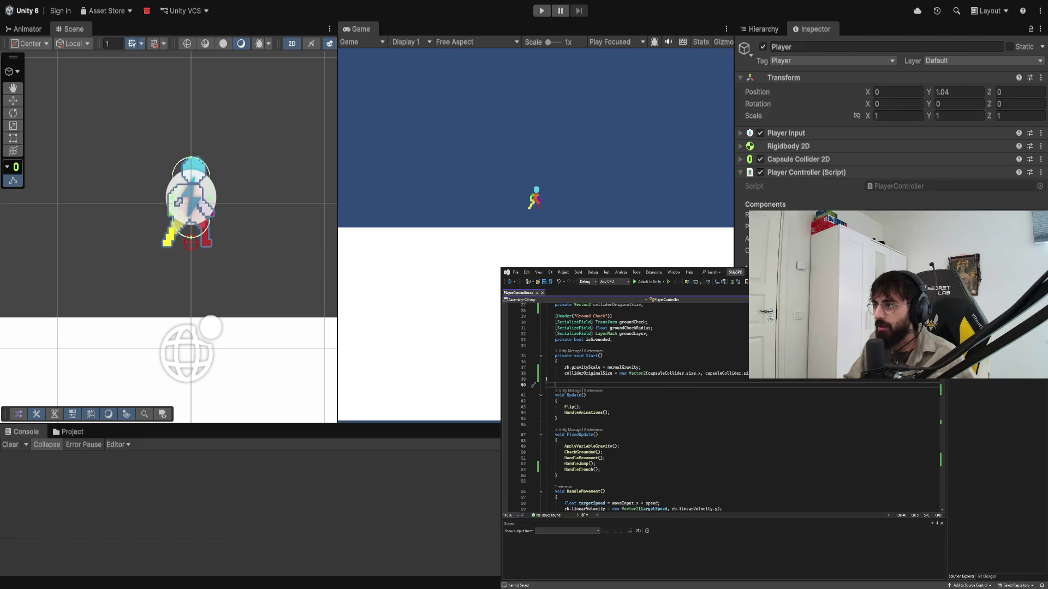
Step: Start an else branch with an opening brace after the crouch if-block in HandleCrouch
{"action": "scroll", "coordinate": [940, 422], "scroll_direction": "down", "scroll_amount": 9}
{"action": "mouse_move", "coordinate": [941, 422]}
{"action": "left_mouse_down"}
{"action": "mouse_move", "coordinate": [937, 474]}
{"action": "mouse_move", "coordinate": [940, 412]}
{"action": "left_mouse_up"}
{"action": "left_click", "coordinate": [572, 476]}
{"action": "left_click", "coordinate": [701, 363]}
{"action": "type", "text": "else"}
{"action": "key", "text": "Return"}
{"action": "type", "text": "{"}
{"action": "key", "text": "Return"}
Step: Delete the empty else block, leaving only the collider-shrinking code
{"action": "scroll", "coordinate": [702, 377], "scroll_direction": "up", "scroll_amount": 4}
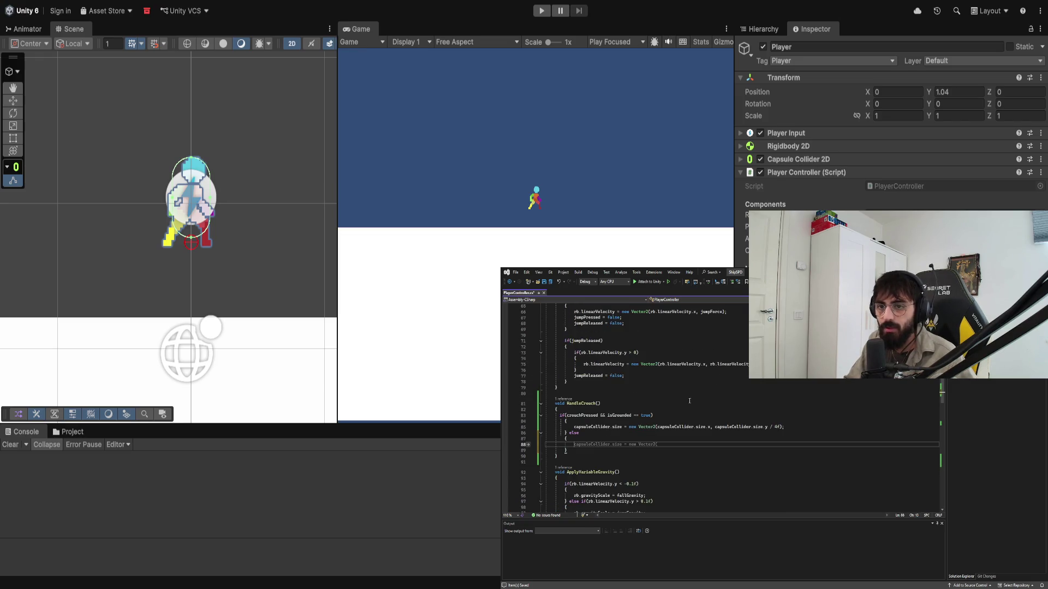
{"action": "scroll", "coordinate": [647, 423], "scroll_direction": "up", "scroll_amount": 1}
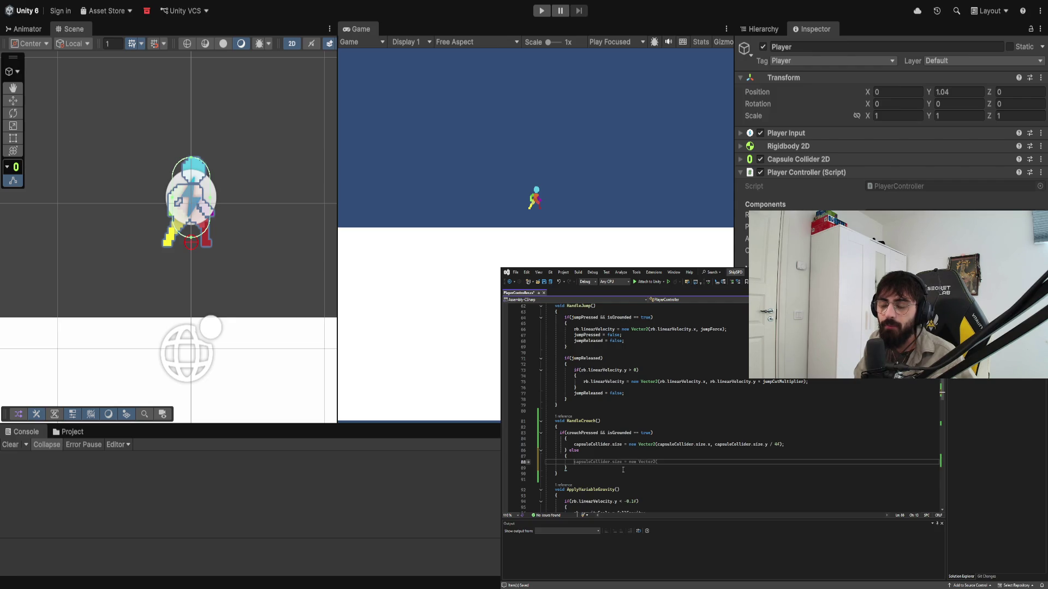
{"action": "left_click", "coordinate": [622, 470]}
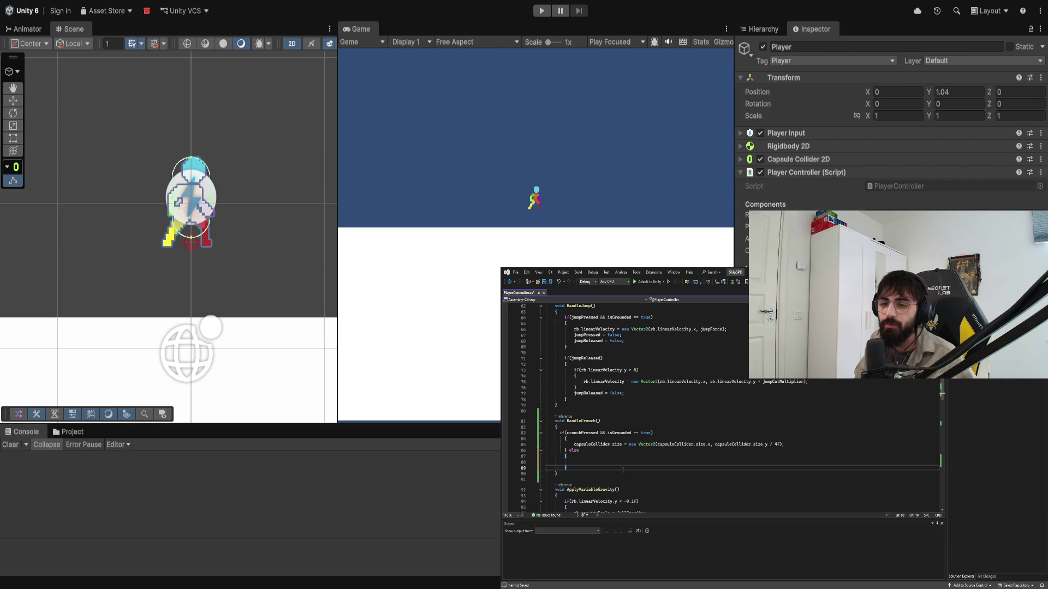
{"action": "key", "text": "shift+Up"}
{"action": "key", "text": "shift+Up"}
{"action": "key", "text": "shift+Up"}
{"action": "key", "text": "BackSpace"}
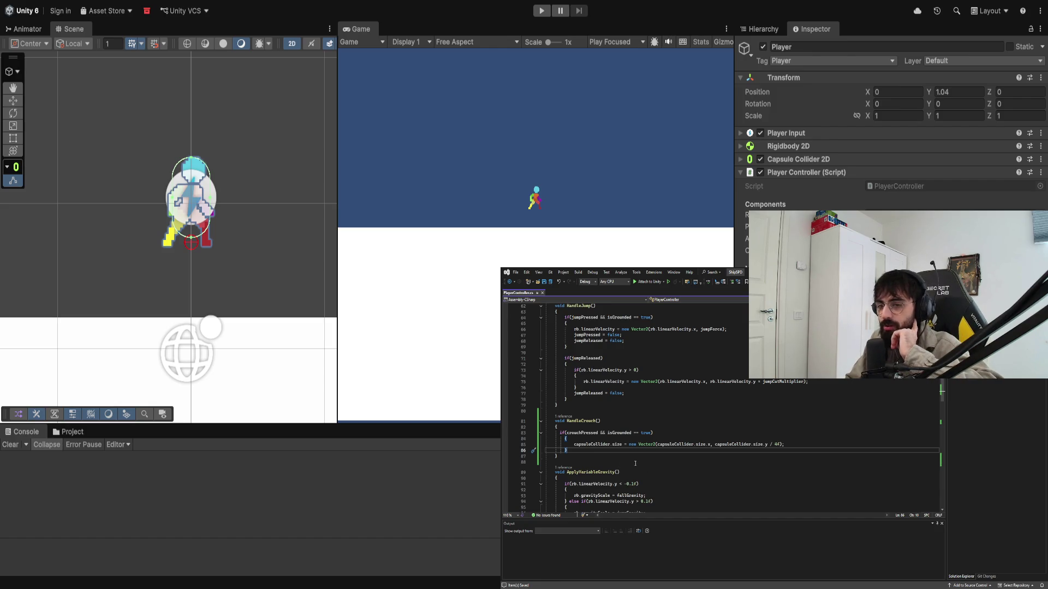
Step: Review the script, checking HandleMovement and the collider-shrinking line in HandleCrouch
{"action": "scroll", "coordinate": [597, 452], "scroll_direction": "up", "scroll_amount": 7}
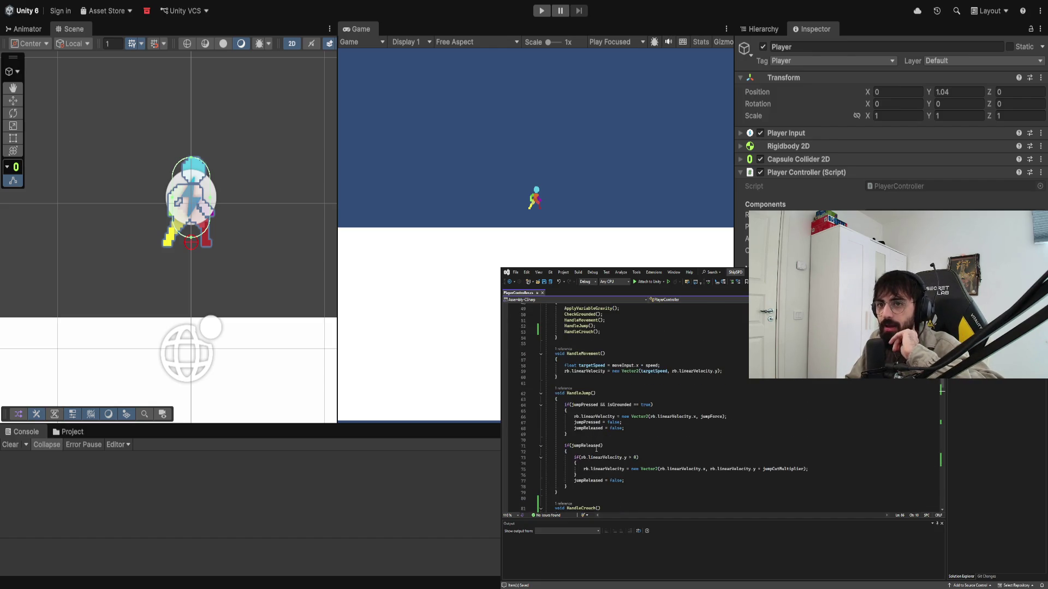
{"action": "double_click", "coordinate": [581, 374]}
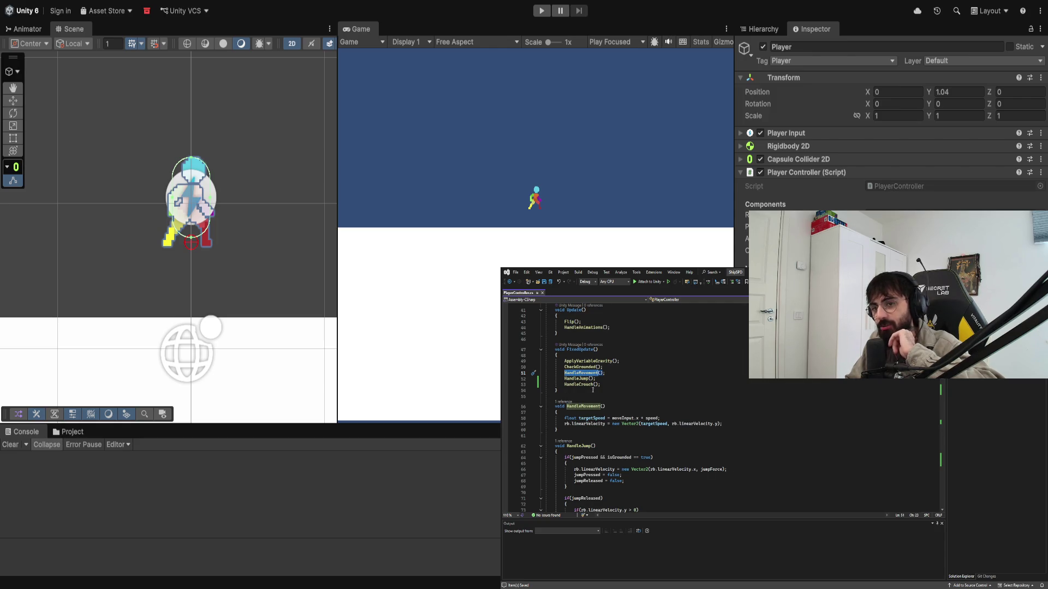
{"action": "scroll", "coordinate": [593, 389], "scroll_direction": "down", "scroll_amount": 7}
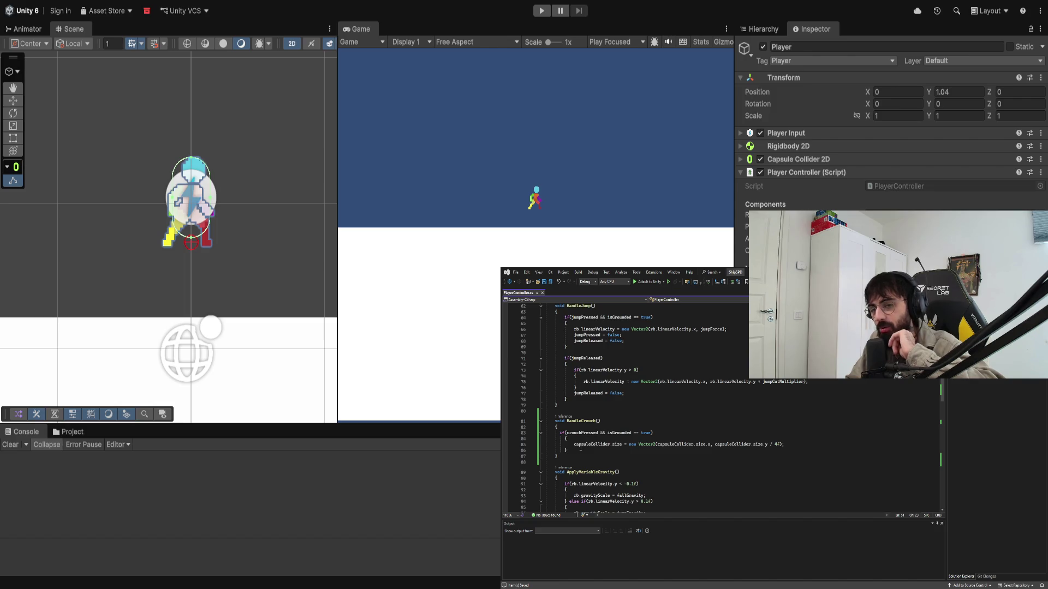
{"action": "scroll", "coordinate": [577, 450], "scroll_direction": "down", "scroll_amount": 20}
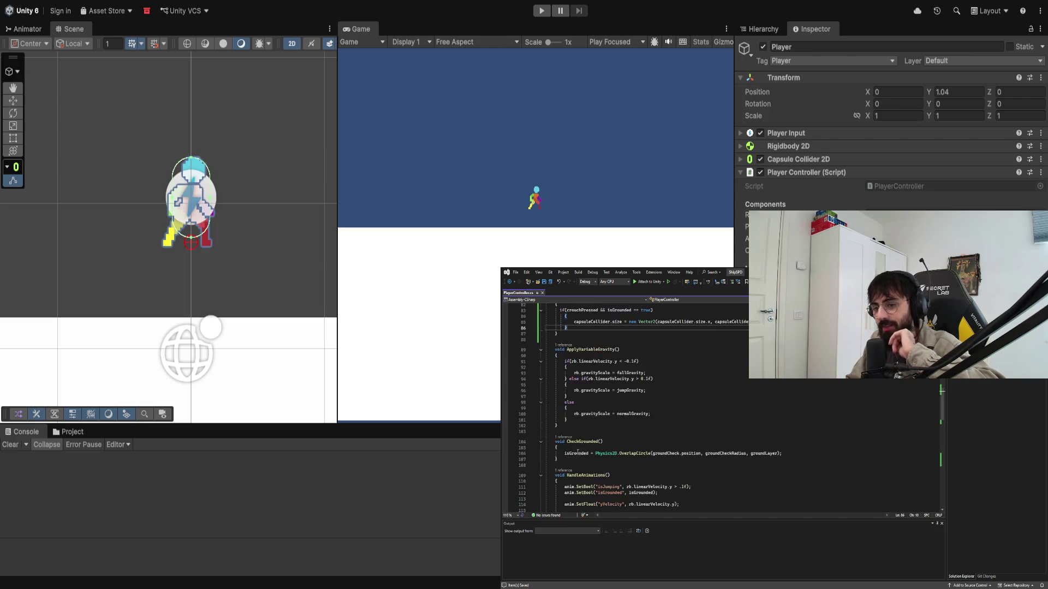
{"action": "scroll", "coordinate": [582, 450], "scroll_direction": "up", "scroll_amount": 20}
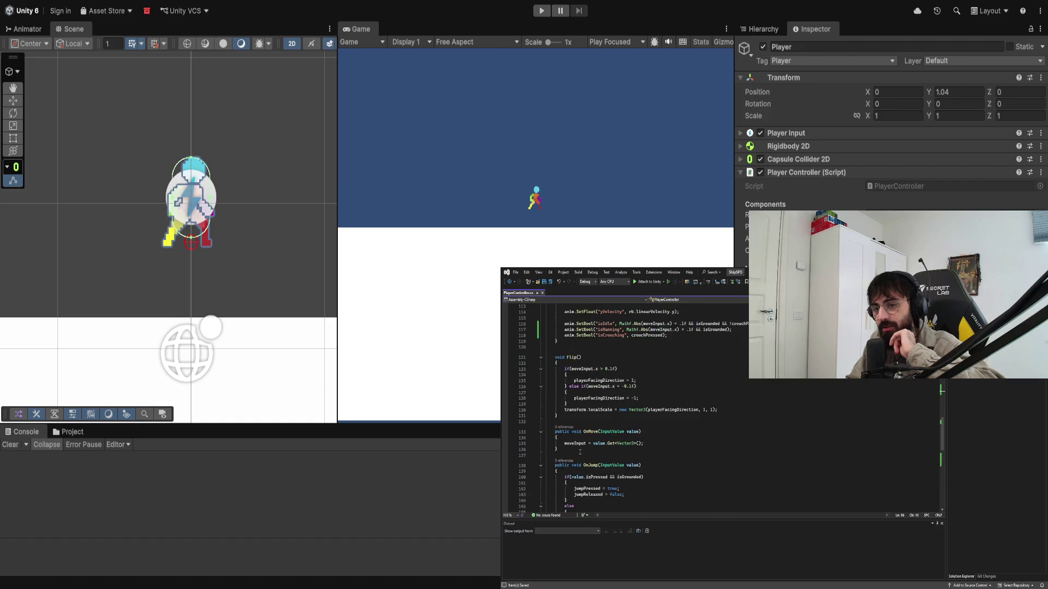
{"action": "scroll", "coordinate": [582, 447], "scroll_direction": "up", "scroll_amount": 6}
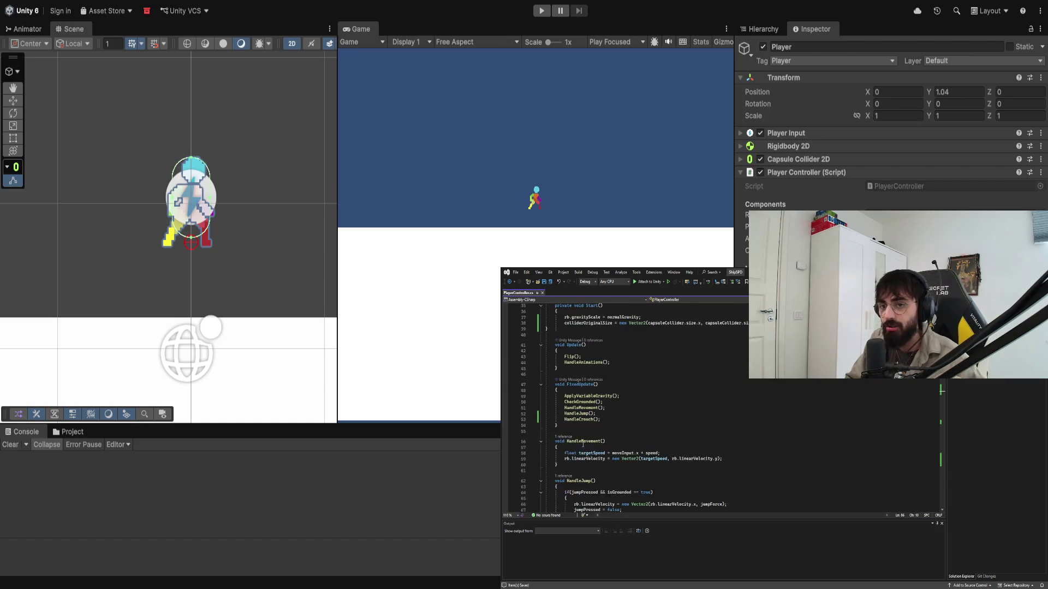
{"action": "left_click", "coordinate": [576, 467]}
{"action": "scroll", "coordinate": [576, 467], "scroll_direction": "down", "scroll_amount": 10}
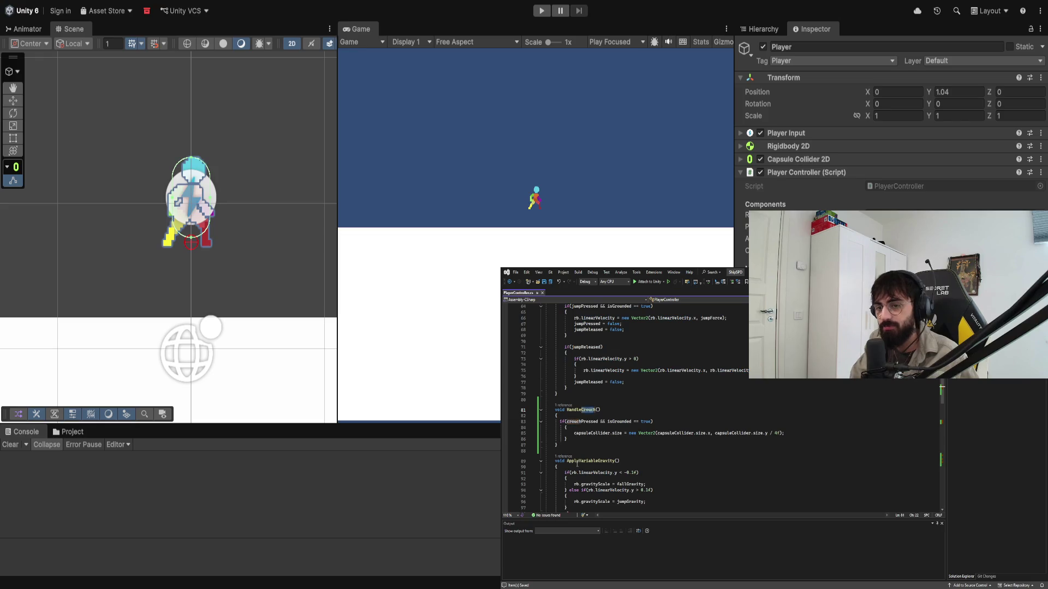
{"action": "left_click", "coordinate": [571, 427]}
Step: Add 'else if (crouchPressed == false)' setting capsuleCollider.size = colliderOriginalSize in HandleCrouch
{"action": "key", "text": "Down"}
{"action": "key", "text": "Down"}
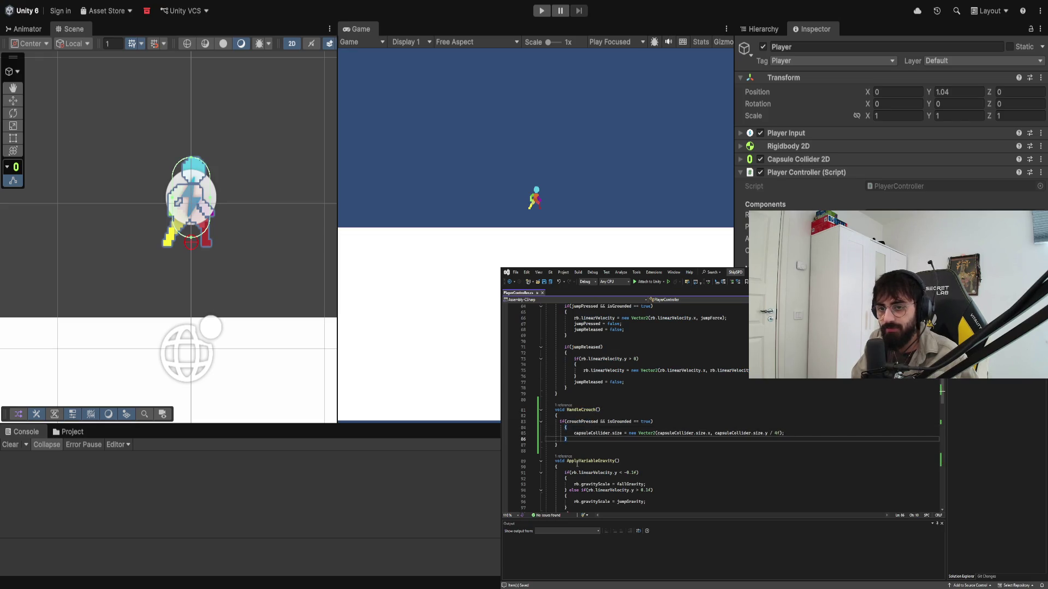
{"action": "type", "text": "else if"}
{"action": "key", "text": "Tab"}
{"action": "key", "text": "Tab"}
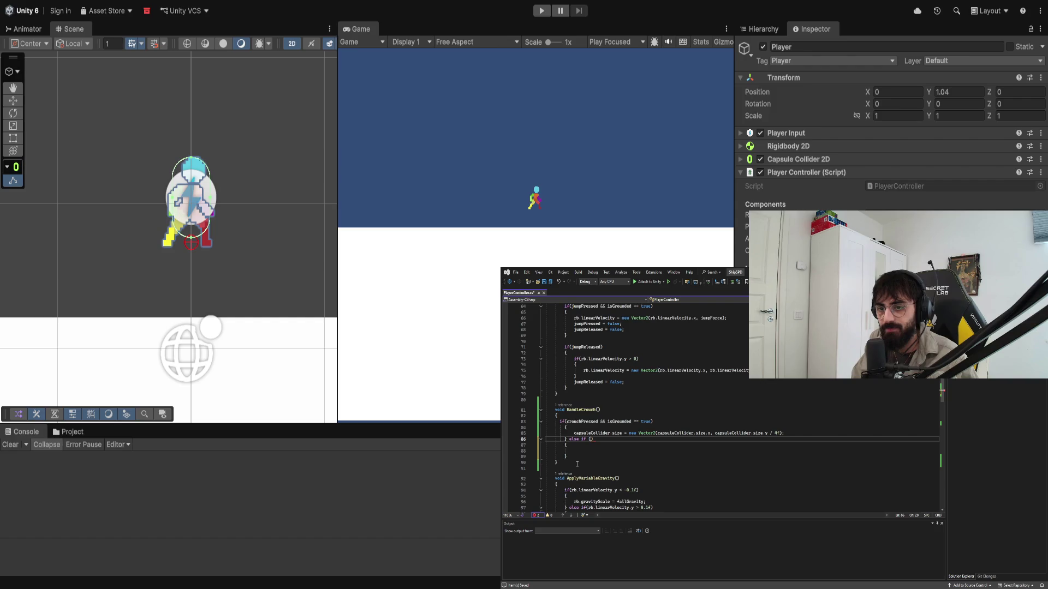
{"action": "type", "text": "crouchPressed == false"}
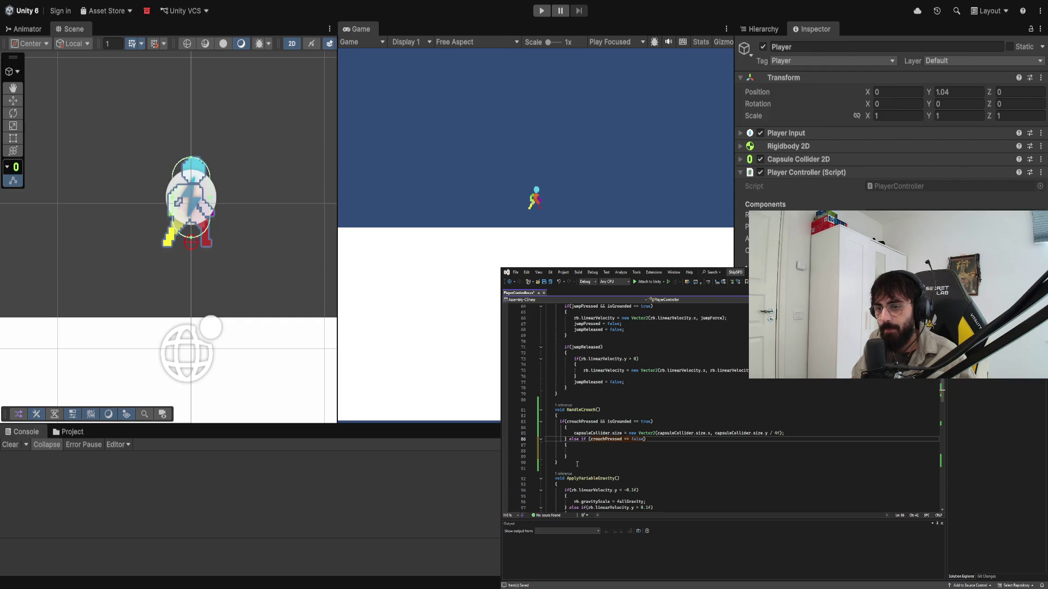
{"action": "key", "text": "Down"}
{"action": "key", "text": "Down"}
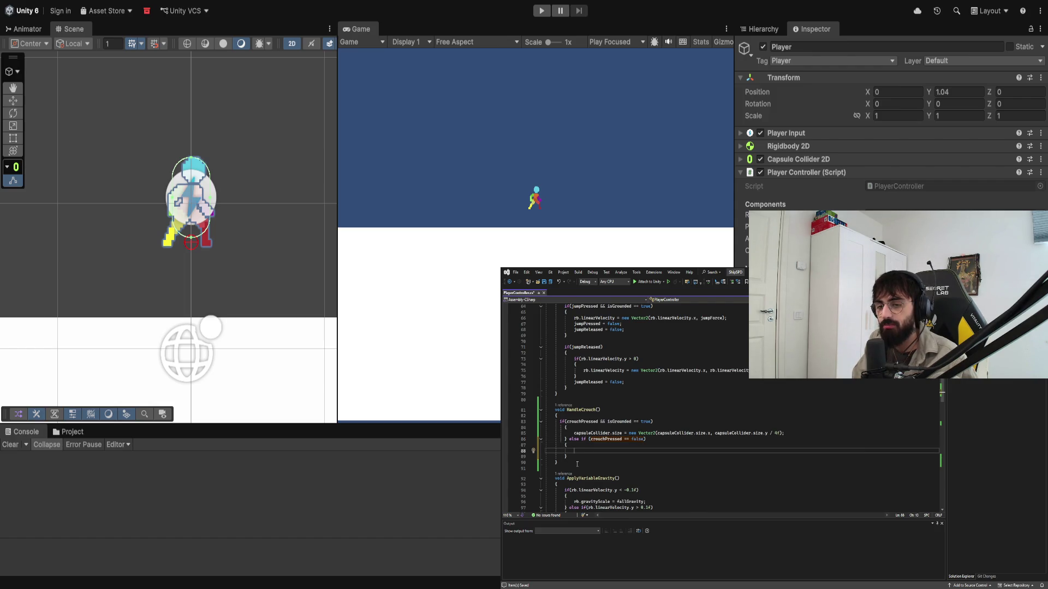
{"action": "type", "text": "capsuleCollider.size = n"}
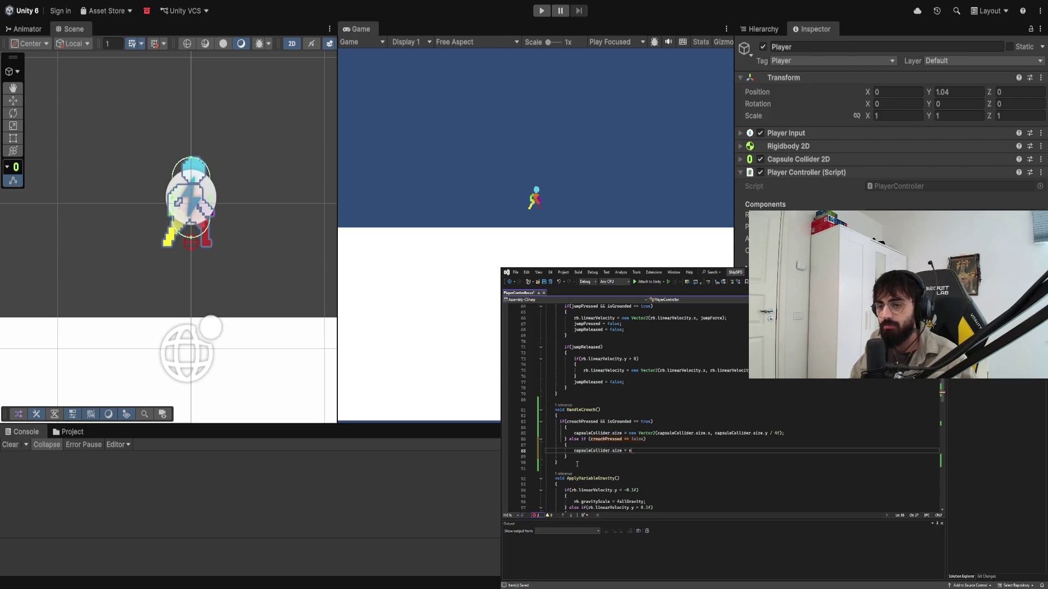
{"action": "key", "text": "BackSpace"}
{"action": "type", "text": "capsule"}
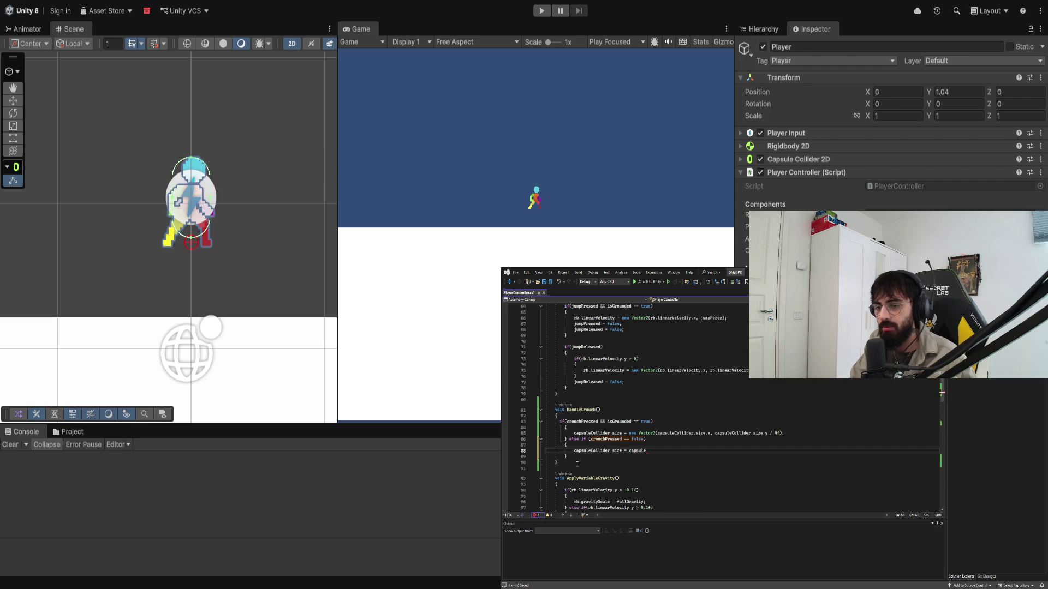
{"action": "scroll", "coordinate": [567, 451], "scroll_direction": "up", "scroll_amount": 13}
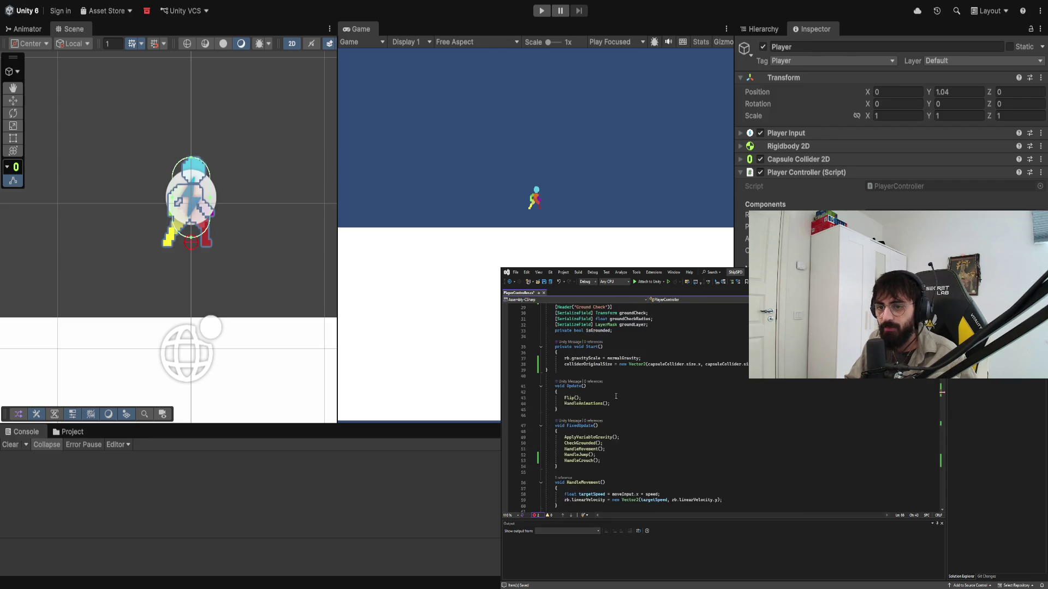
{"action": "scroll", "coordinate": [615, 397], "scroll_direction": "down", "scroll_amount": 12}
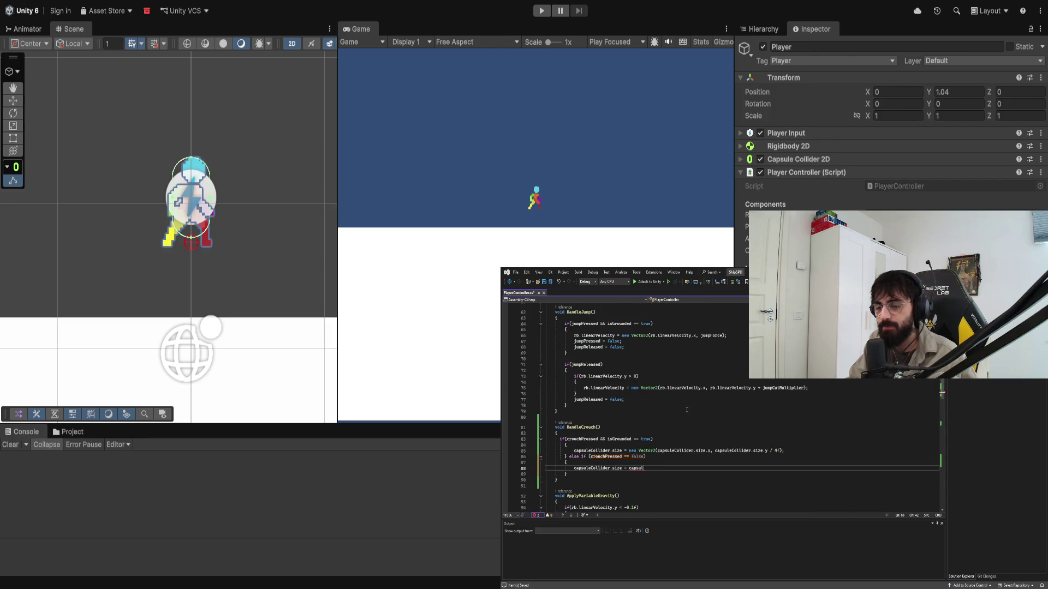
{"action": "type", "text": "lliderOriginalSize;"}
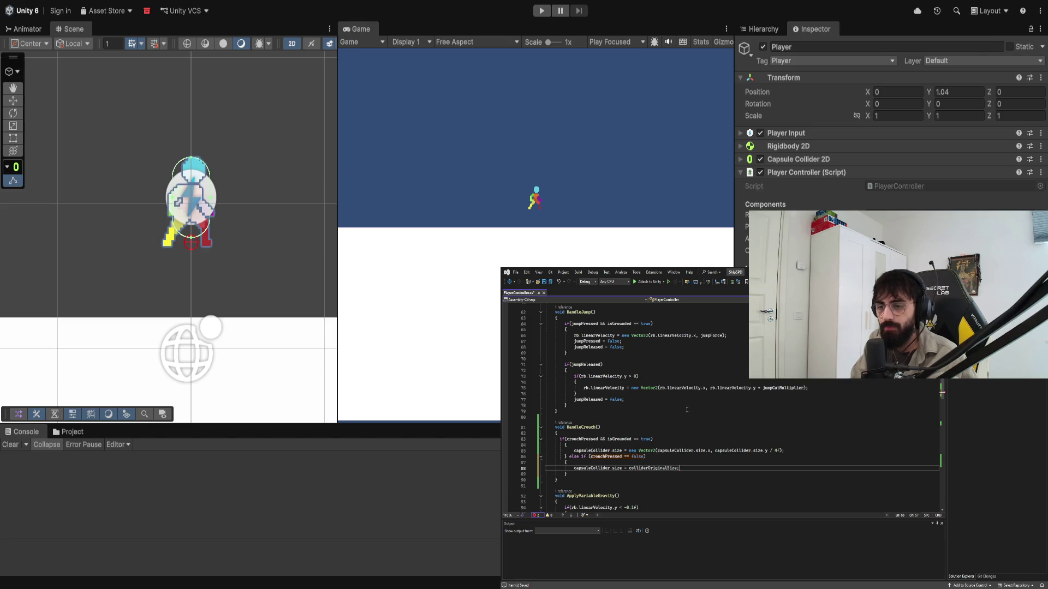
{"action": "left_click", "coordinate": [679, 410]}
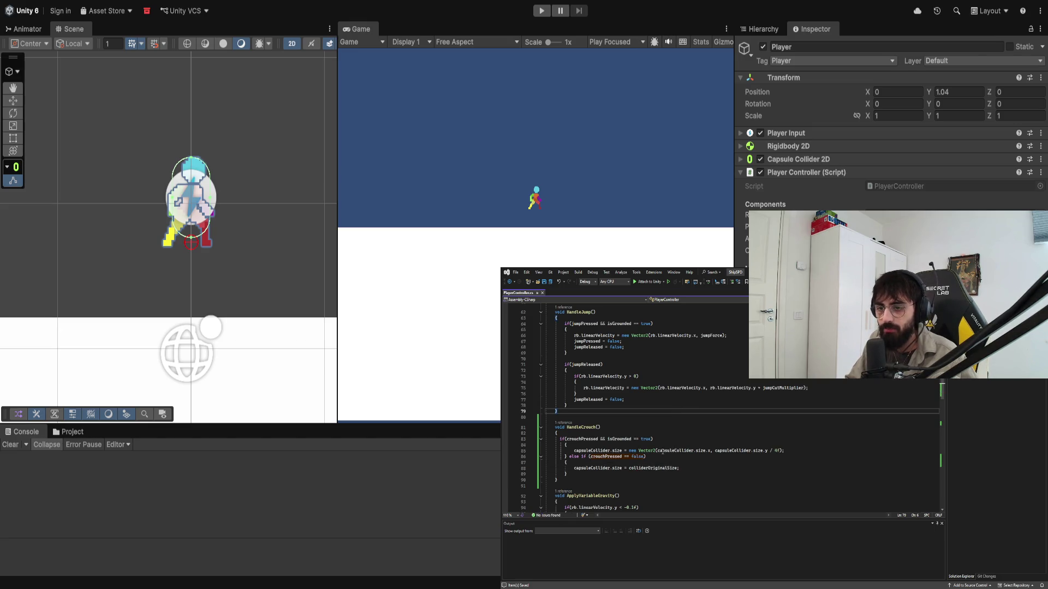
{"action": "left_click", "coordinate": [642, 444]}
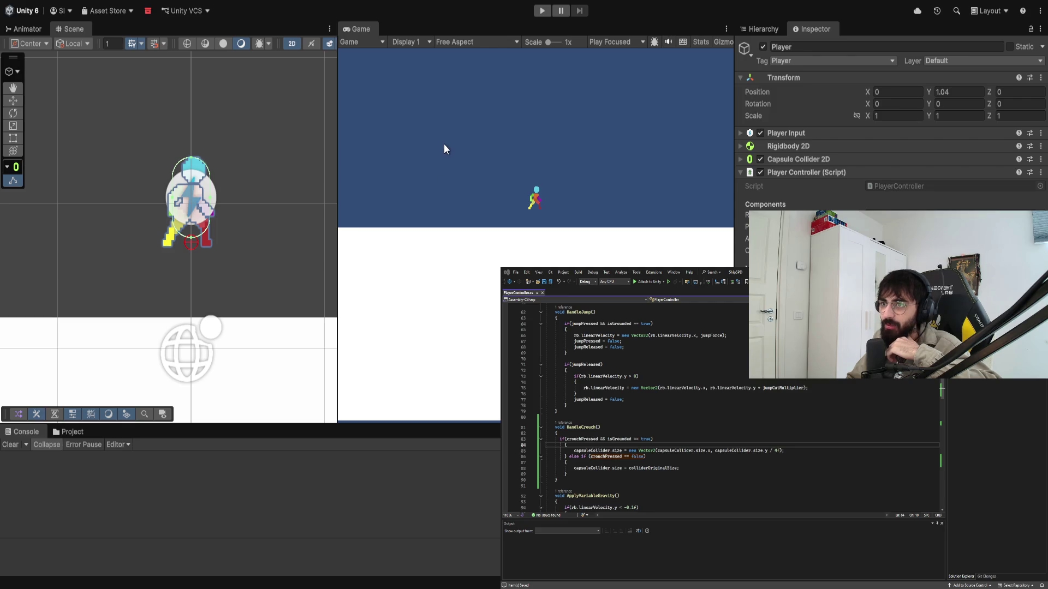
Step: Change the crouch divisor from 4f to 3.5f, then recompile in Unity and enter Play mode
{"action": "scroll", "coordinate": [208, 86], "scroll_direction": "down", "scroll_amount": 5}
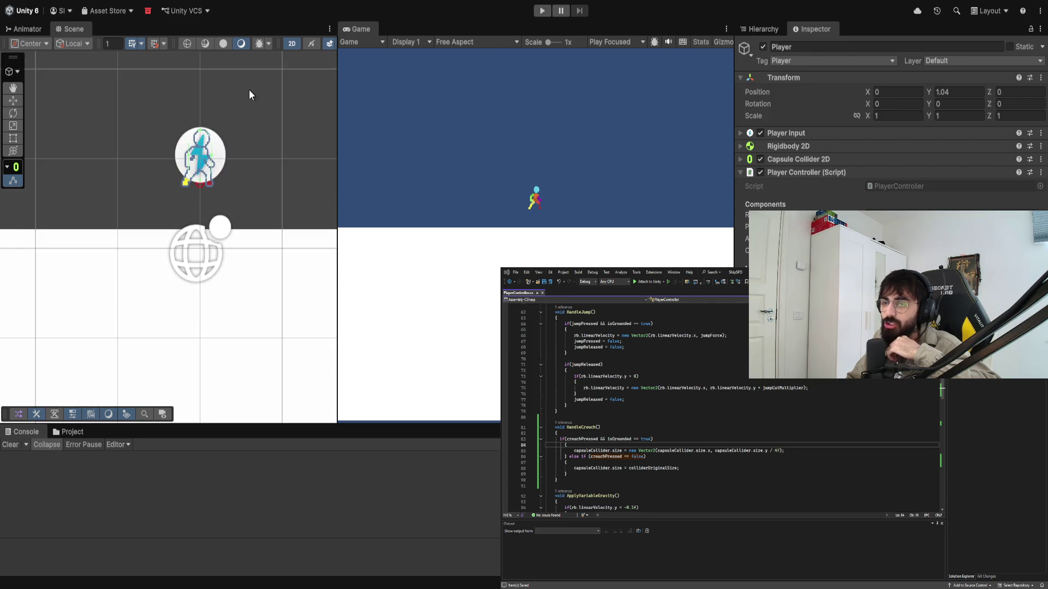
{"action": "scroll", "coordinate": [253, 87], "scroll_direction": "up", "scroll_amount": 3}
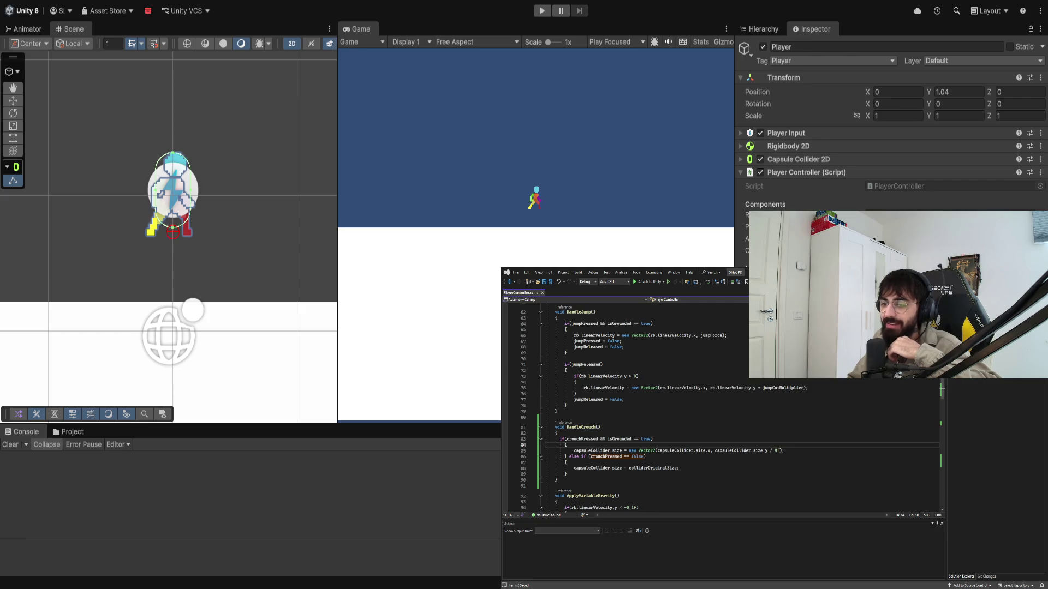
{"action": "left_click", "coordinate": [788, 451]}
{"action": "type", "text": "3.5"}
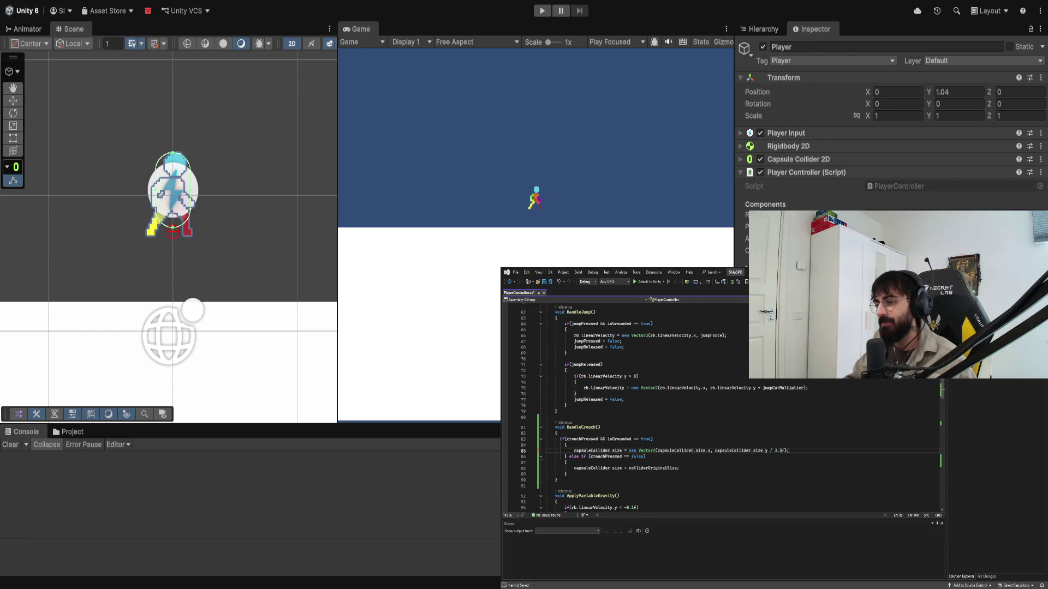
{"action": "left_click", "coordinate": [456, 280]}
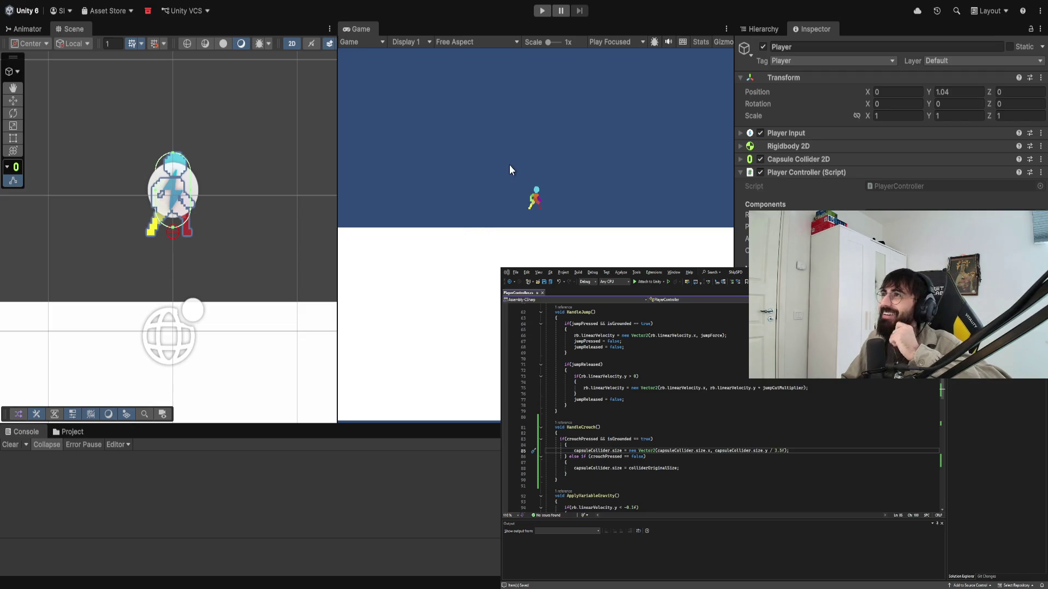
{"action": "left_click", "coordinate": [541, 11]}
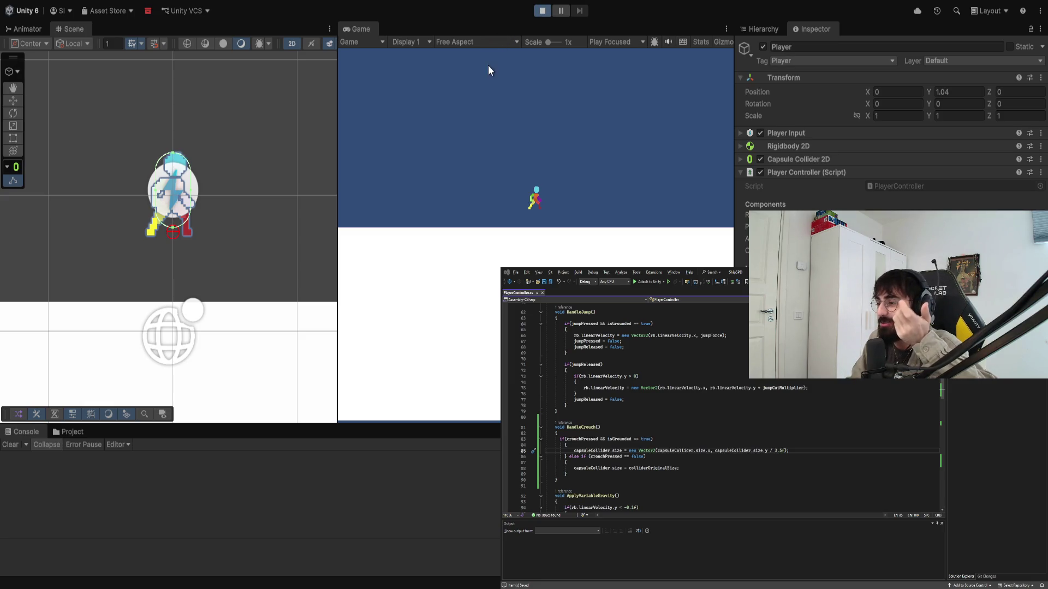
Step: Crouch with C, walk left and right with A and D, and jump with Space
{"action": "key", "text": "c"}
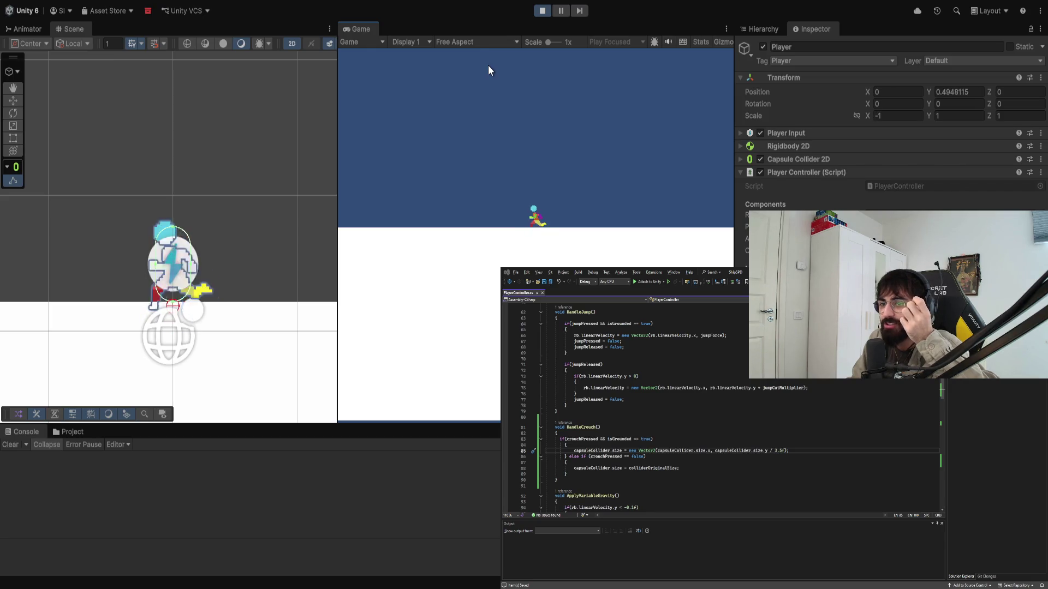
{"action": "key", "text": "a"}
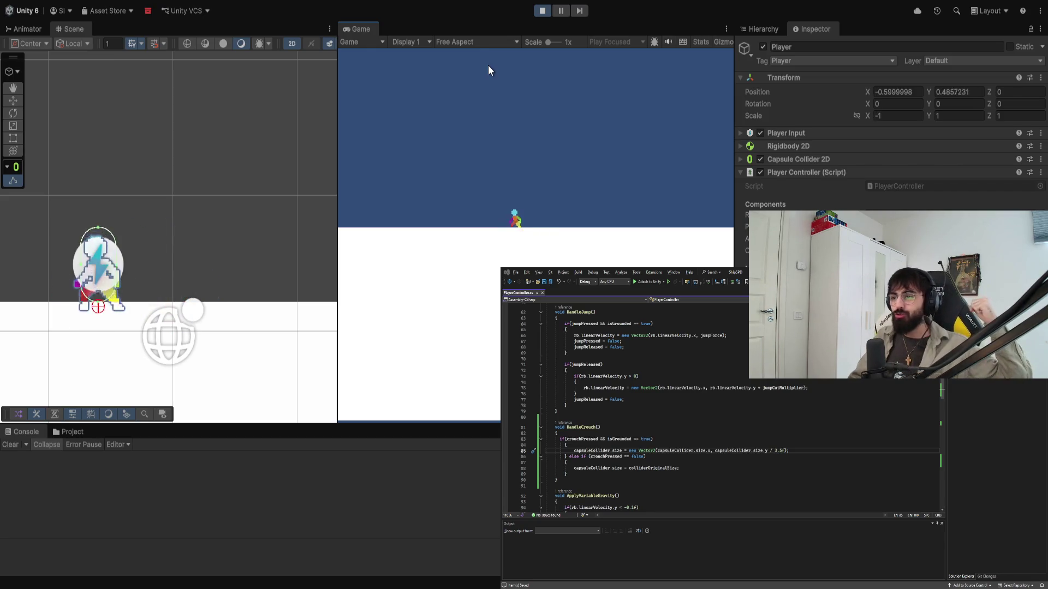
{"action": "key", "text": "a"}
{"action": "key", "text": "a"}
{"action": "key", "text": "space"}
{"action": "key", "text": "d"}
{"action": "key", "text": "space"}
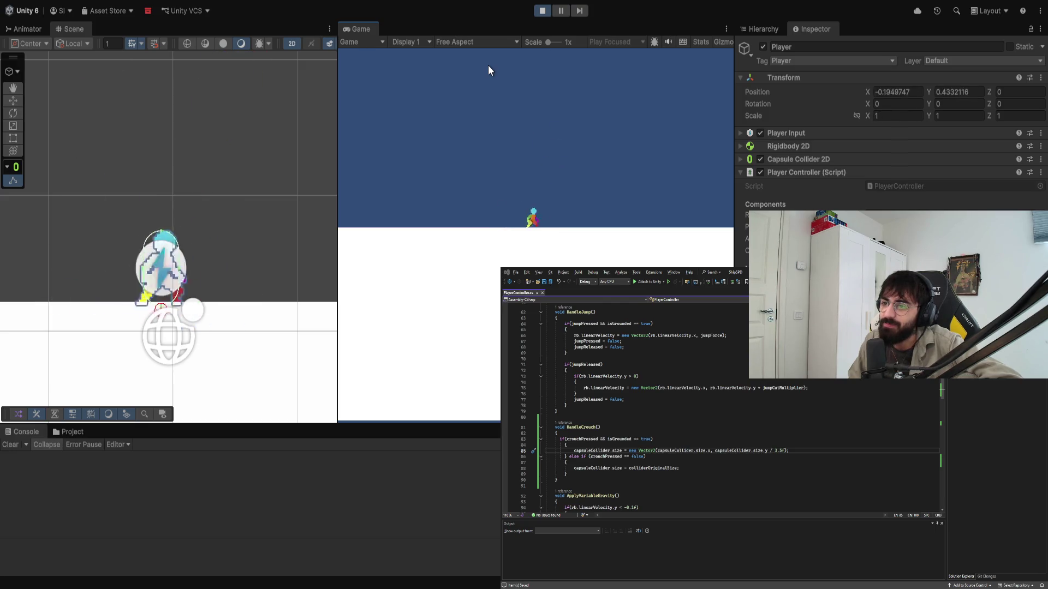
{"action": "key", "text": "a"}
{"action": "key", "text": "d"}
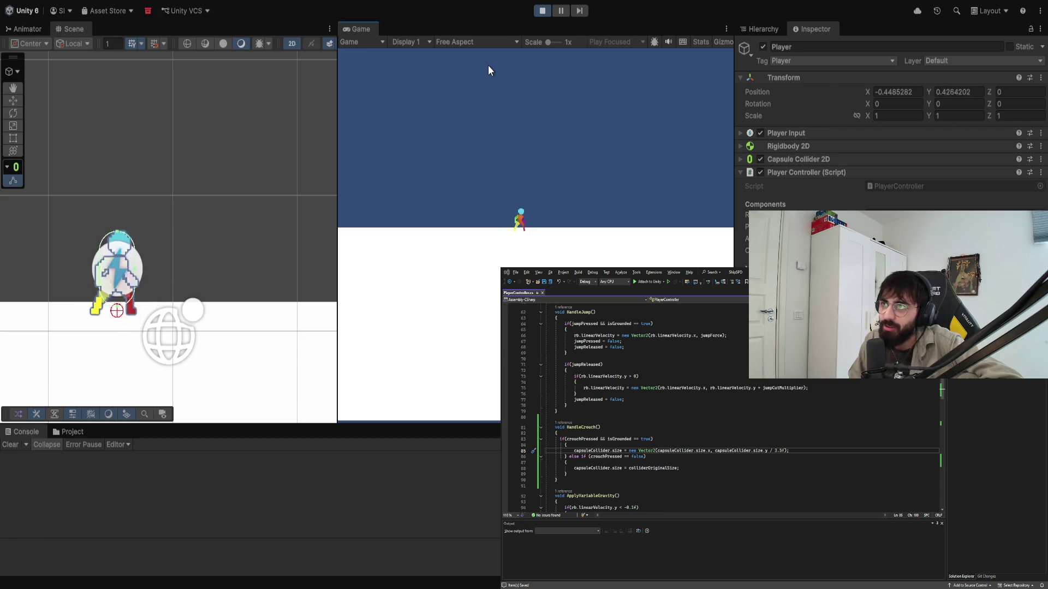
{"action": "key", "text": "space"}
{"action": "key", "text": "d"}
{"action": "key", "text": "a"}
{"action": "key", "text": "s"}
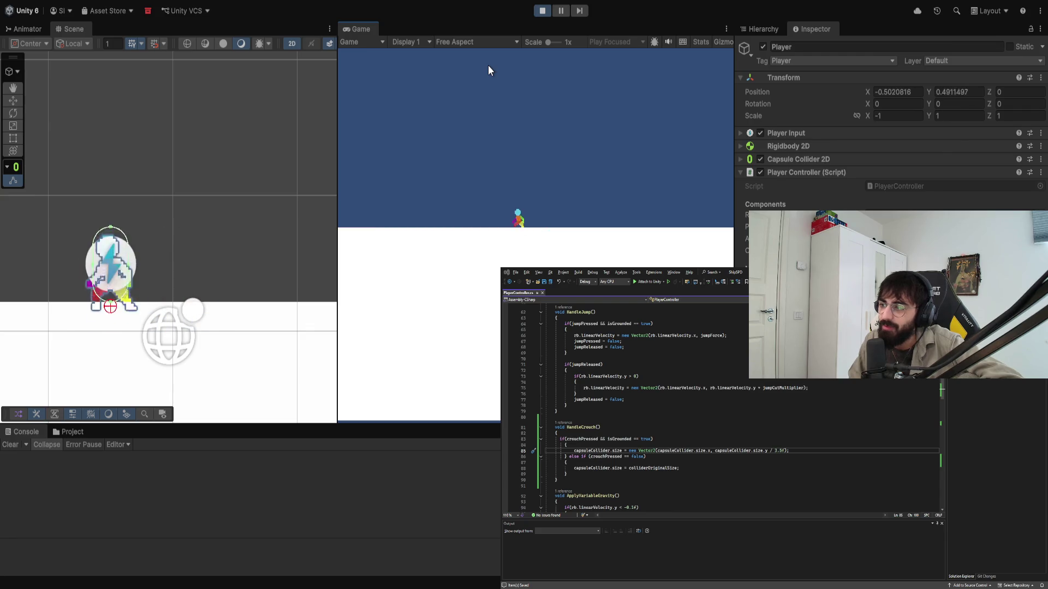
{"action": "key", "text": "d"}
{"action": "key", "text": "space"}
{"action": "key", "text": "d"}
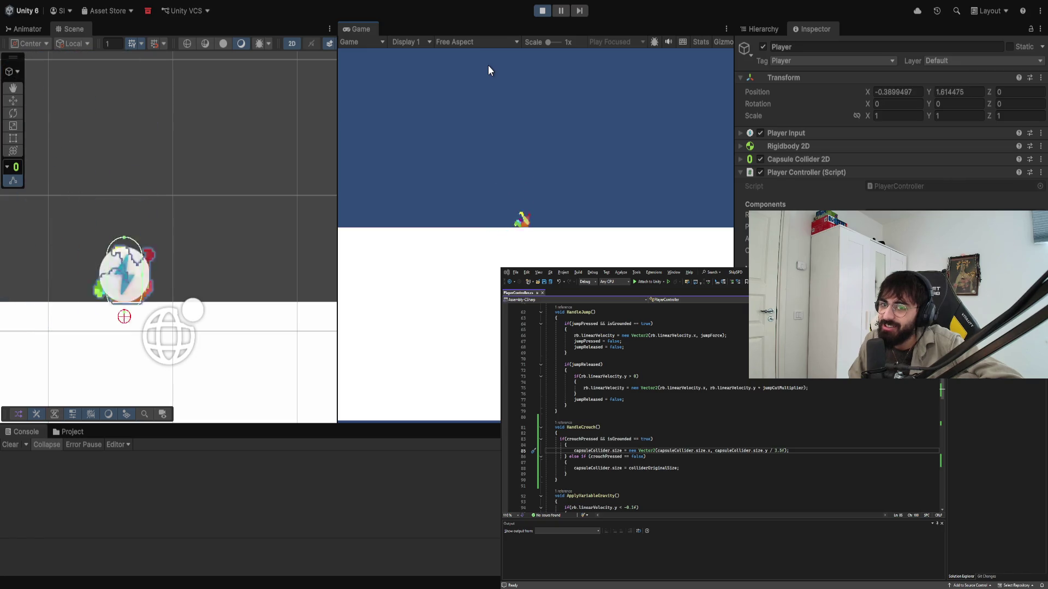
{"action": "key", "text": "space"}
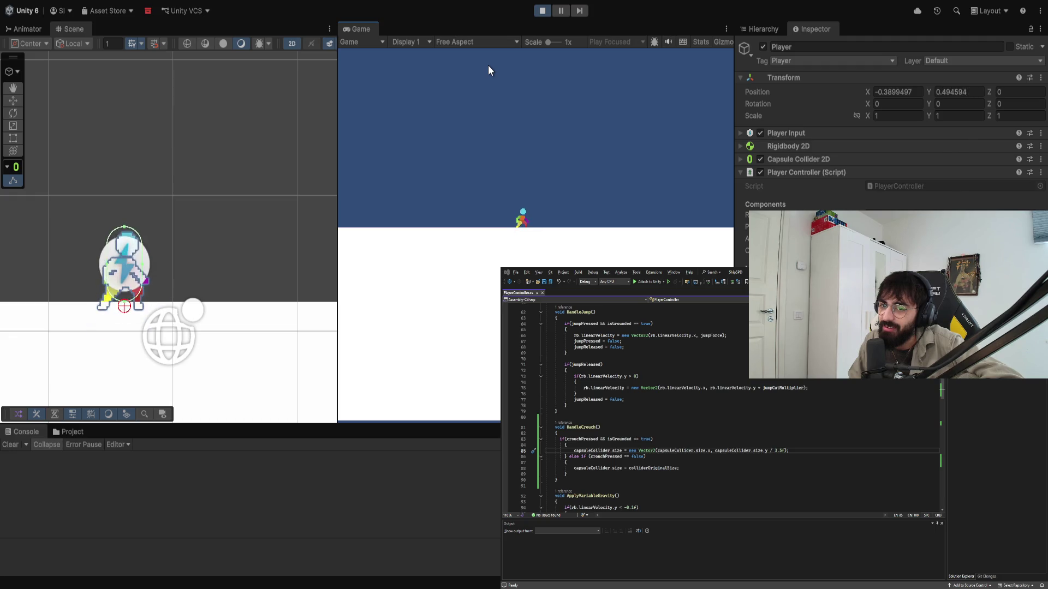
Step: Keep crouching, running and jumping, watching the collider shrink and Y drop to 0.3611345
{"action": "key", "text": "c"}
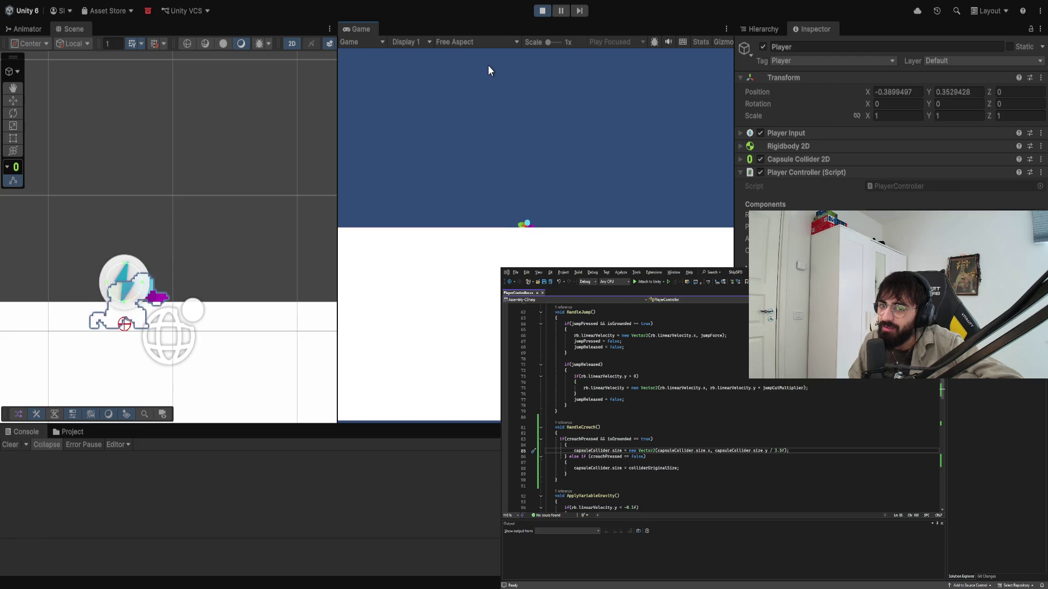
{"action": "key", "text": "a"}
{"action": "key", "text": "d"}
{"action": "key", "text": "space"}
{"action": "key", "text": "a"}
{"action": "key", "text": "space"}
{"action": "key", "text": "d"}
{"action": "key", "text": "c"}
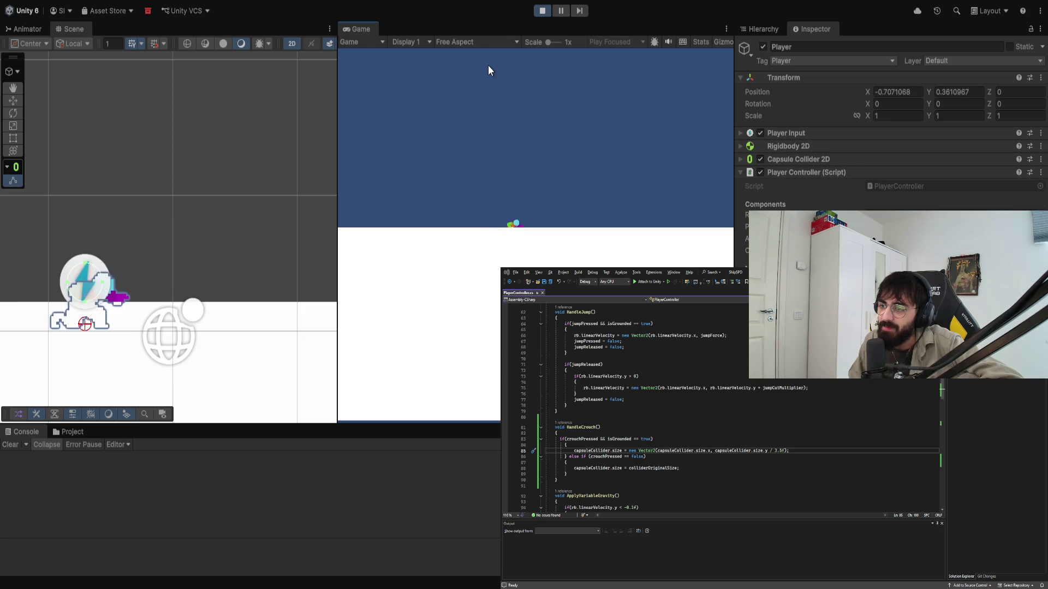
{"action": "key", "text": "a"}
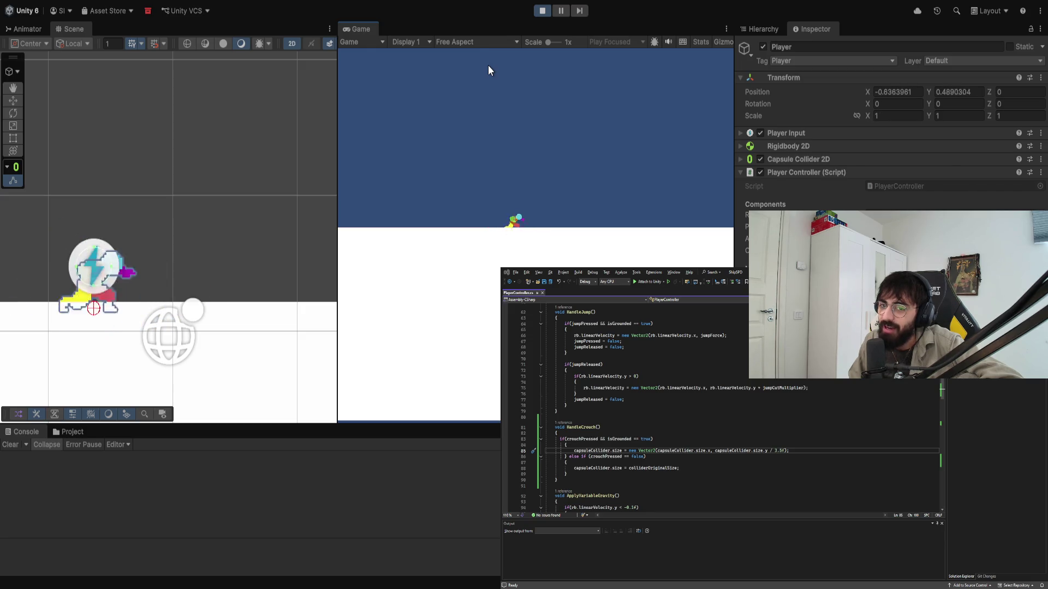
{"action": "key", "text": "d"}
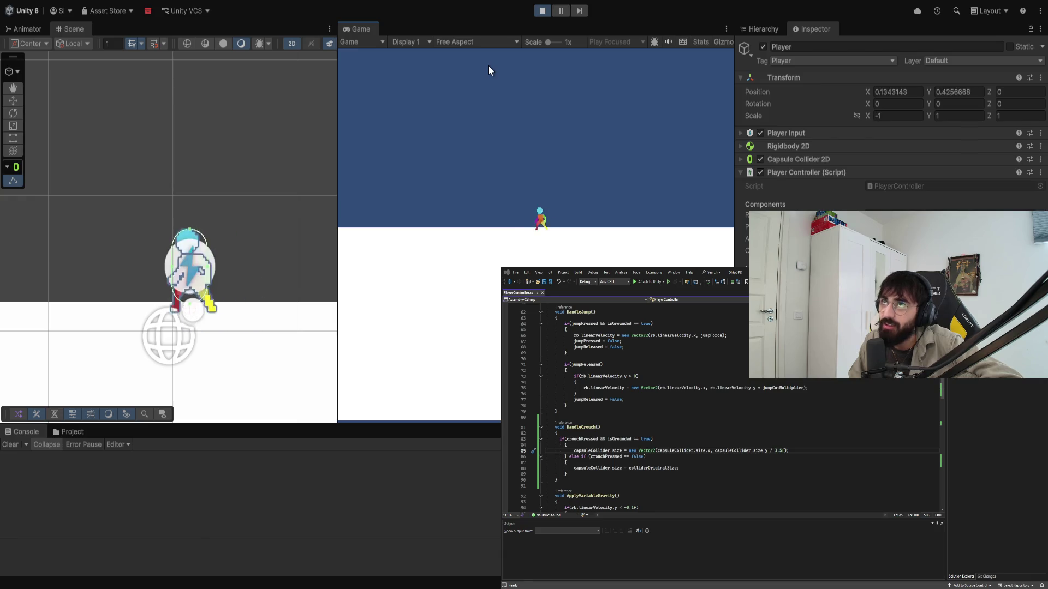
{"action": "key", "text": "a"}
{"action": "key", "text": "c"}
{"action": "key", "text": "d"}
{"action": "key", "text": "a"}
{"action": "key", "text": "space"}
{"action": "key", "text": "d"}
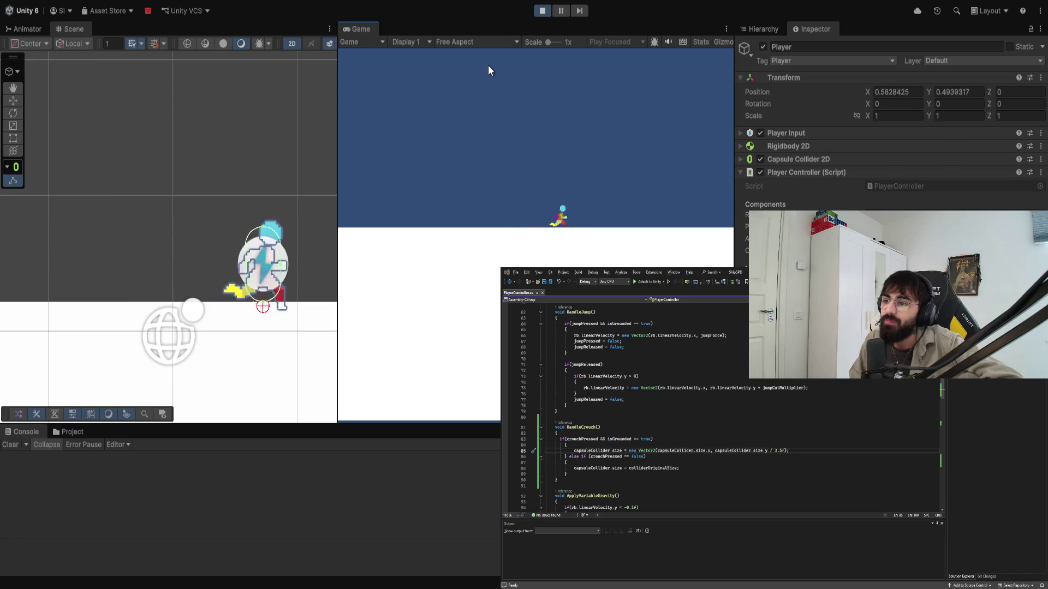
{"action": "key", "text": "space"}
{"action": "key", "text": "a"}
{"action": "key", "text": "space"}
{"action": "key", "text": "d"}
{"action": "key", "text": "a"}
{"action": "key", "text": "space"}
{"action": "key", "text": "d"}
{"action": "key", "text": "space"}
{"action": "key", "text": "d"}
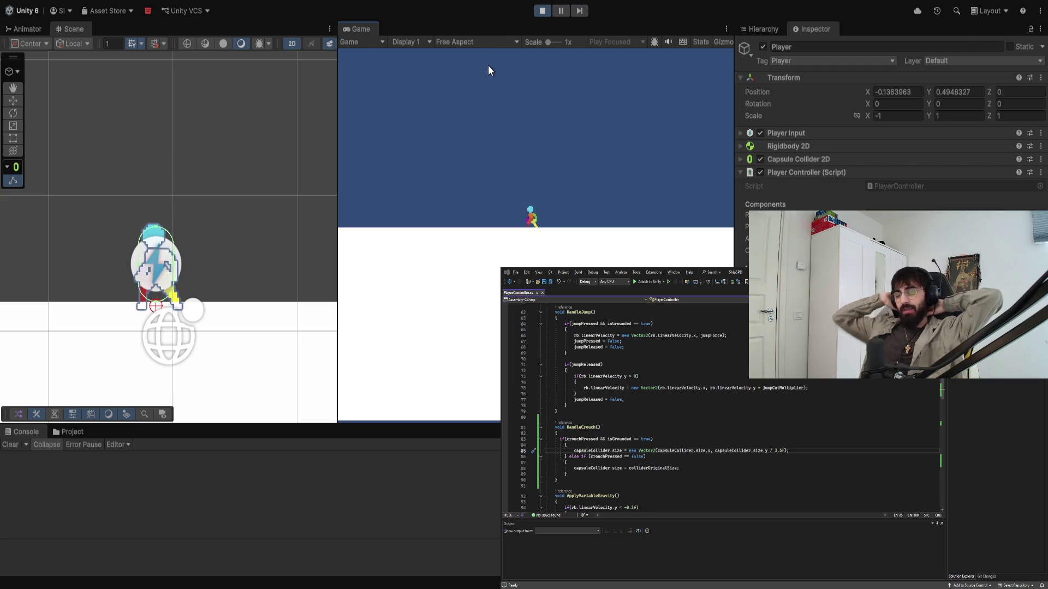
{"action": "key", "text": "c"}
{"action": "key", "text": "space"}
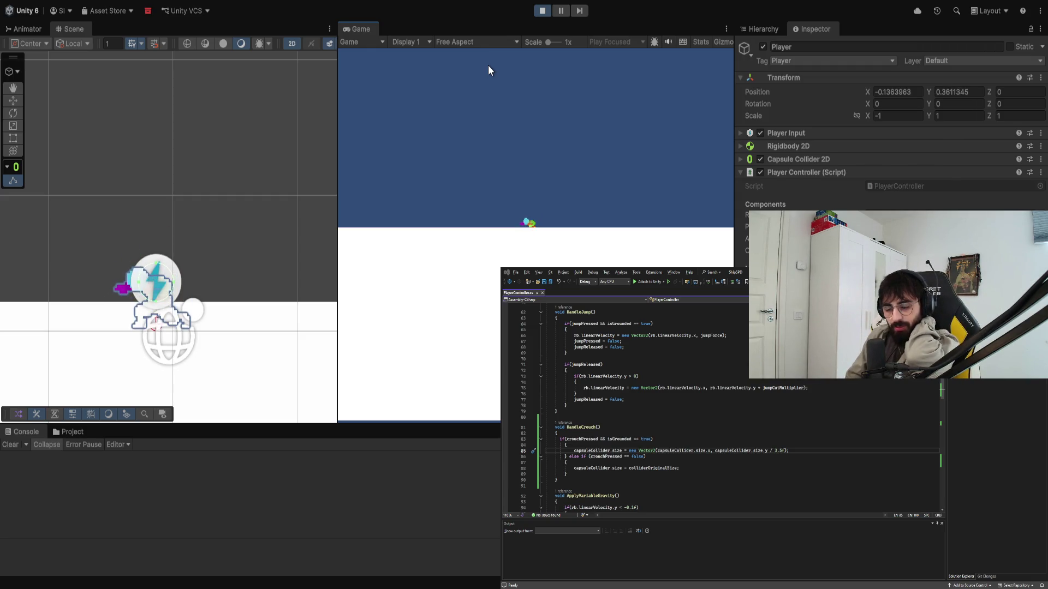
{"action": "key", "text": "c"}
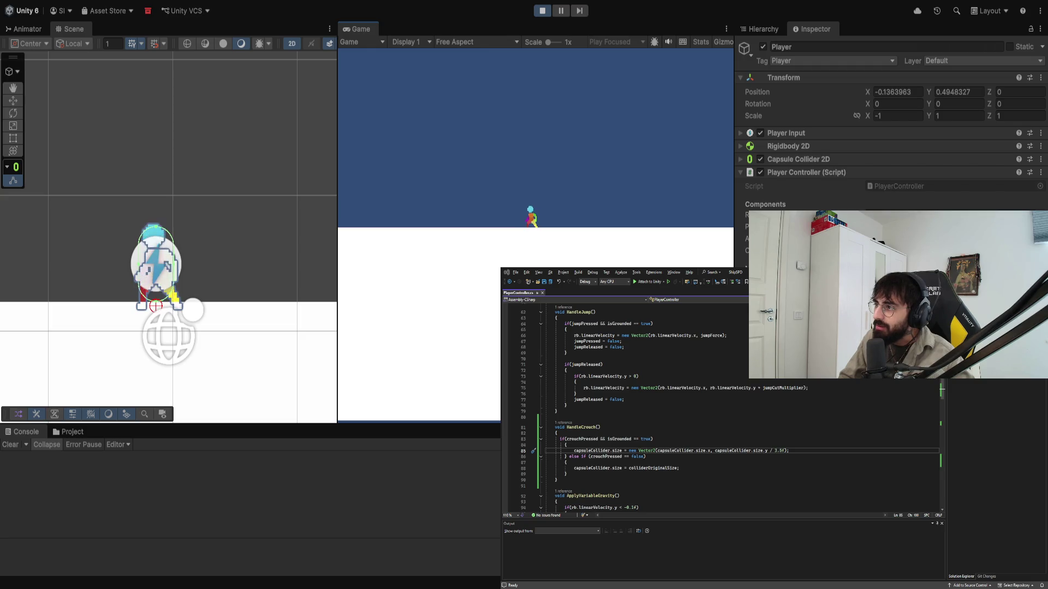
Step: Stop the running game
{"action": "left_click", "coordinate": [542, 12]}
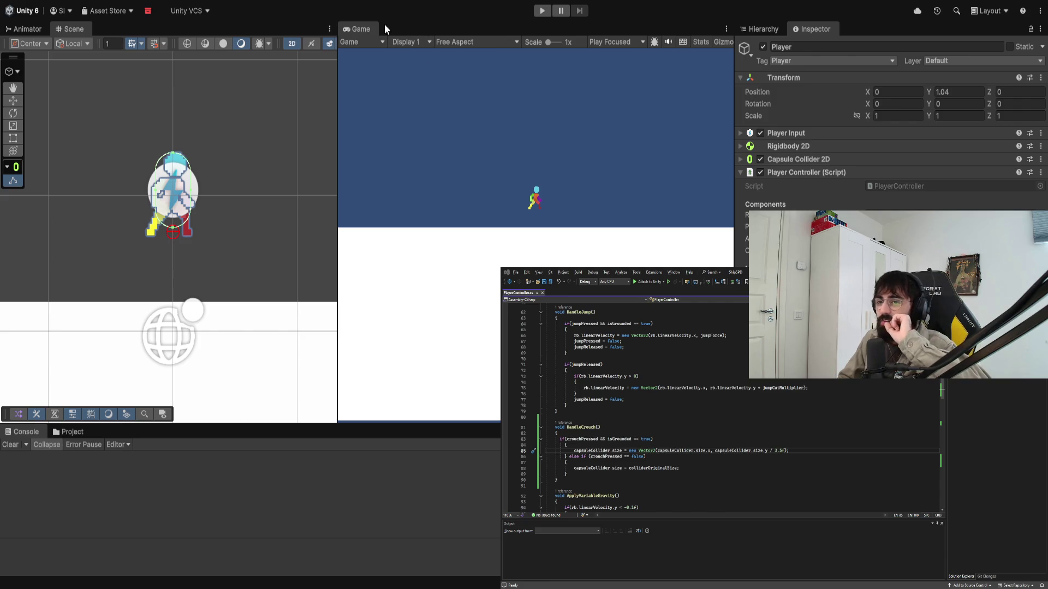
{"action": "scroll", "coordinate": [289, 116], "scroll_direction": "down", "scroll_amount": 2}
{"action": "scroll", "coordinate": [289, 125], "scroll_direction": "up", "scroll_amount": 3}
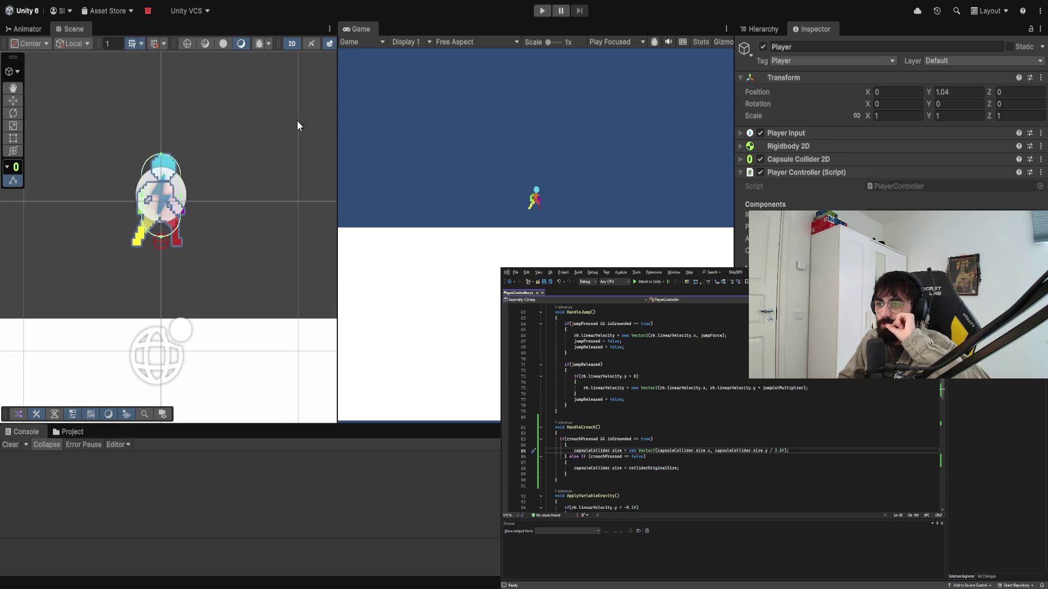
Step: Play again, move the Player right and left, then stop and view Rigidbody 2D settings
{"action": "left_click", "coordinate": [541, 11]}
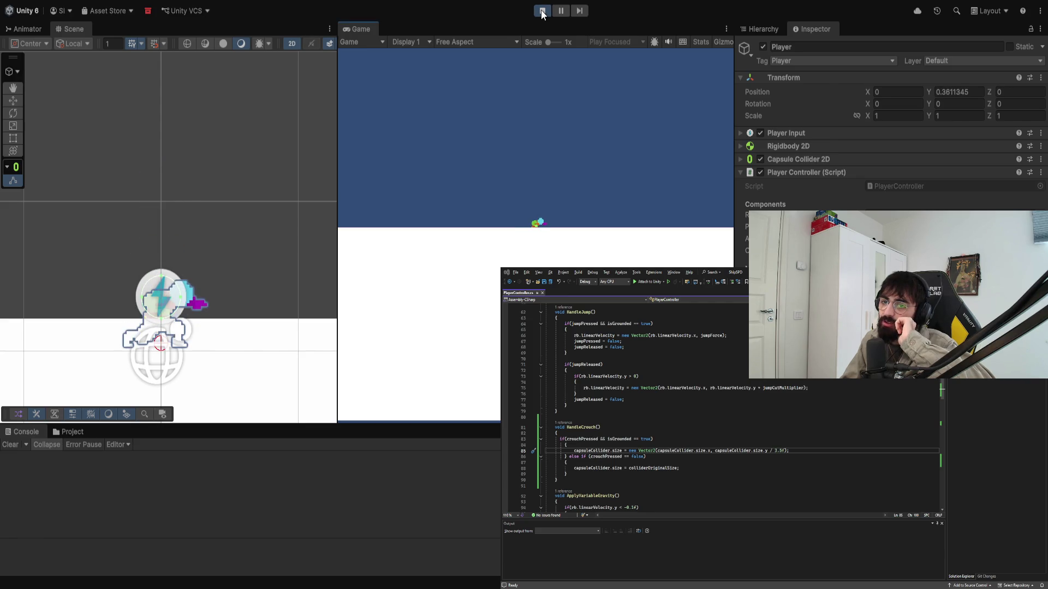
{"action": "key", "text": "d"}
{"action": "key", "text": "a"}
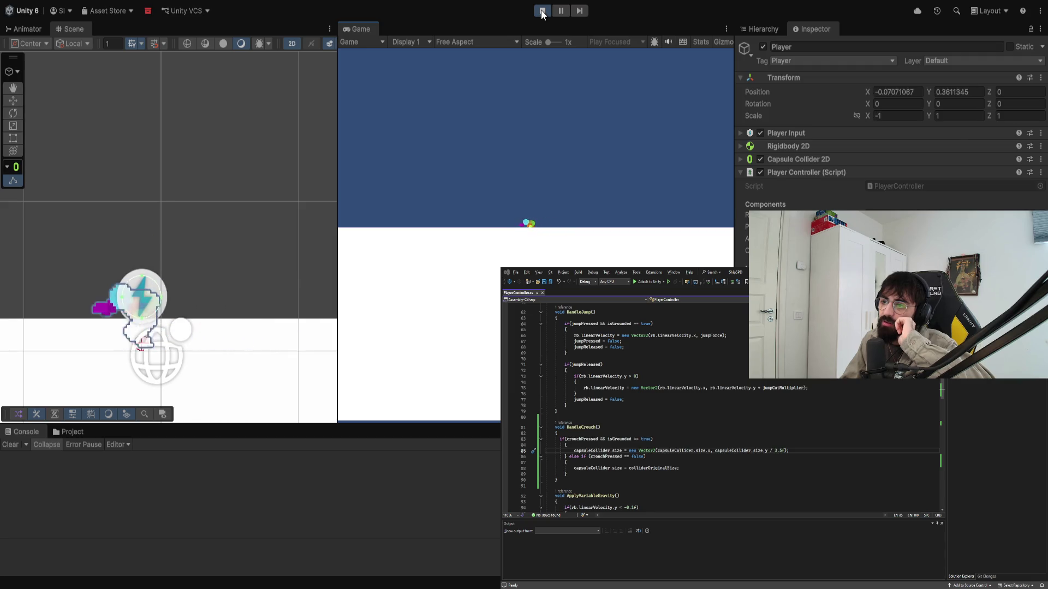
{"action": "key", "text": "d"}
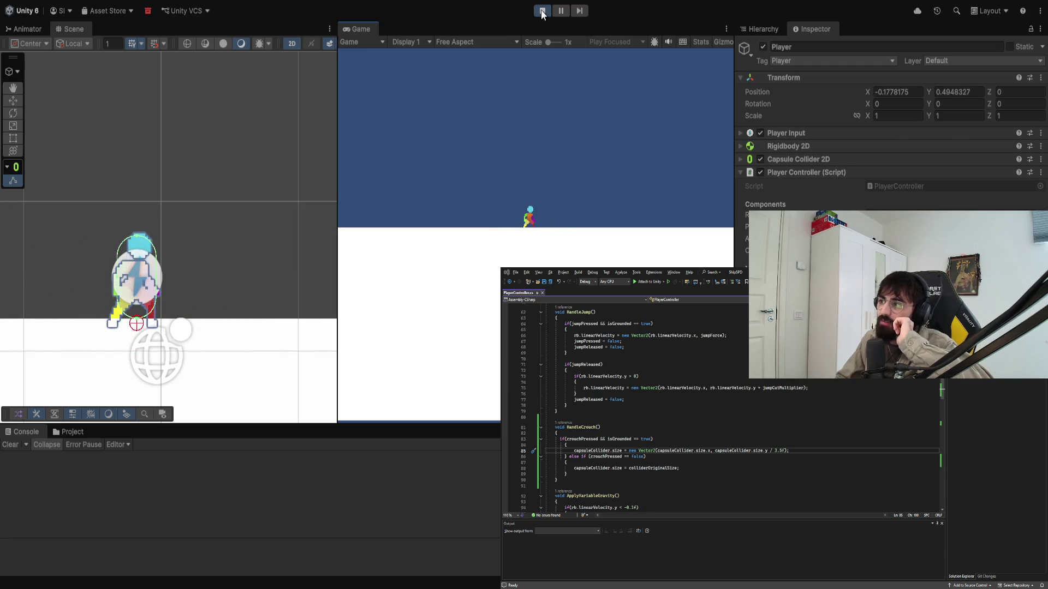
{"action": "left_click", "coordinate": [542, 12]}
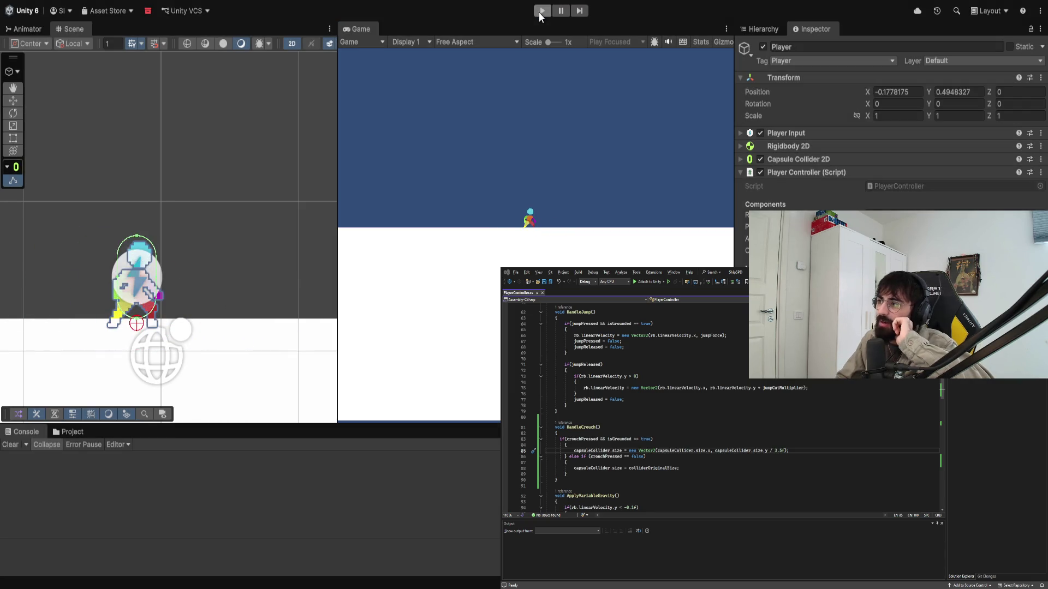
{"action": "left_click", "coordinate": [740, 146]}
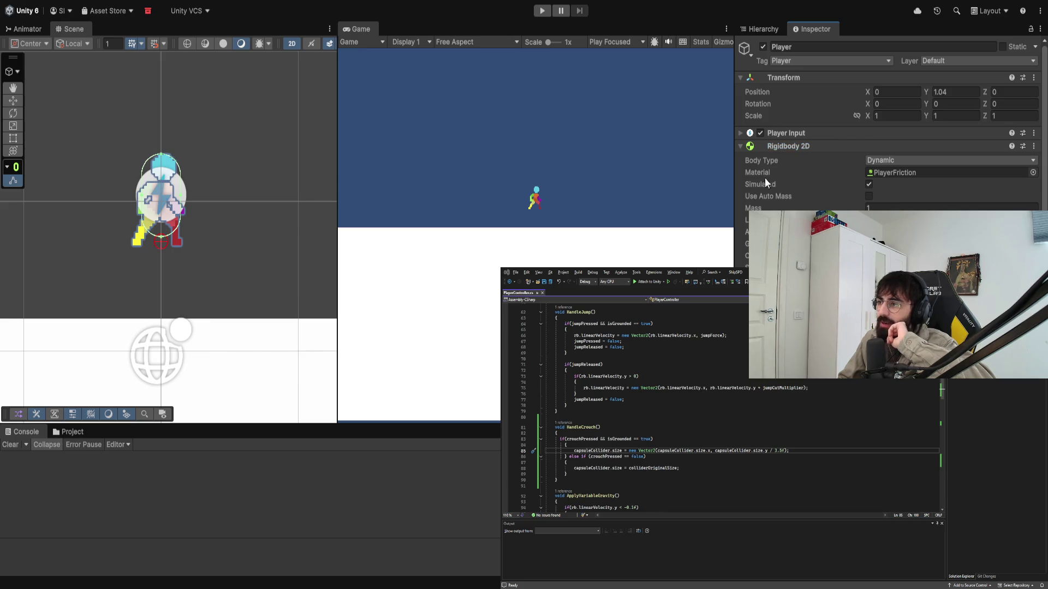
Step: Collapse Rigidbody 2D, then play-test one crouch and two jumps before stopping the game
{"action": "left_click", "coordinate": [741, 146]}
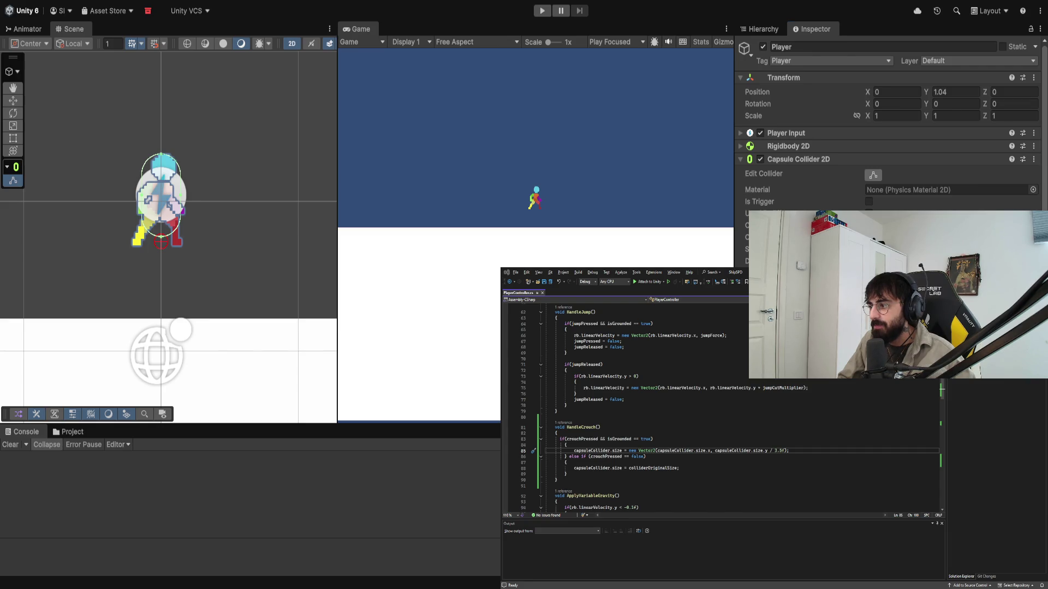
{"action": "left_click", "coordinate": [545, 12]}
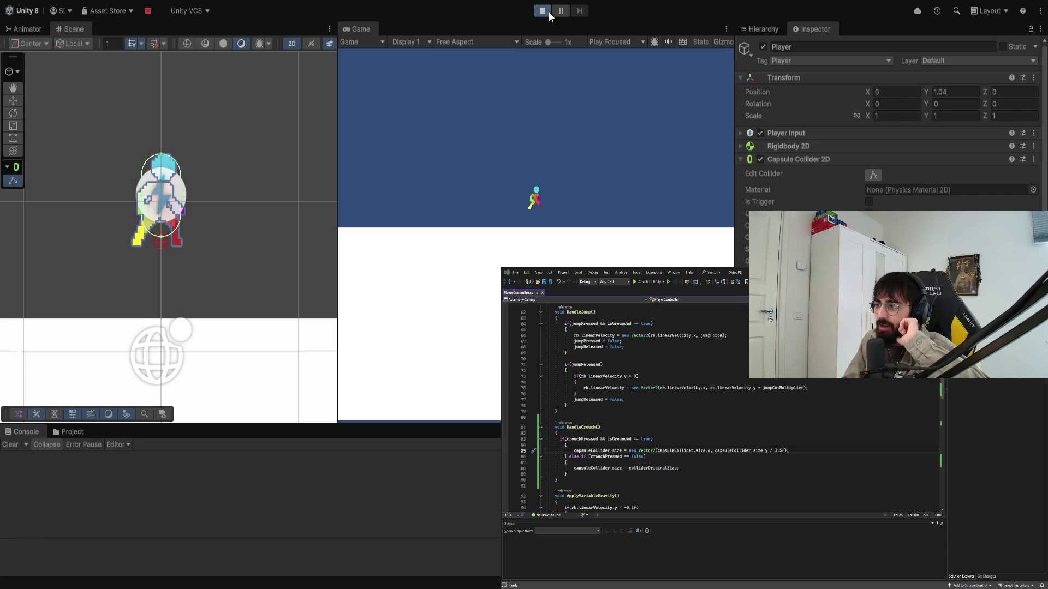
{"action": "key", "text": "c"}
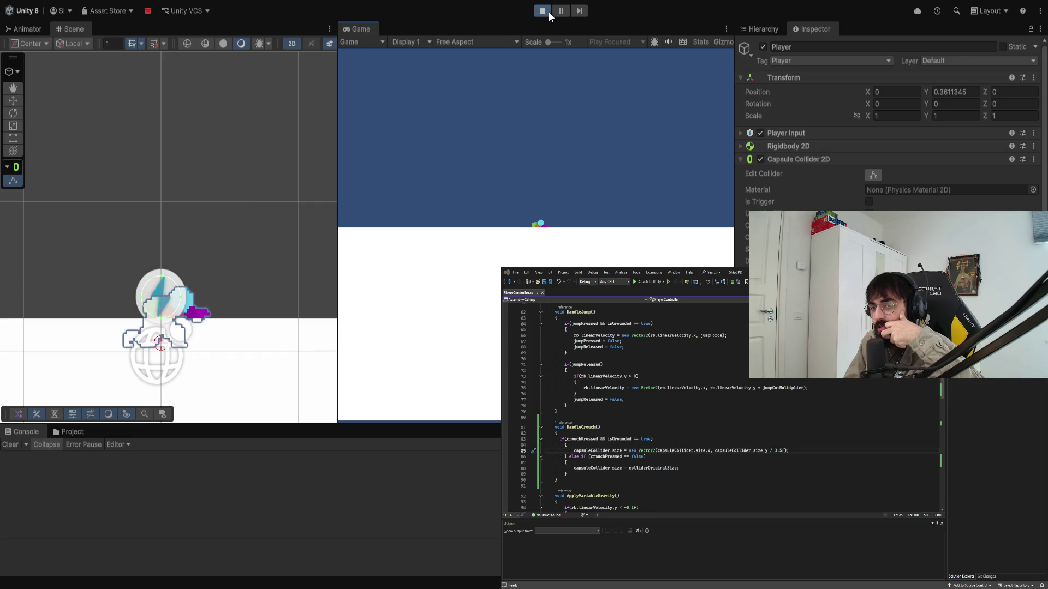
{"action": "key", "text": "space"}
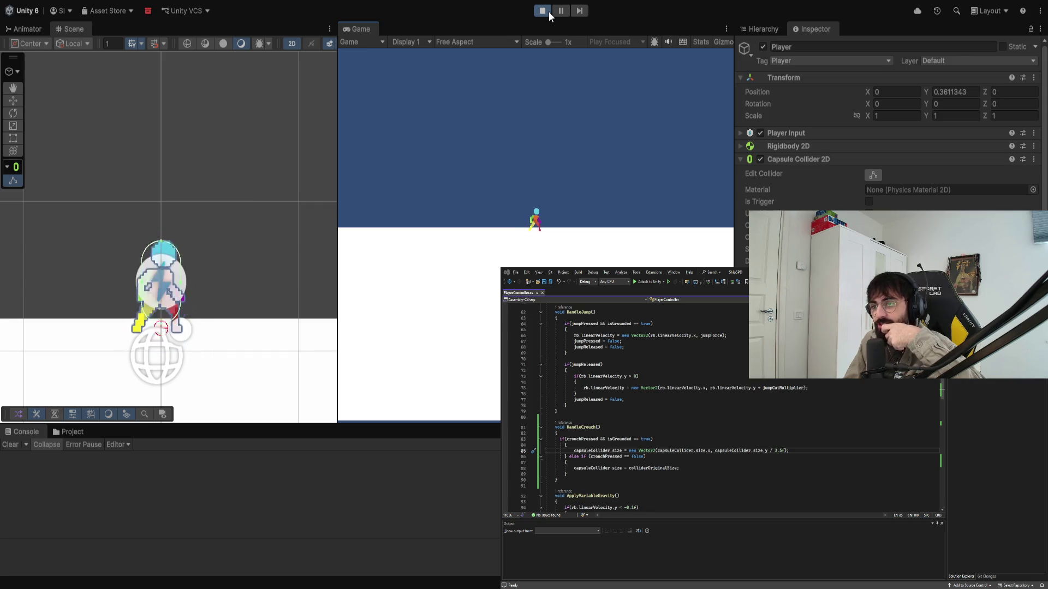
{"action": "key", "text": "space"}
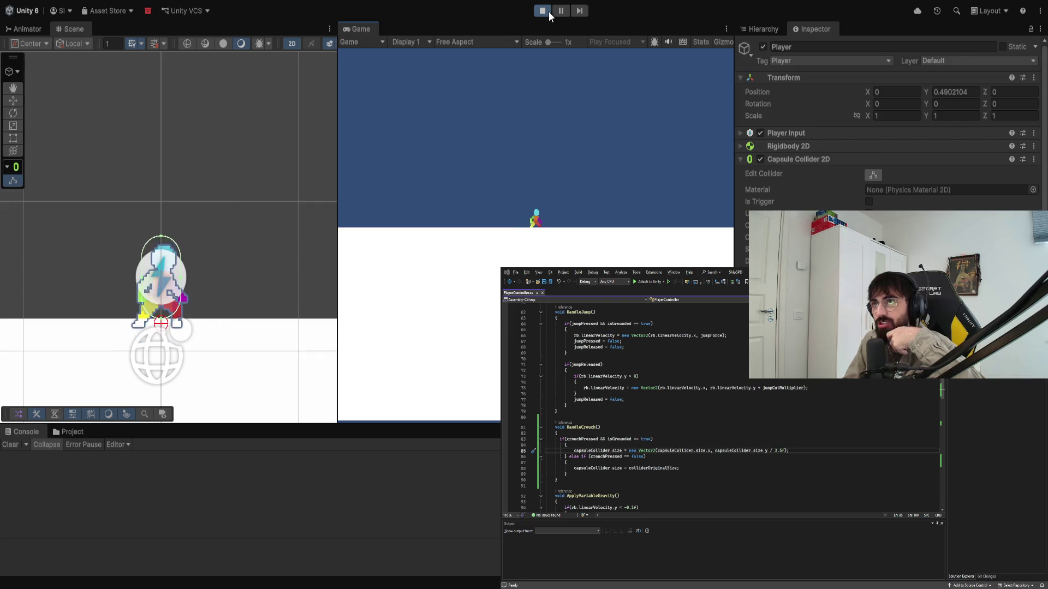
{"action": "left_click", "coordinate": [549, 12]}
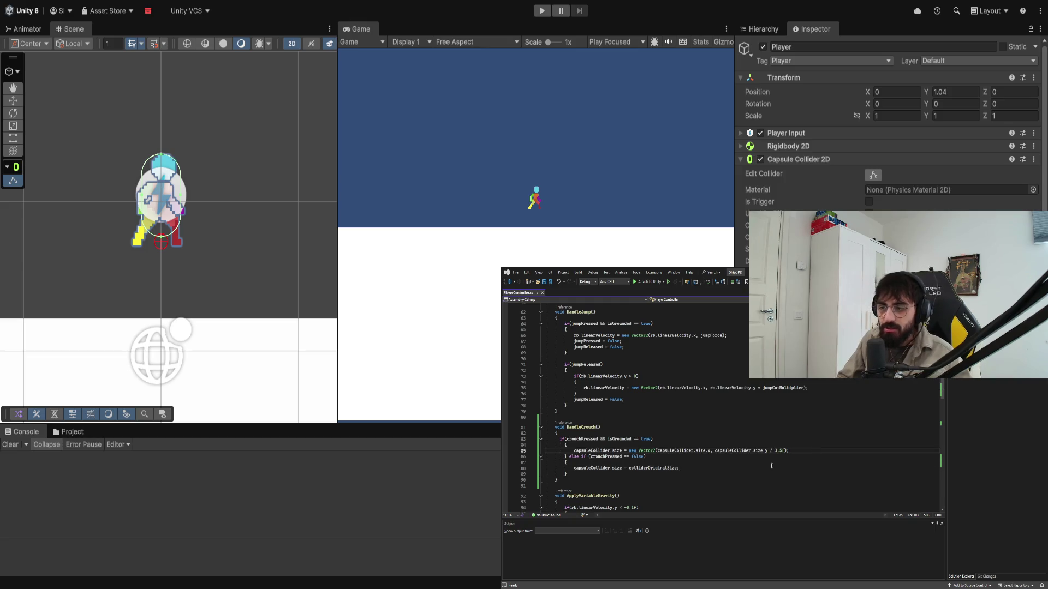
Step: Change the crouch size divisor to 3, add a capsuleCollider.offset line with y / 2, save, and run
{"action": "left_click_drag", "start_coordinate": [775, 451], "coordinate": [783, 451]}
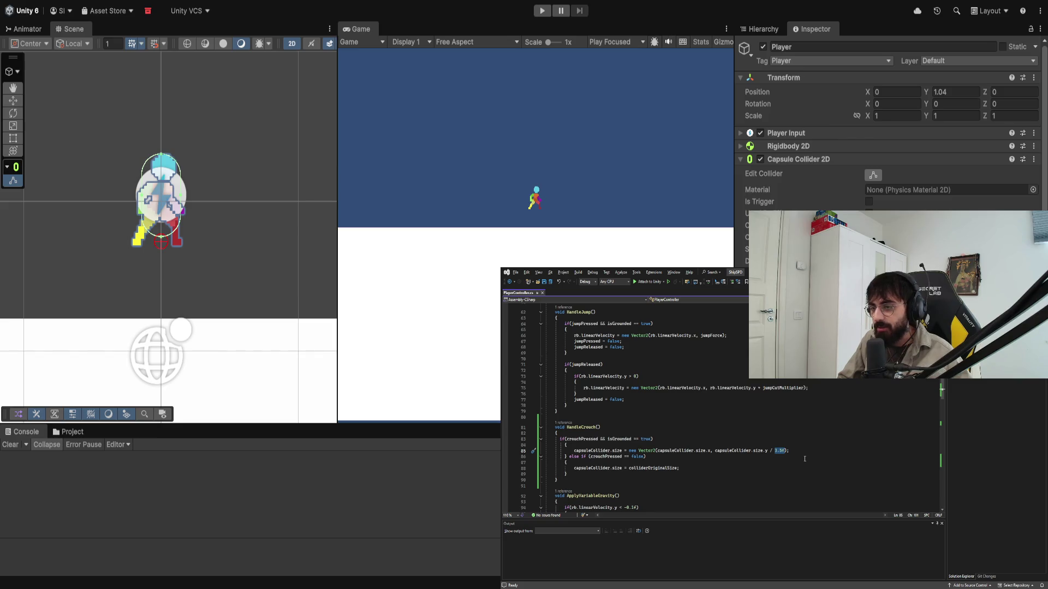
{"action": "type", "text": "3"}
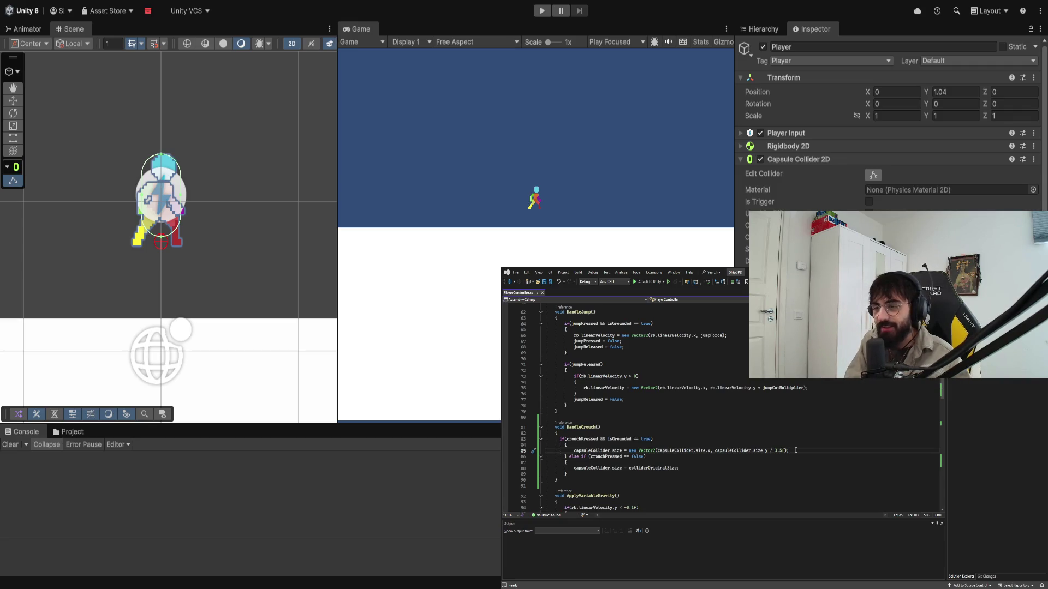
{"action": "key", "text": "Return"}
{"action": "type", "text": "capsu"}
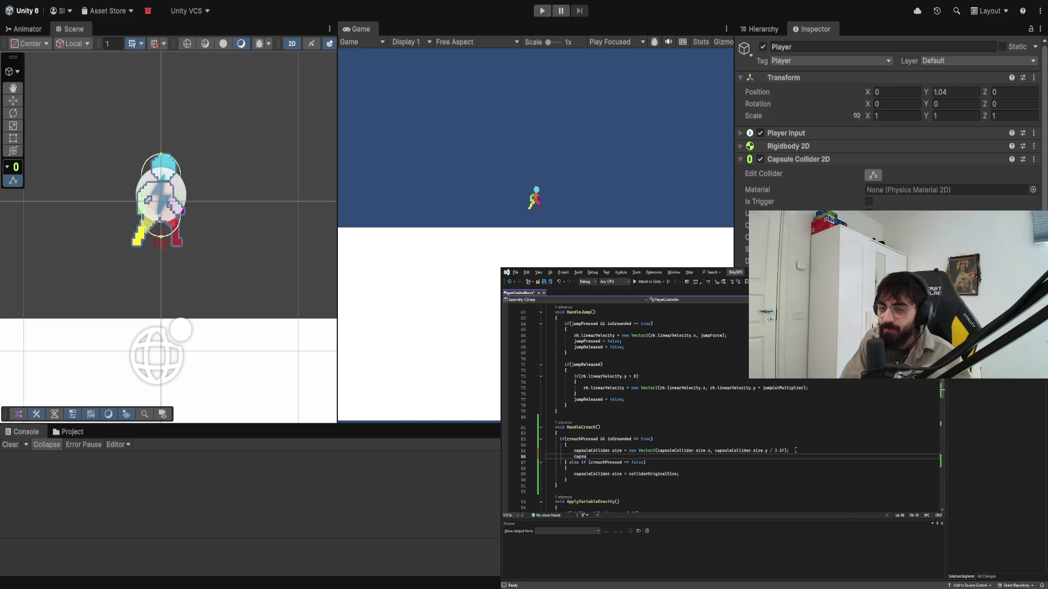
{"action": "type", "text": "leCollider.offset"}
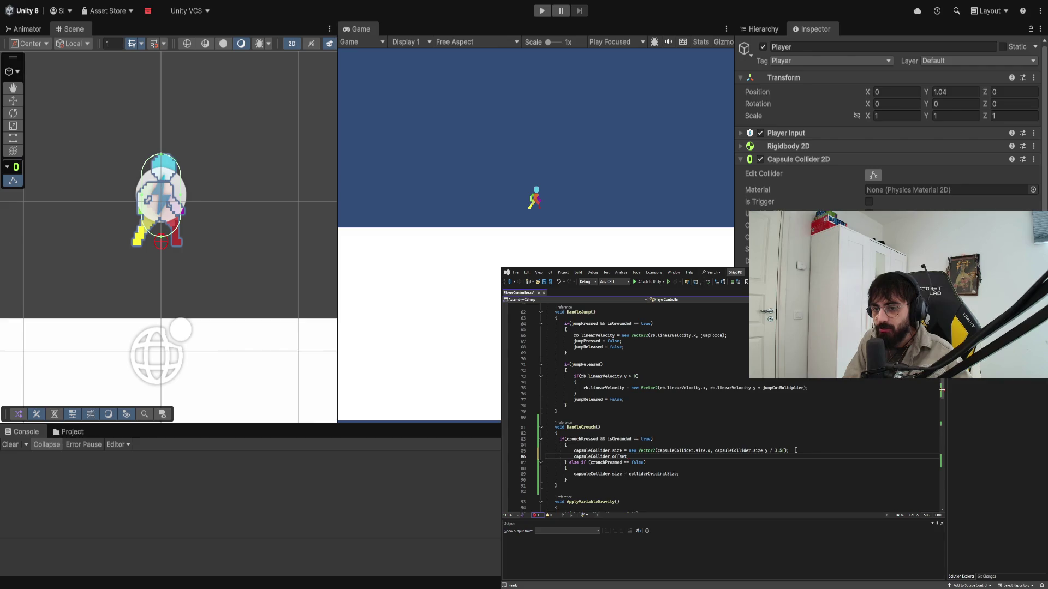
{"action": "type", "text": " ="}
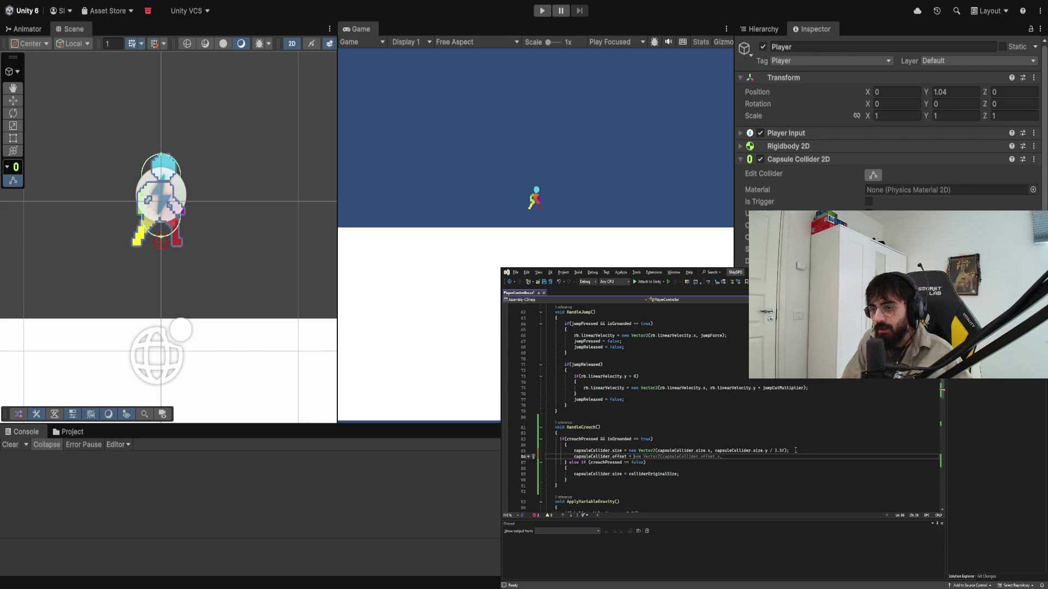
{"action": "key", "text": "Tab"}
{"action": "key", "text": "Tab"}
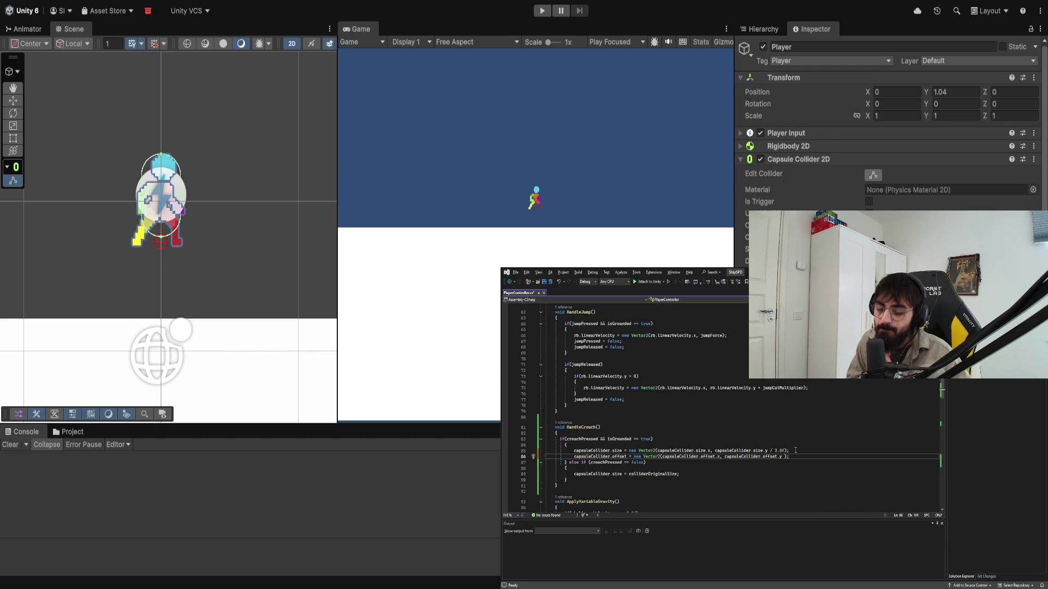
{"action": "type", "text": "/ 2"}
{"action": "key", "text": "ctrl+s"}
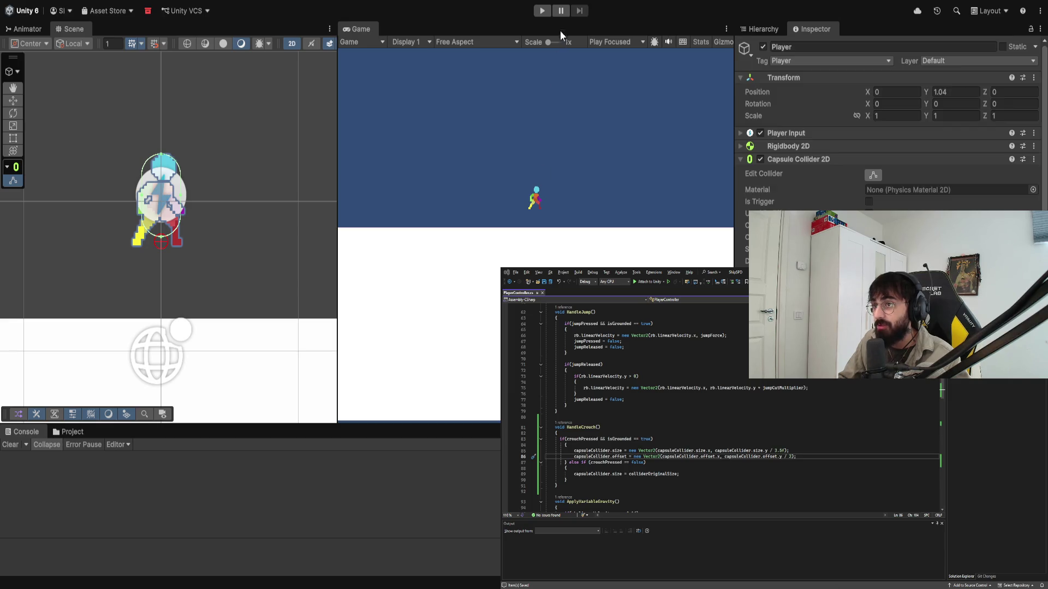
{"action": "left_click", "coordinate": [542, 14]}
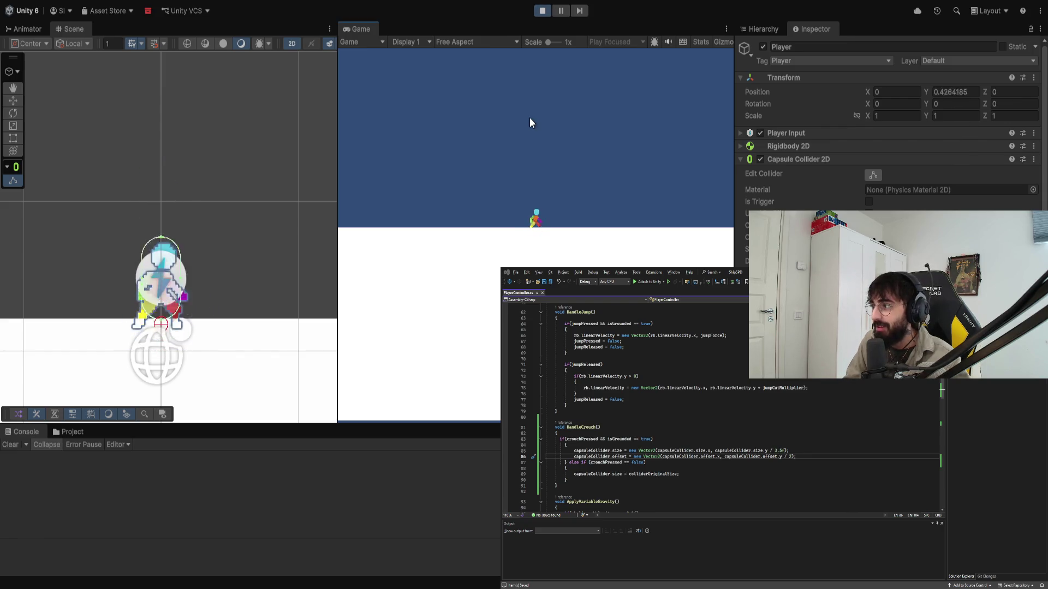
Step: Replace the offset halving with '- 5f' and crouch in play, watching the player fall through the ground
{"action": "left_click", "coordinate": [543, 11]}
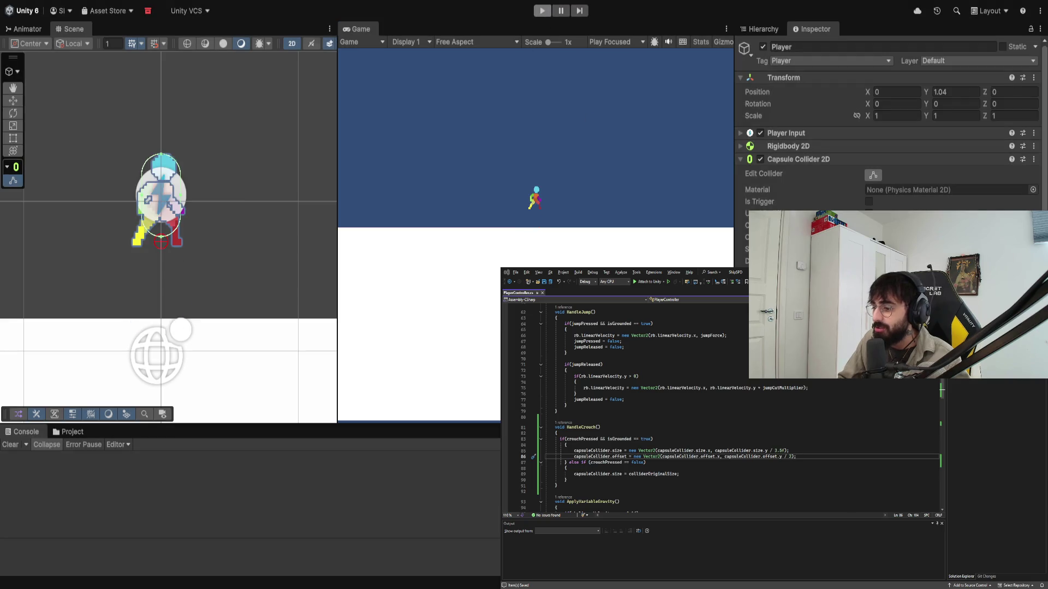
{"action": "key", "text": "BackSpace"}
{"action": "key", "text": "BackSpace"}
{"action": "key", "text": "BackSpace"}
{"action": "type", "text": "- 5f"}
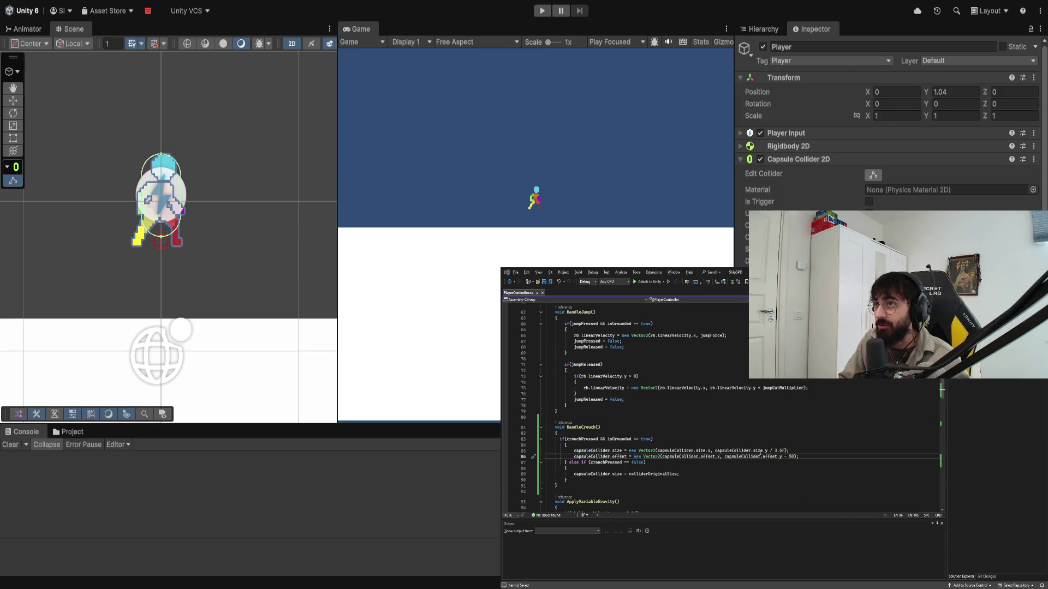
{"action": "left_click", "coordinate": [540, 15]}
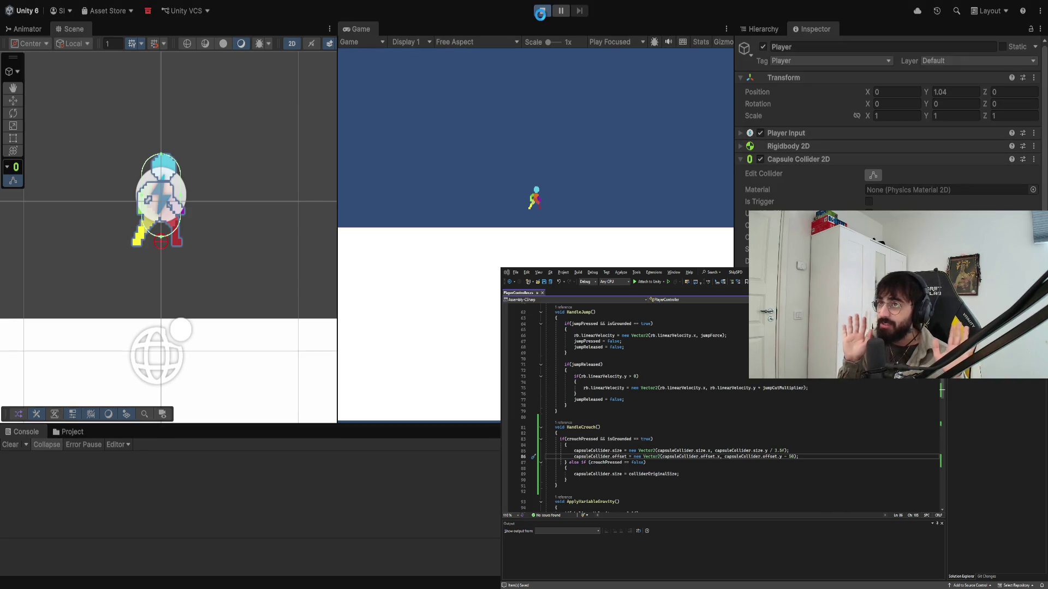
{"action": "key", "text": "s"}
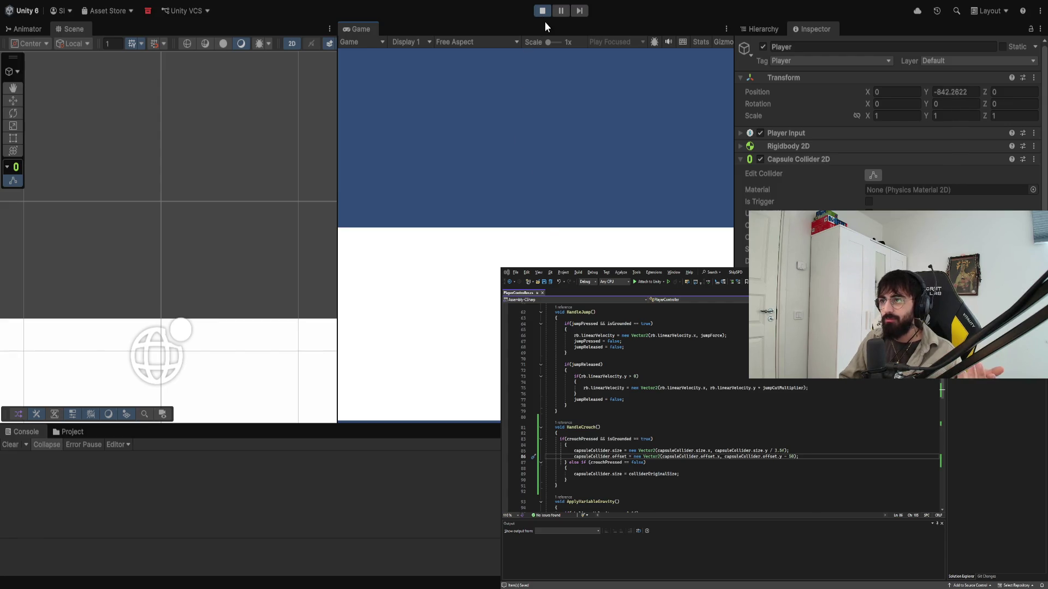
{"action": "left_click", "coordinate": [544, 15]}
Step: Rerun the game, select the 5f offset value on line 86, and retest running left and right
{"action": "left_click", "coordinate": [545, 15]}
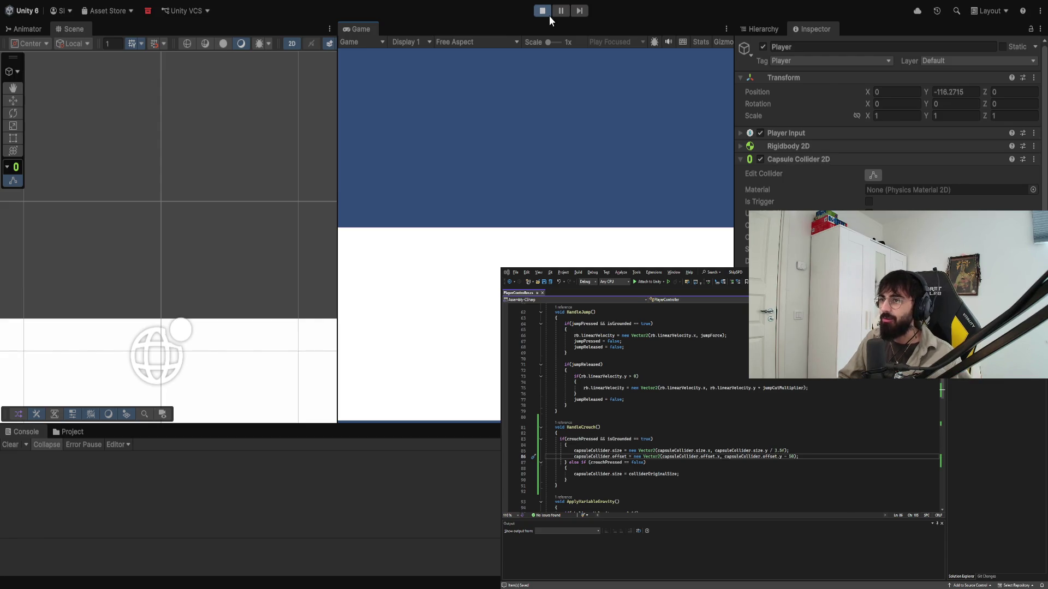
{"action": "left_click", "coordinate": [538, 14]}
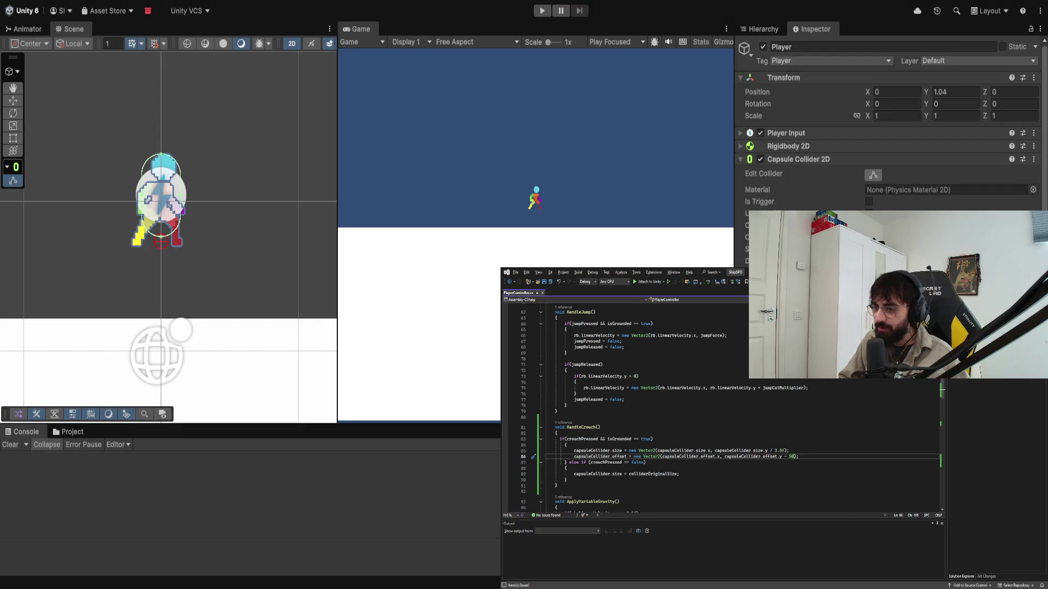
{"action": "double_click", "coordinate": [791, 456]}
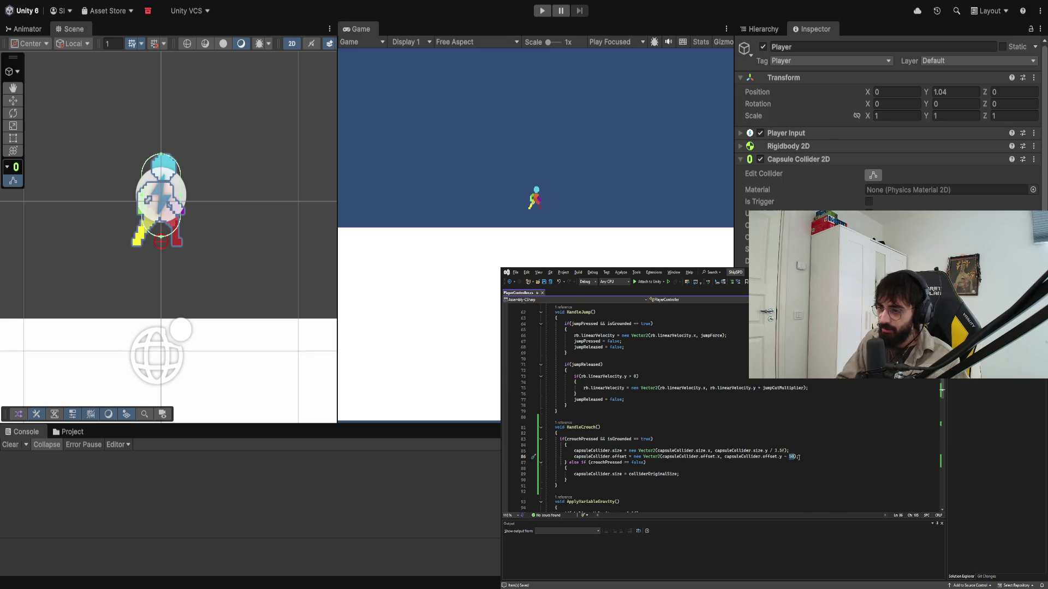
{"action": "left_click", "coordinate": [854, 586]}
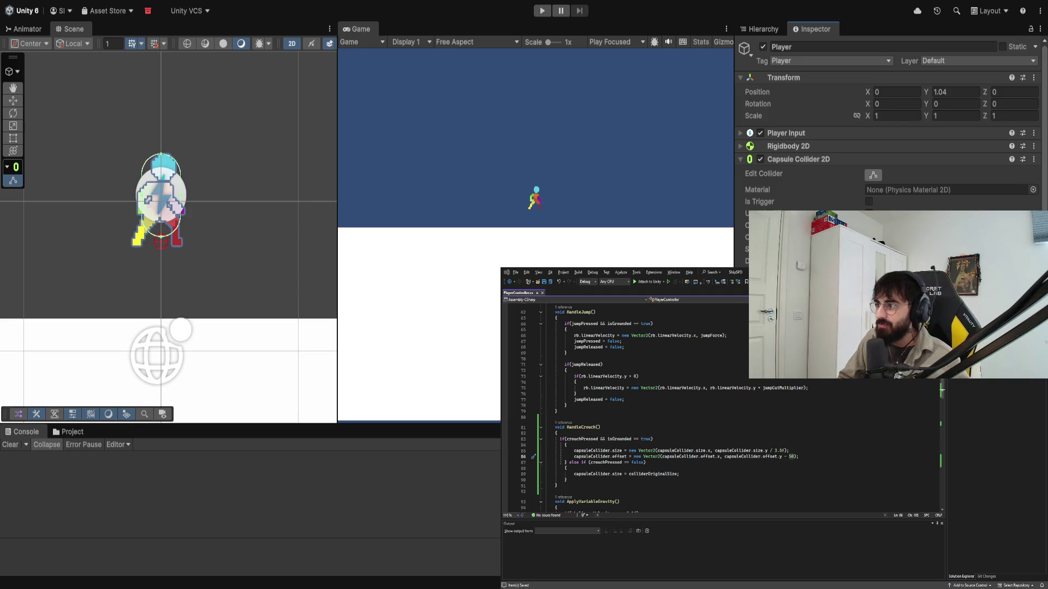
{"action": "left_click", "coordinate": [542, 10]}
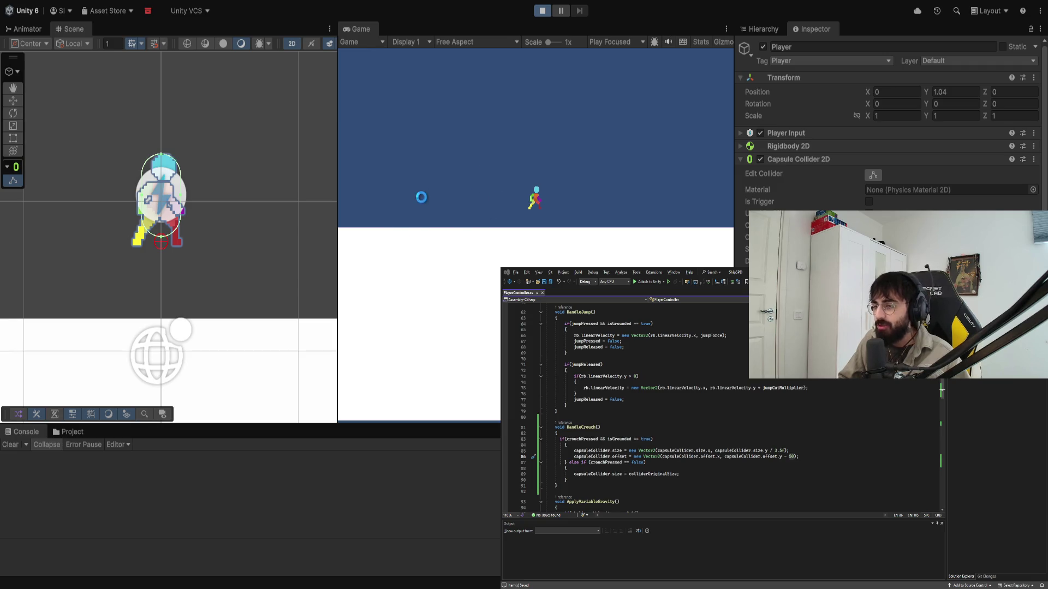
{"action": "key", "text": "a"}
{"action": "key", "text": "d"}
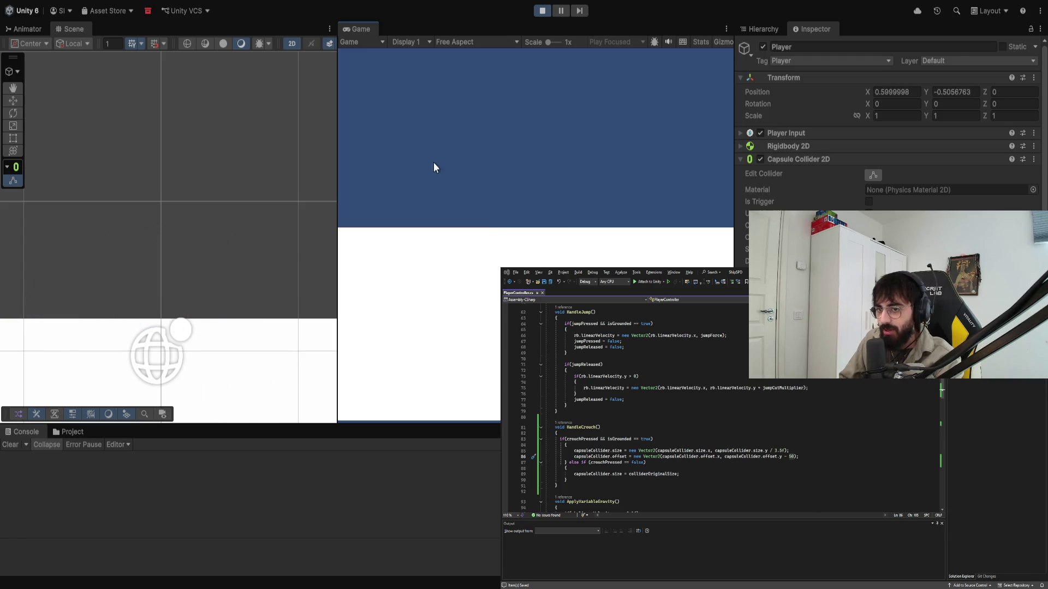
{"action": "left_click", "coordinate": [541, 11]}
Step: Delete the large offset shift, replay with a crouch, and type '- 0.2f' as the new shift
{"action": "left_click", "coordinate": [805, 461]}
{"action": "key", "text": "BackSpace"}
{"action": "key", "text": "BackSpace"}
{"action": "key", "text": "BackSpace"}
{"action": "key", "text": "BackSpace"}
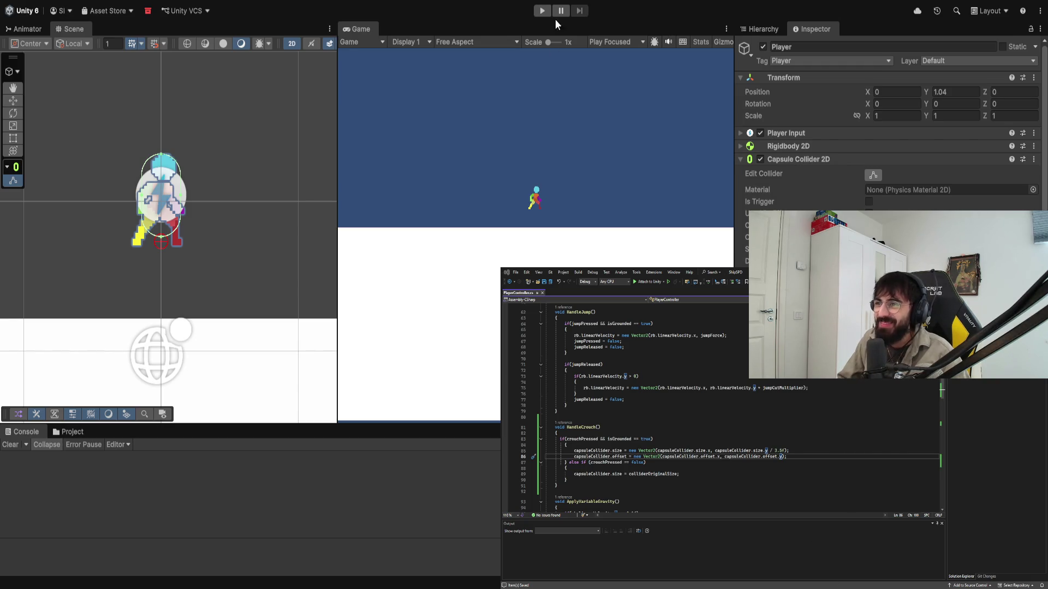
{"action": "left_click", "coordinate": [542, 10]}
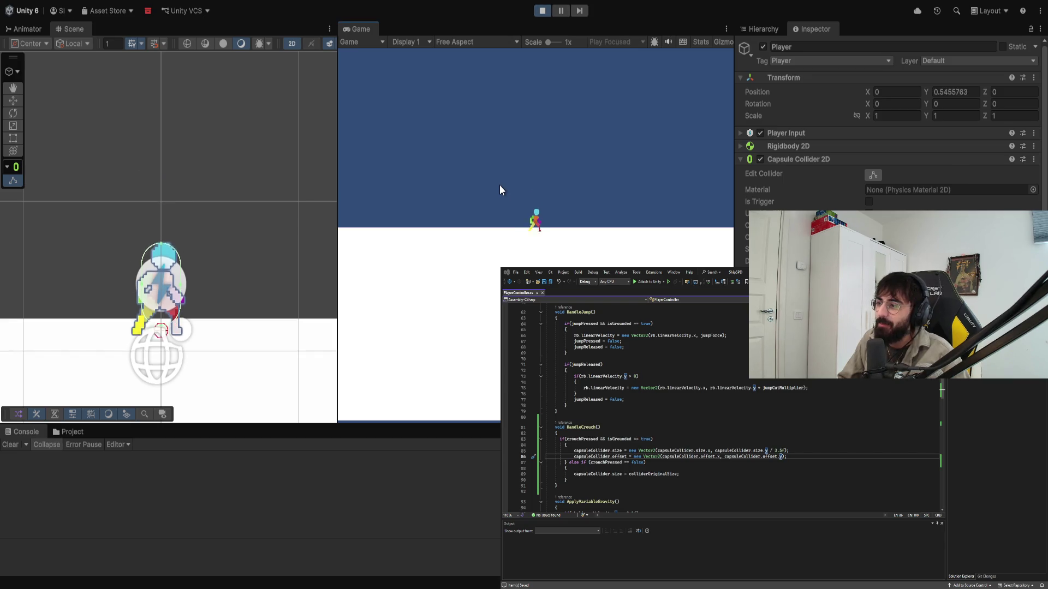
{"action": "key", "text": "c"}
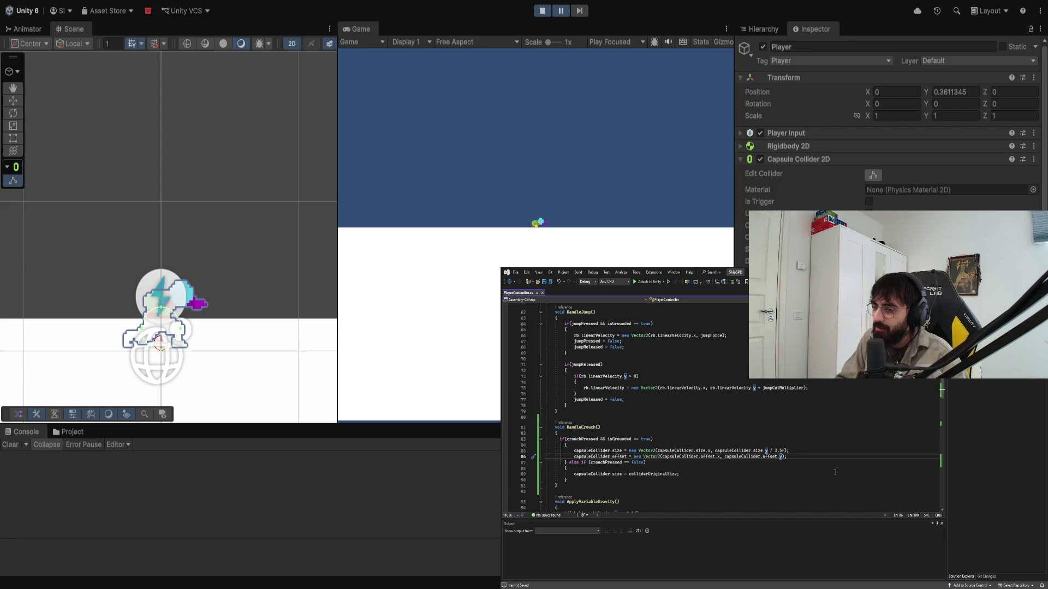
{"action": "type", "text": "- 0.2f"}
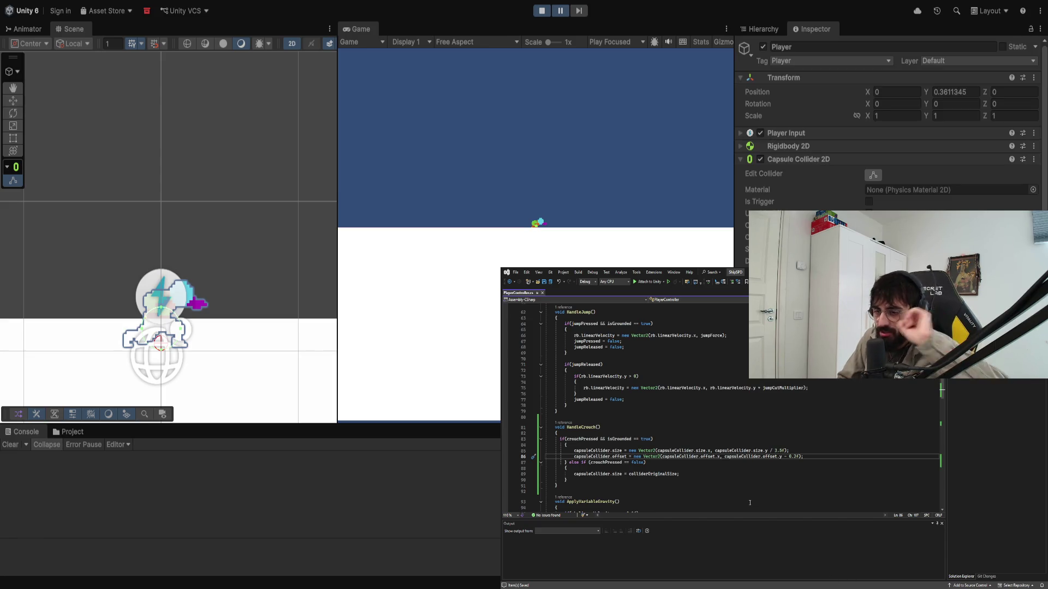
Step: Review the offset line in the script and stop the running game
{"action": "scroll", "coordinate": [723, 473], "scroll_direction": "up", "scroll_amount": 5}
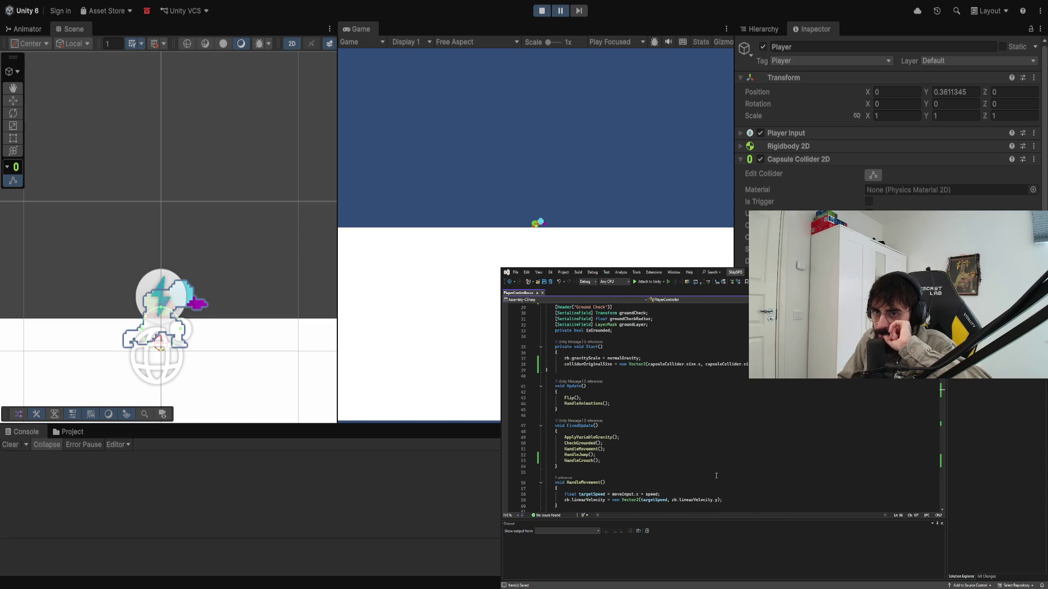
{"action": "scroll", "coordinate": [724, 472], "scroll_direction": "down", "scroll_amount": 4}
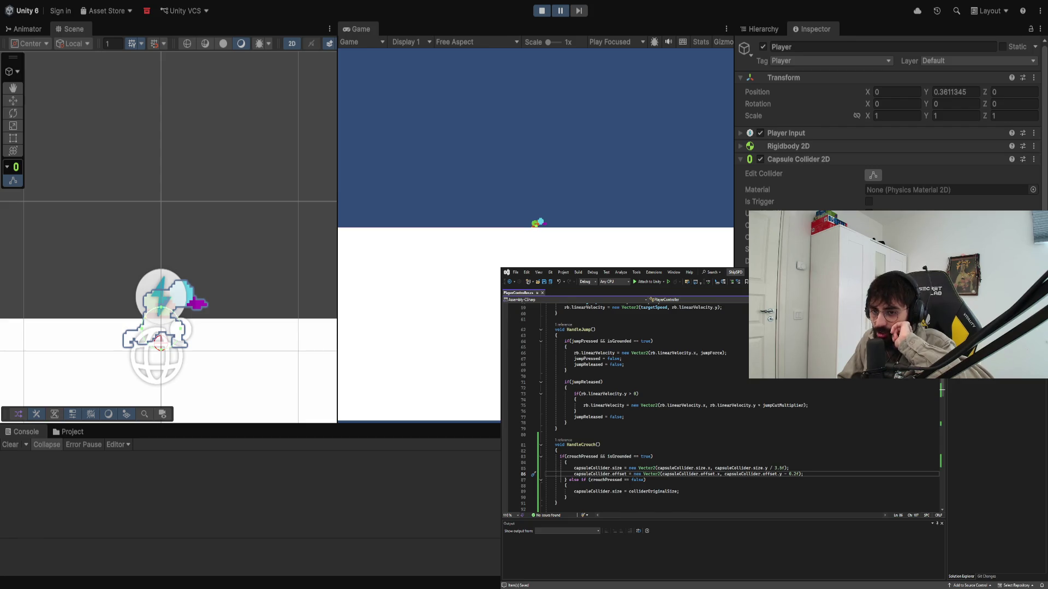
{"action": "scroll", "coordinate": [745, 493], "scroll_direction": "down", "scroll_amount": 2}
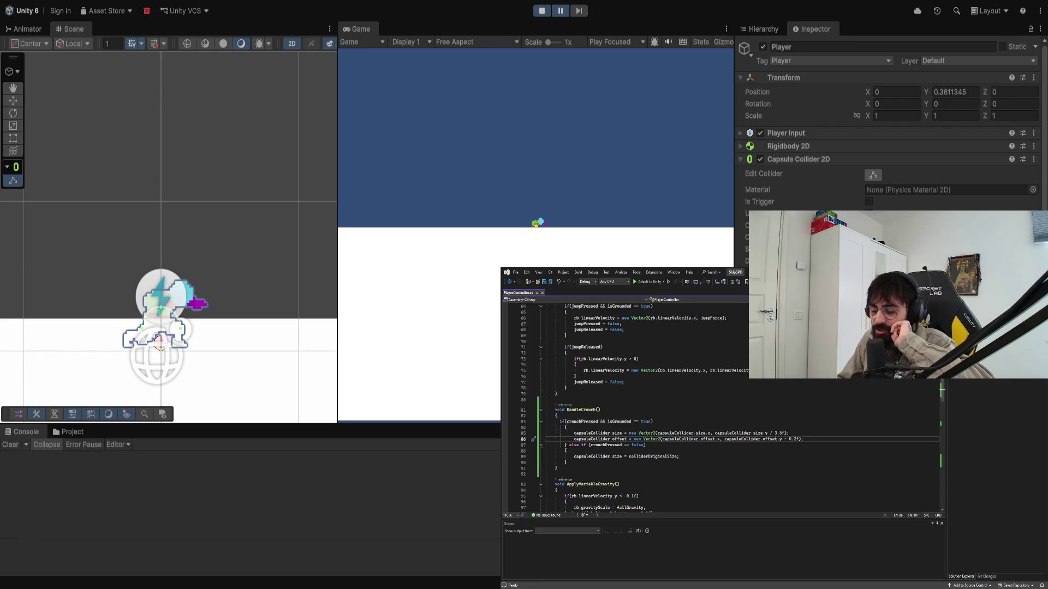
{"action": "left_click", "coordinate": [541, 11]}
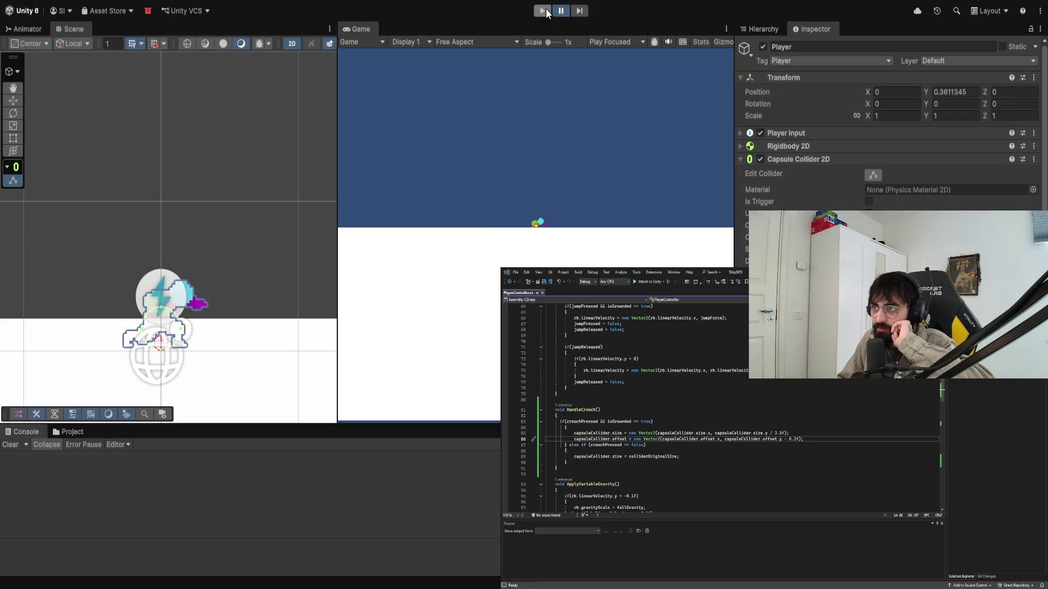
Step: Delete the crouchSpeed field, save PlayerController, and start the game again
{"action": "key", "text": "alt+Tab"}
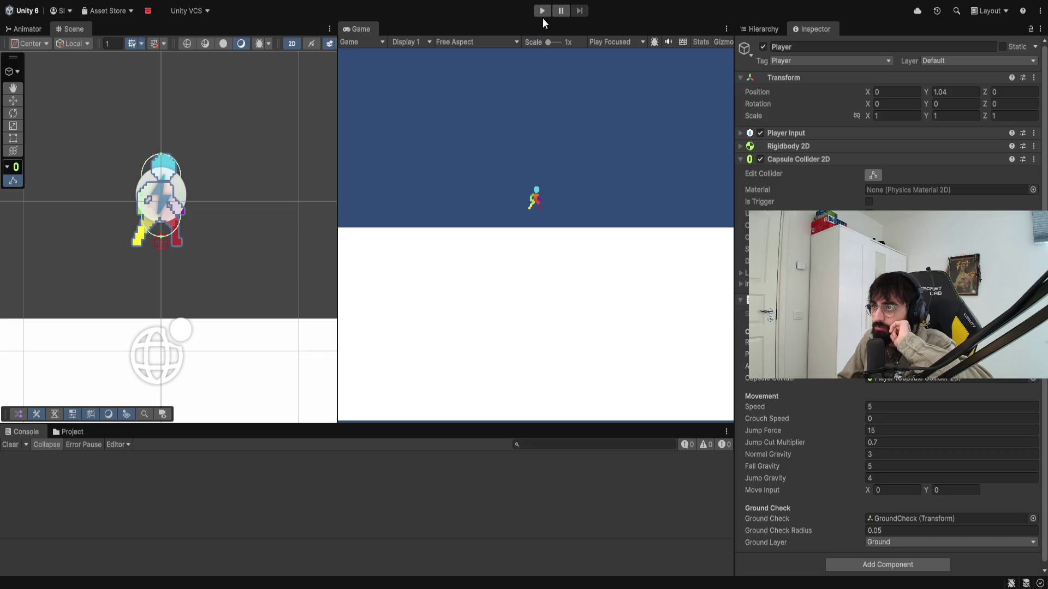
{"action": "key", "text": "alt+Tab"}
{"action": "scroll", "coordinate": [669, 392], "scroll_direction": "up", "scroll_amount": 15}
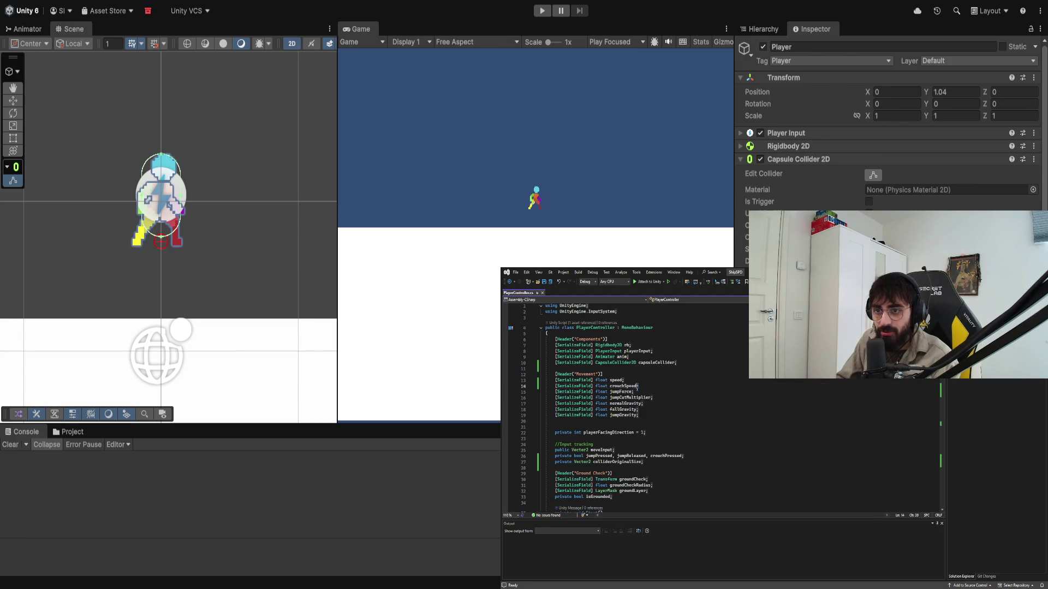
{"action": "left_click_drag", "start_coordinate": [669, 386], "coordinate": [624, 380]}
{"action": "key", "text": "BackSpace"}
{"action": "scroll", "coordinate": [596, 392], "scroll_direction": "down", "scroll_amount": 5}
{"action": "key", "text": "ctrl+s"}
{"action": "scroll", "coordinate": [610, 448], "scroll_direction": "down", "scroll_amount": 6}
{"action": "scroll", "coordinate": [619, 441], "scroll_direction": "down", "scroll_amount": 9}
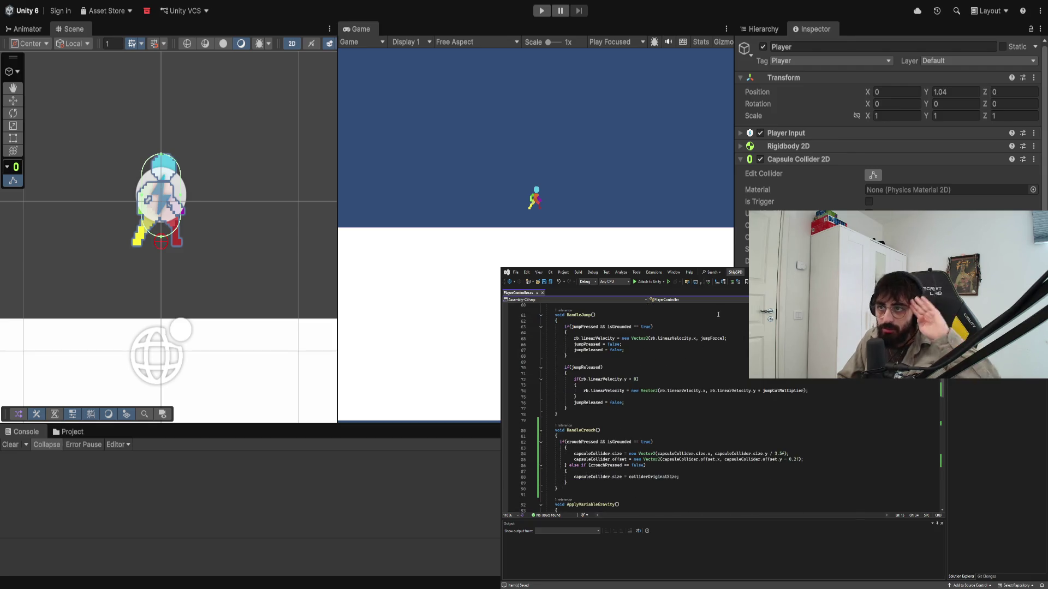
{"action": "left_click", "coordinate": [541, 10]}
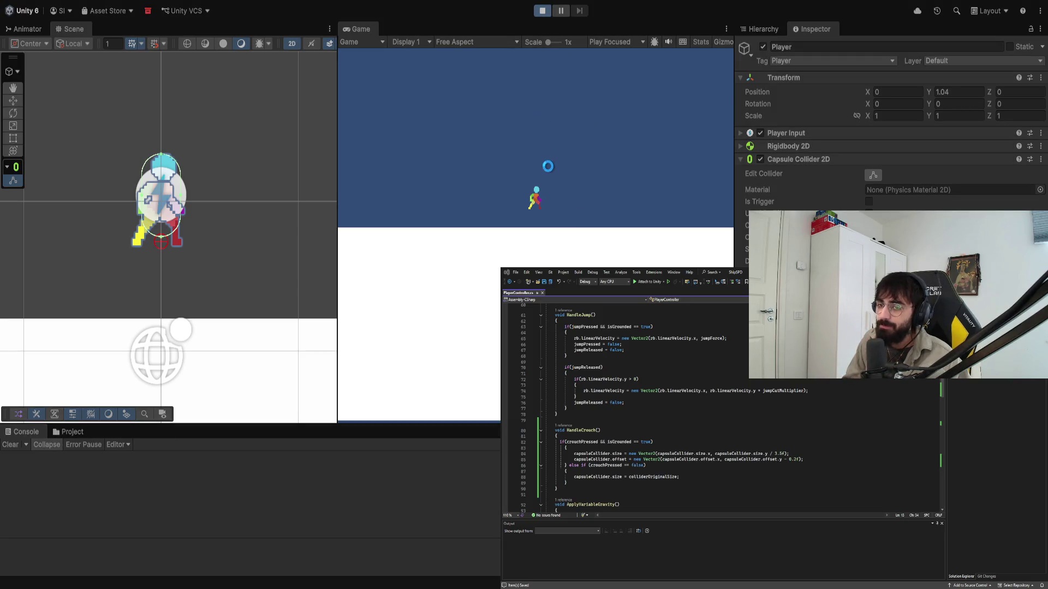
Step: Crouch with S, then restart the game and crouch with C
{"action": "key", "text": "s"}
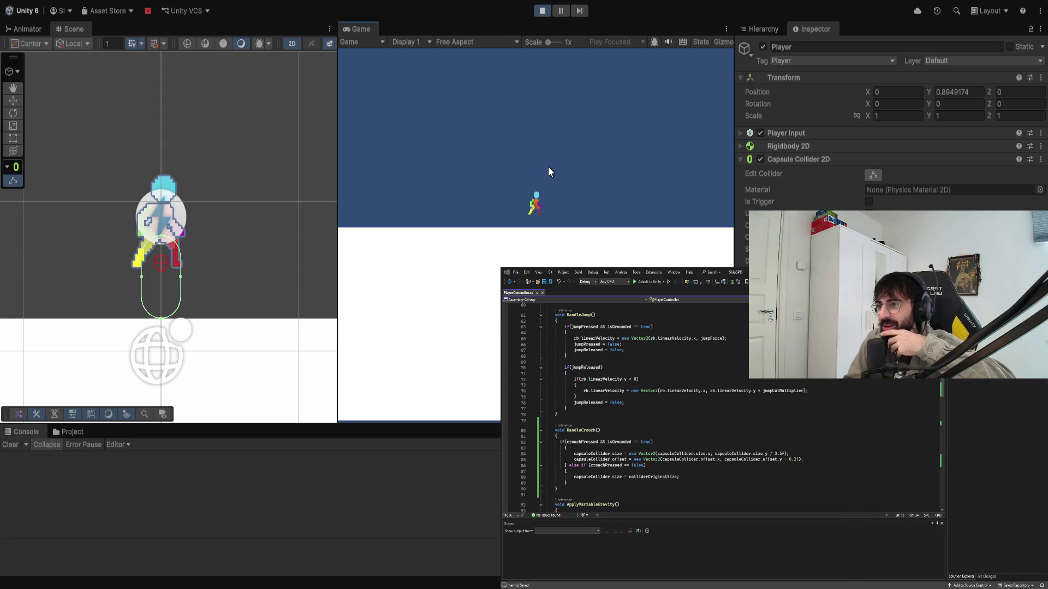
{"action": "left_click", "coordinate": [540, 15]}
{"action": "left_click", "coordinate": [540, 16]}
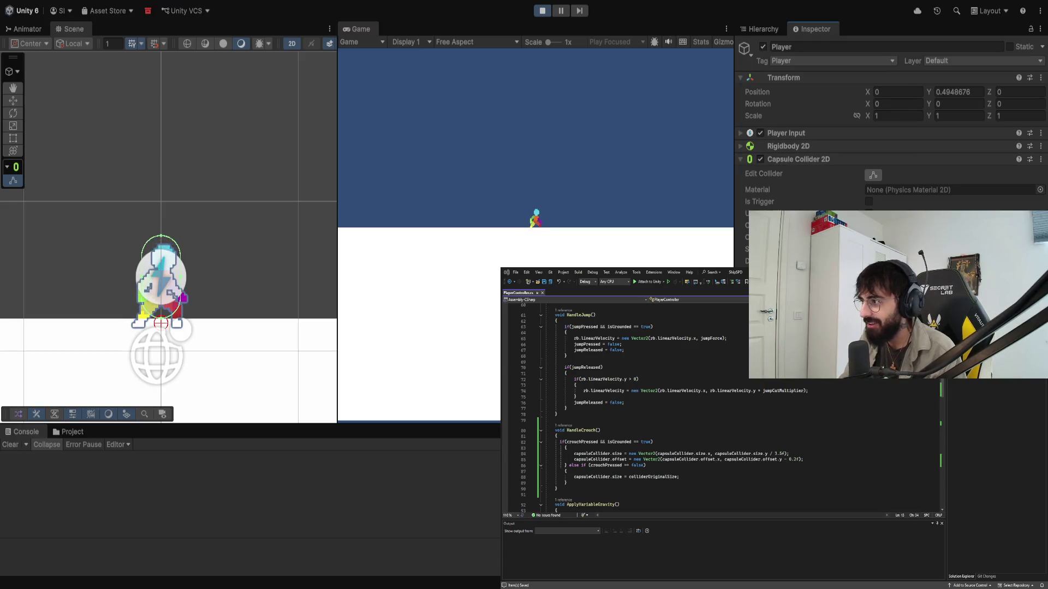
{"action": "key", "text": "c"}
{"action": "type", "text": "capsuleCollider.offset = colliderOriginalOffset;"}
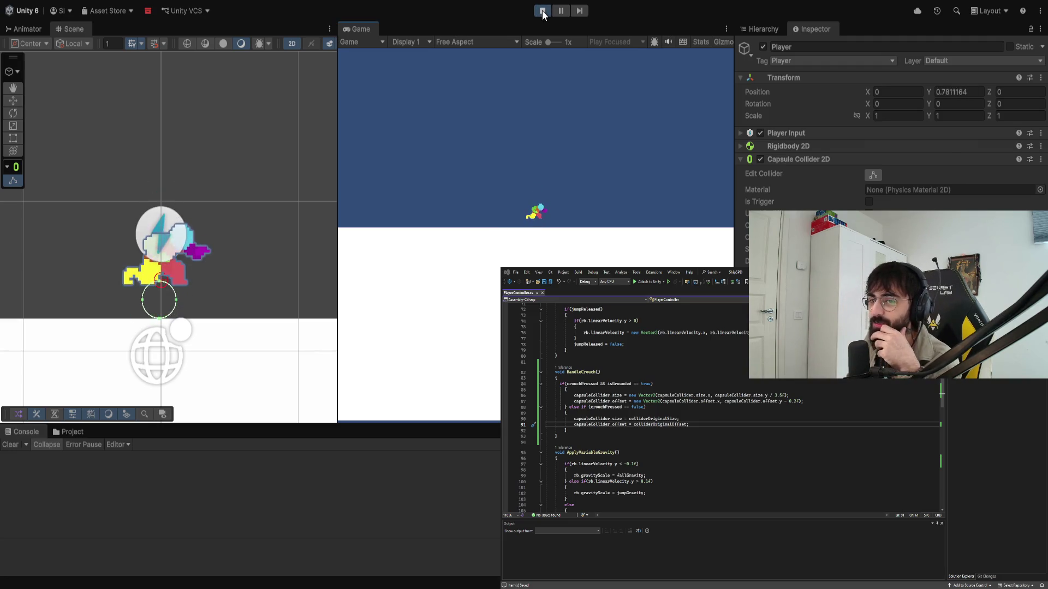
Step: Walk left and right with several jumps, release the crouch, and stop the game
{"action": "key", "text": "a"}
{"action": "key", "text": "a"}
{"action": "key", "text": "space"}
{"action": "key", "text": "d"}
{"action": "key", "text": "space"}
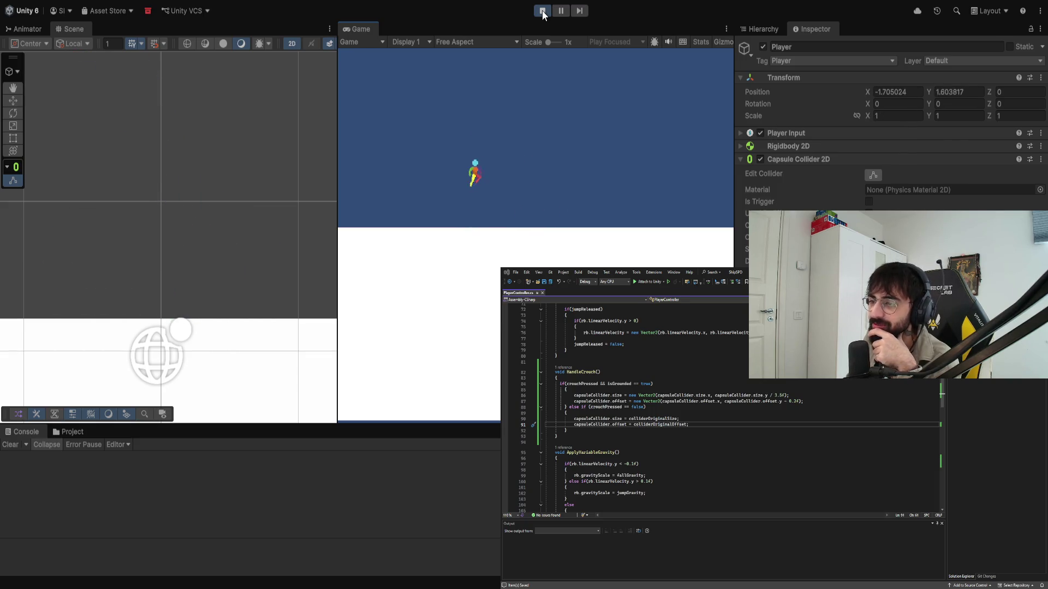
{"action": "key", "text": "space"}
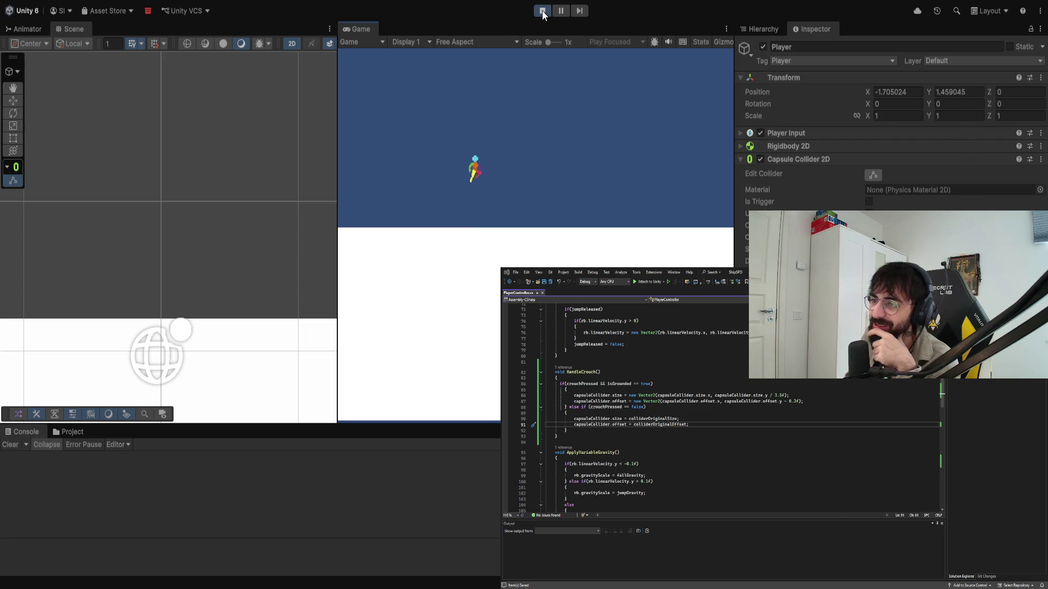
{"action": "key", "text": "a"}
{"action": "key", "text": "space"}
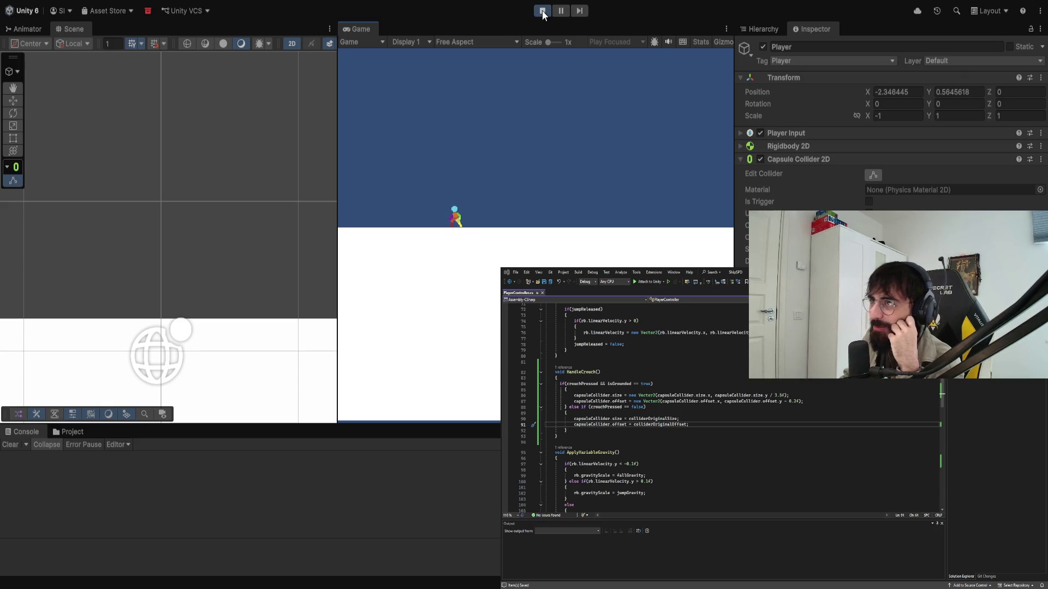
{"action": "key", "text": "d"}
{"action": "key", "text": "d"}
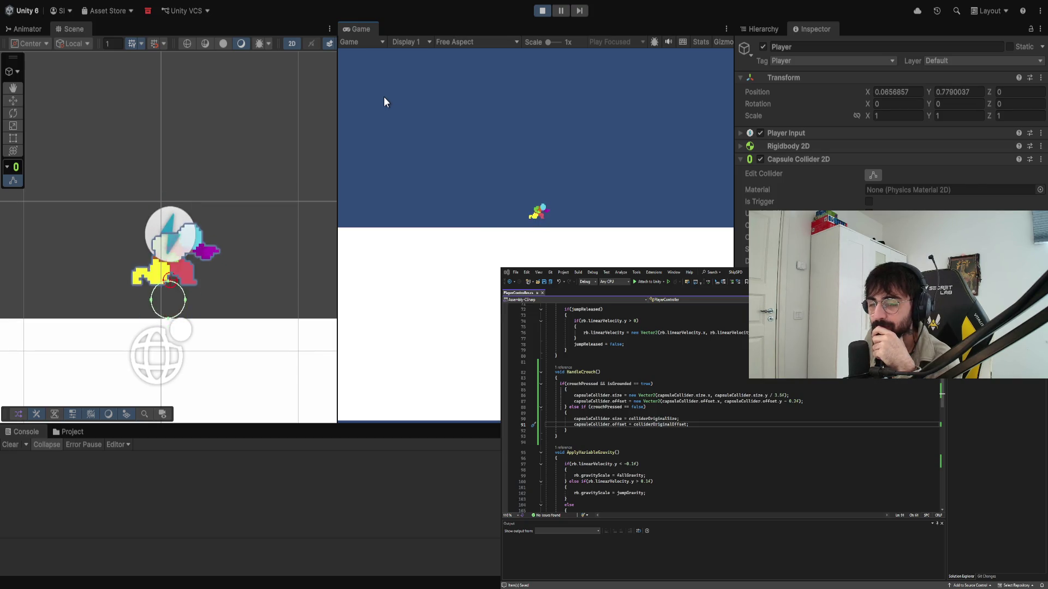
{"action": "key", "text": "s"}
{"action": "left_click", "coordinate": [535, 15]}
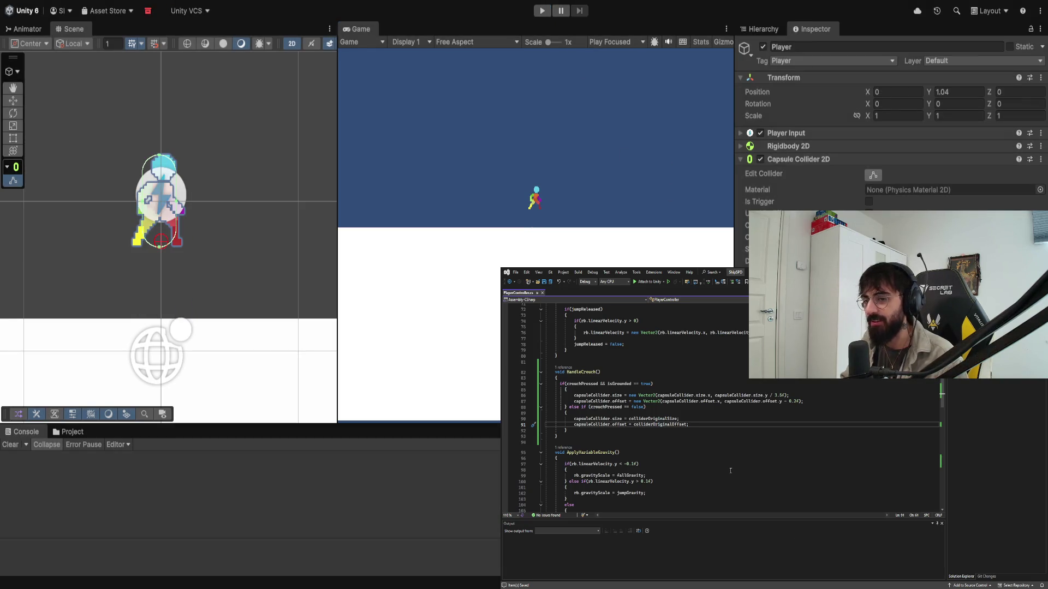
Step: Look over the PlayerController code down to the end of HandleCrouch on line 94
{"action": "scroll", "coordinate": [656, 418], "scroll_direction": "up", "scroll_amount": 2}
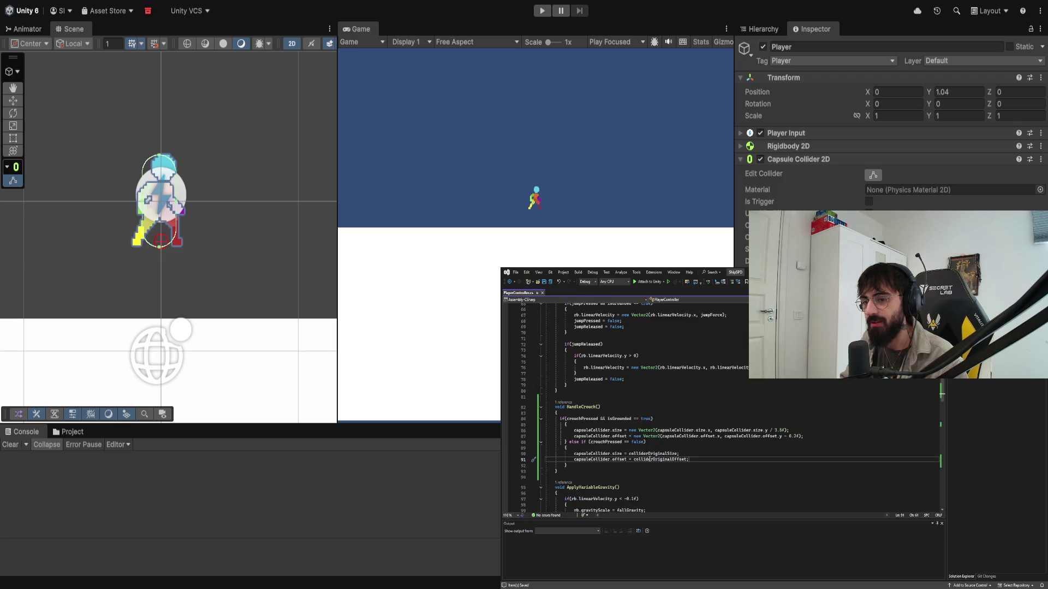
{"action": "scroll", "coordinate": [649, 459], "scroll_direction": "down", "scroll_amount": 1}
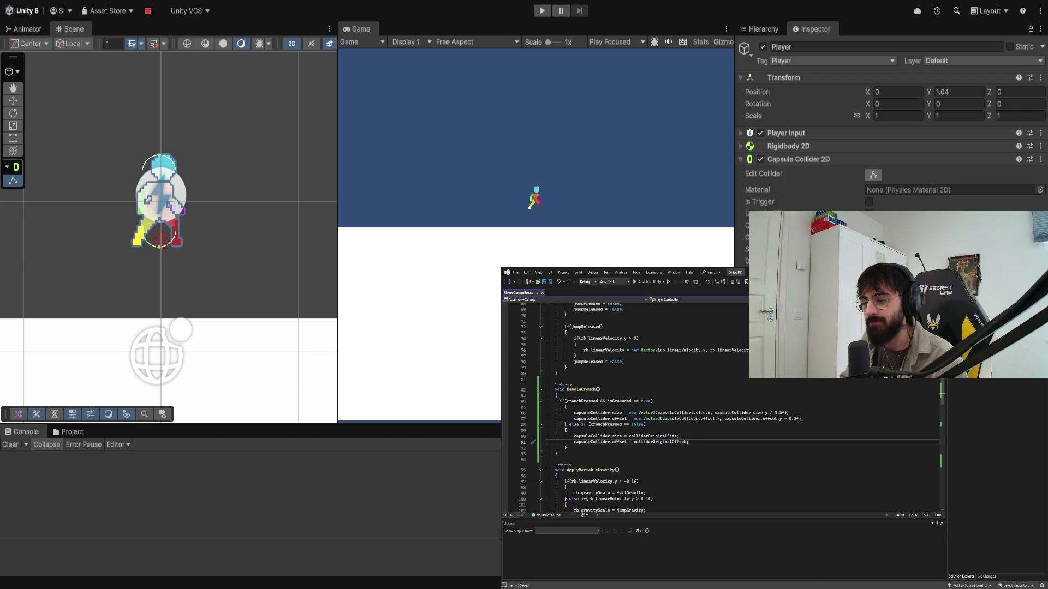
{"action": "key", "text": "alt+Tab"}
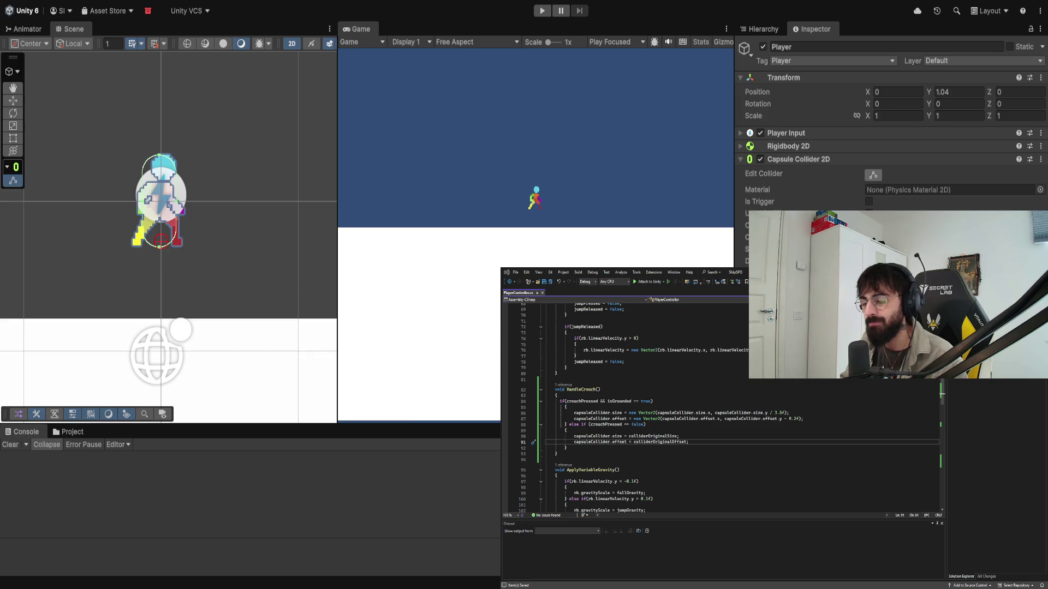
{"action": "key", "text": "alt+Tab"}
{"action": "left_click", "coordinate": [739, 459]}
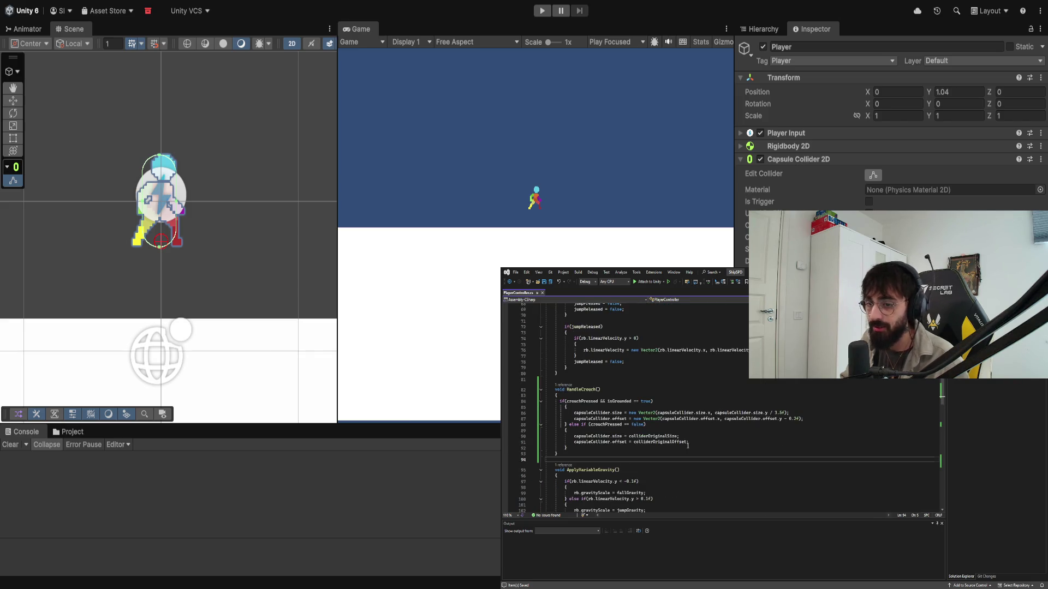
{"action": "key", "text": "alt+Tab"}
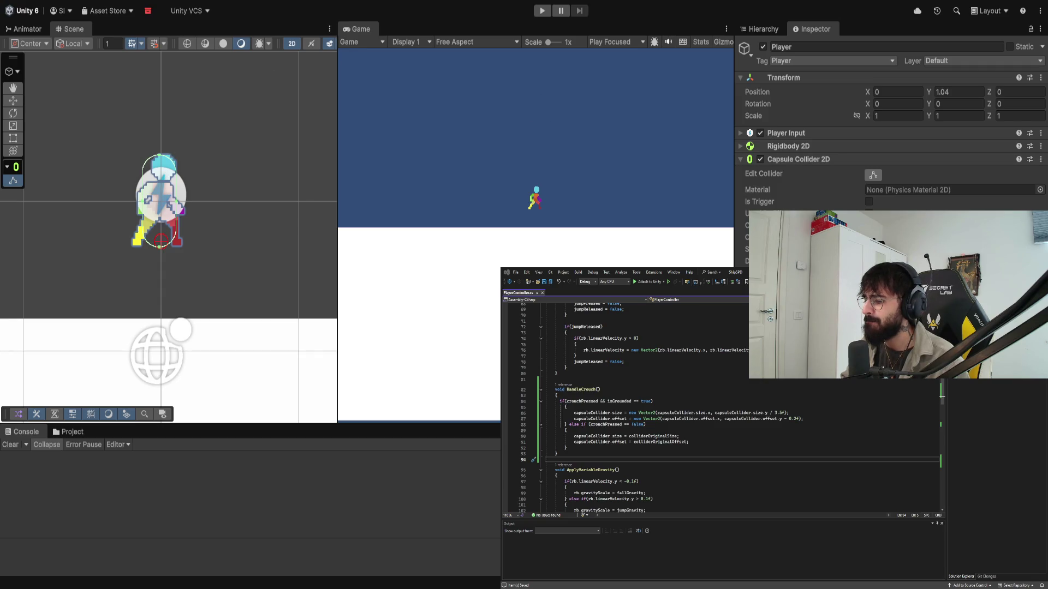
Step: Change the offset shift to 0.1f and the height divisor to 2f, then save the script
{"action": "left_click", "coordinate": [790, 419]}
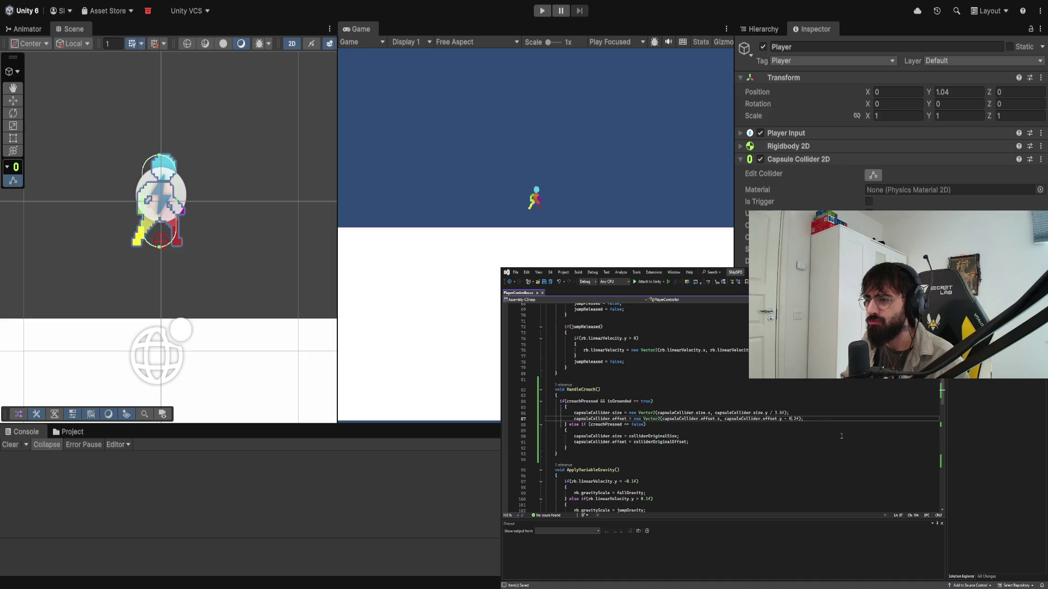
{"action": "key", "text": "BackSpace"}
{"action": "type", "text": "1"}
{"action": "key", "text": "Up"}
{"action": "key", "text": "Up"}
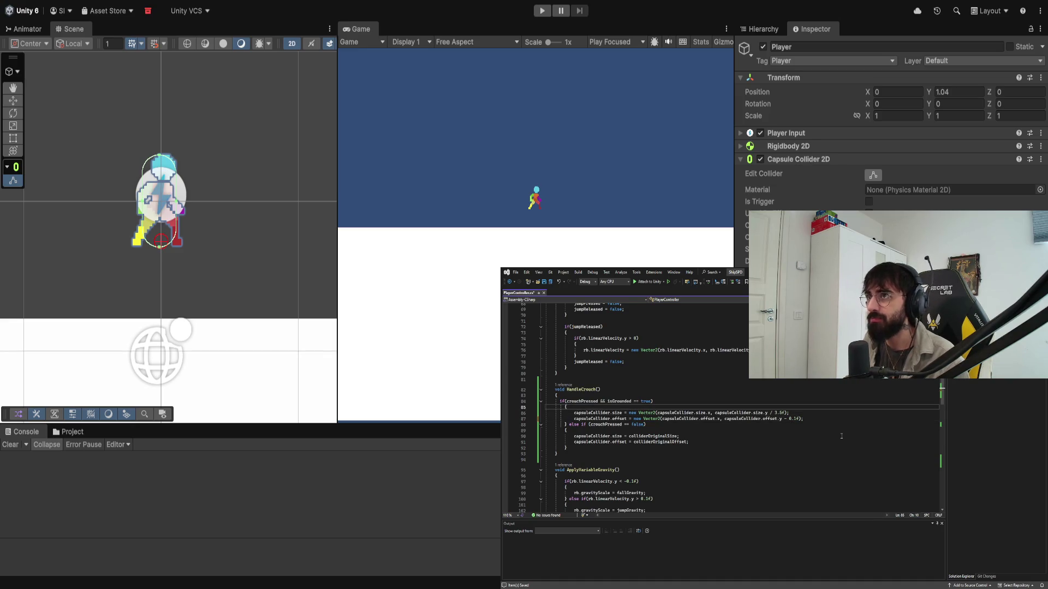
{"action": "left_click", "coordinate": [780, 413]}
{"action": "key", "text": "BackSpace"}
{"action": "key", "text": "BackSpace"}
{"action": "key", "text": "BackSpace"}
{"action": "type", "text": "2"}
{"action": "key", "text": "ctrl+s"}
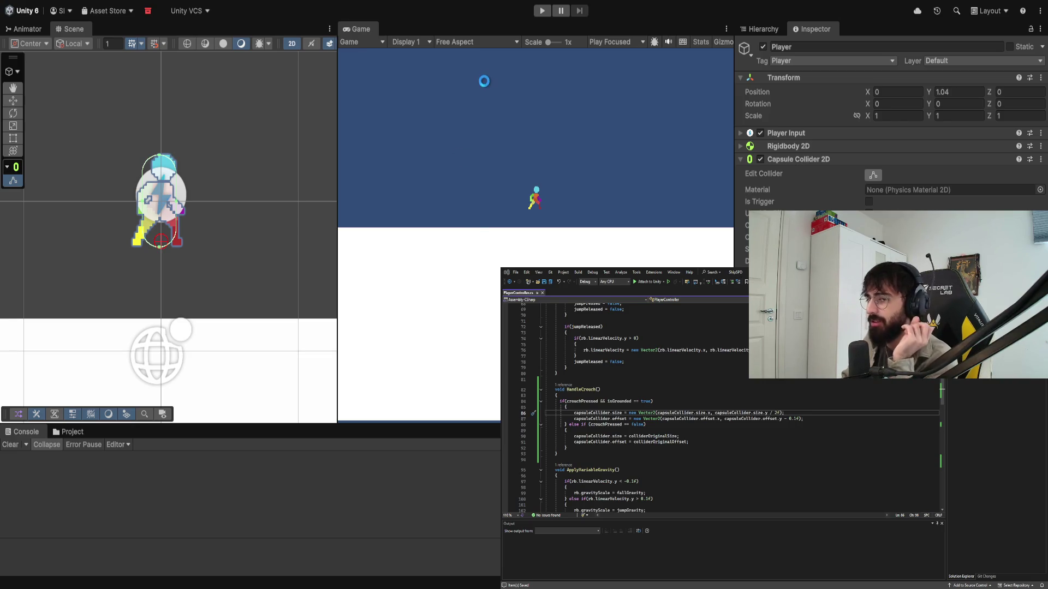
Step: Play-test the crouch, collapse Capsule Collider 2D, expand Player in the Hierarchy, then stop
{"action": "left_click", "coordinate": [542, 12]}
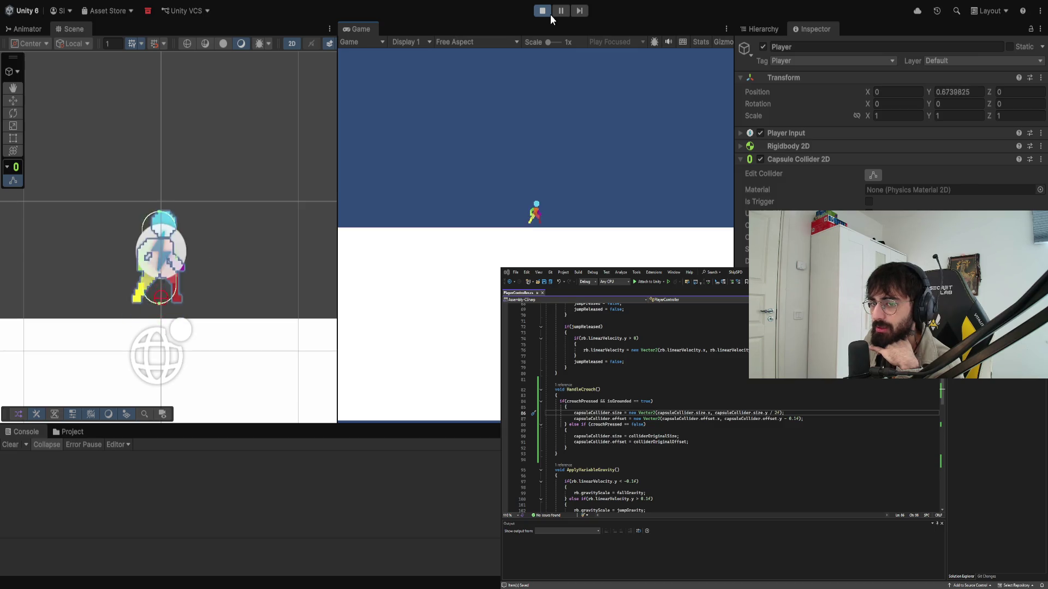
{"action": "key", "text": "c"}
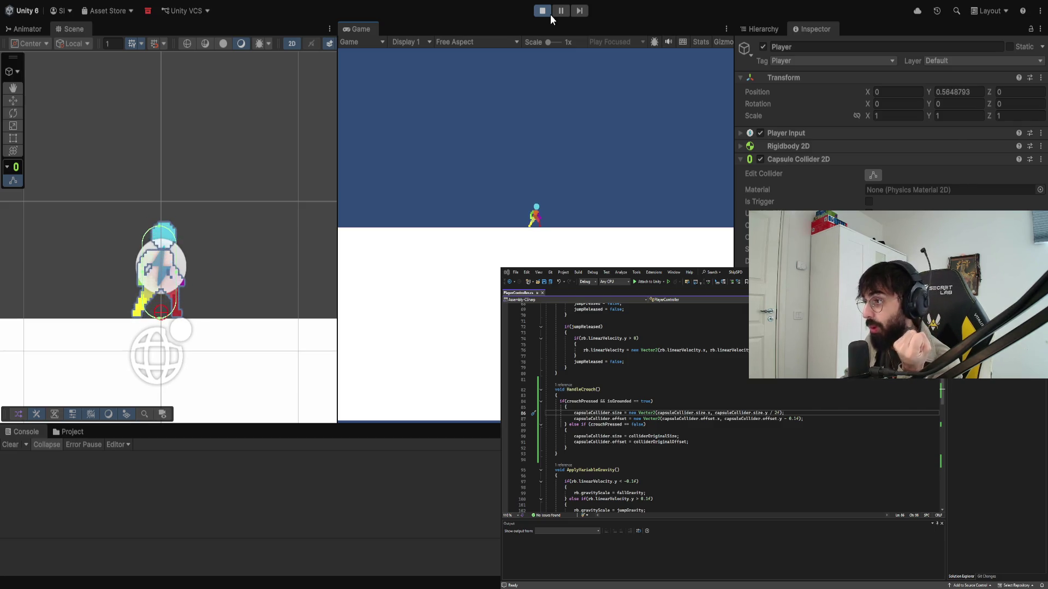
{"action": "left_click", "coordinate": [740, 158]}
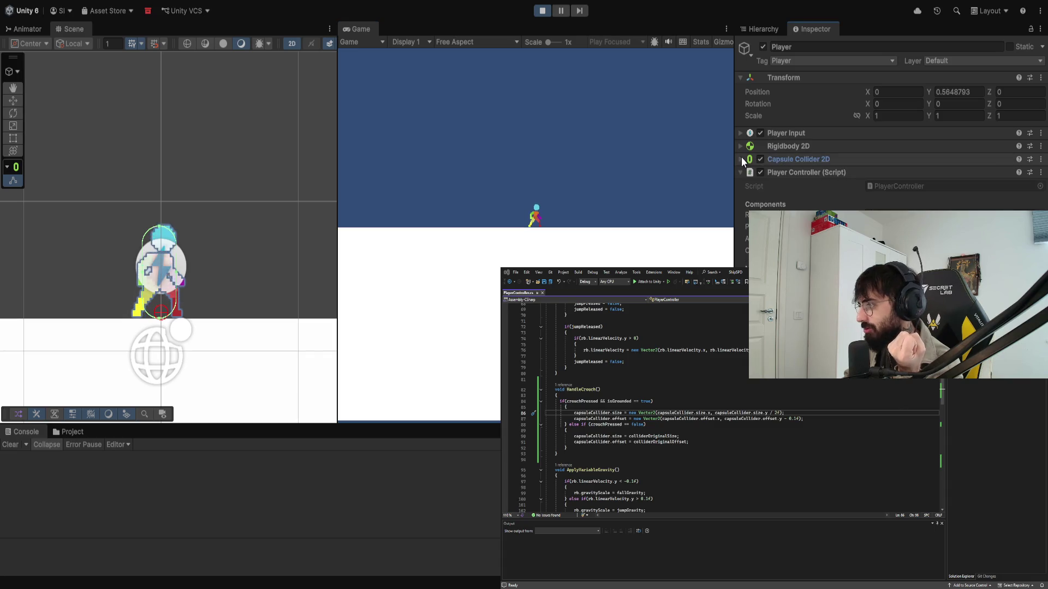
{"action": "left_click", "coordinate": [763, 29]}
{"action": "left_click", "coordinate": [762, 91]}
{"action": "left_click", "coordinate": [794, 100]}
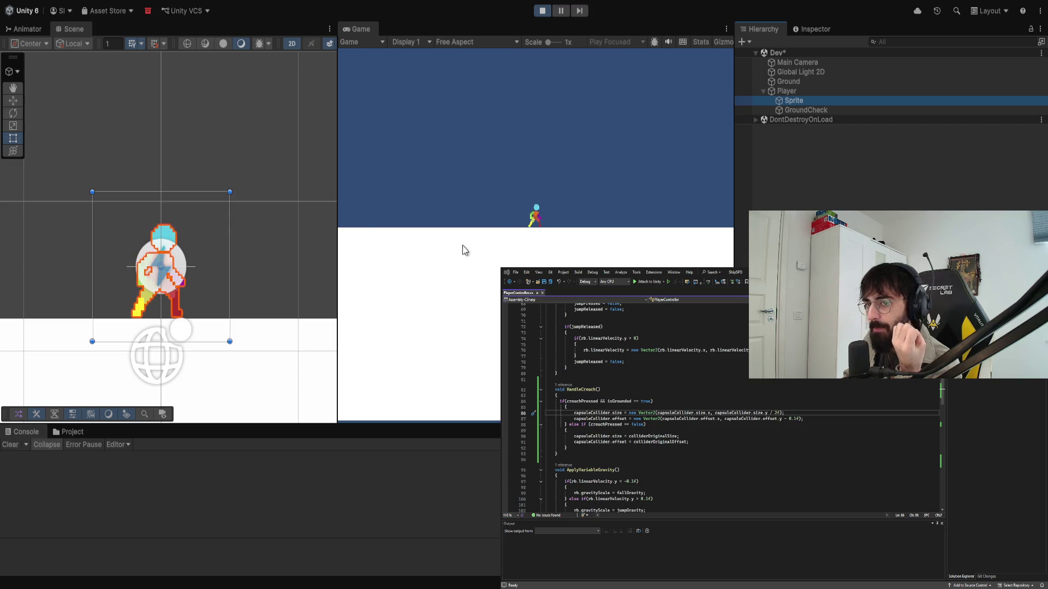
{"action": "left_click", "coordinate": [540, 12]}
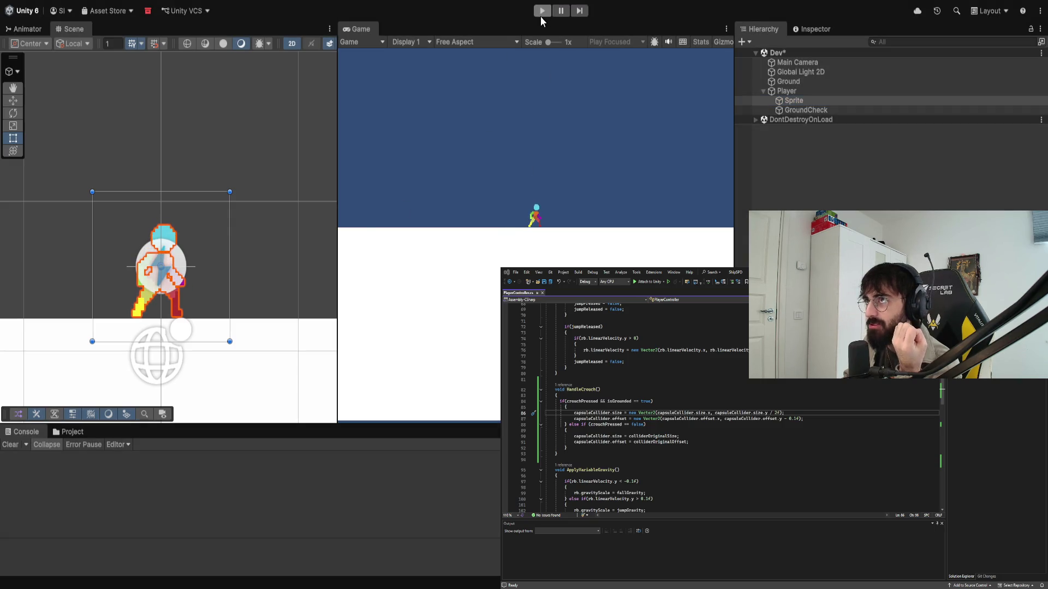
Step: Select the Player object, then return to the script's offset line 87
{"action": "left_click", "coordinate": [797, 91]}
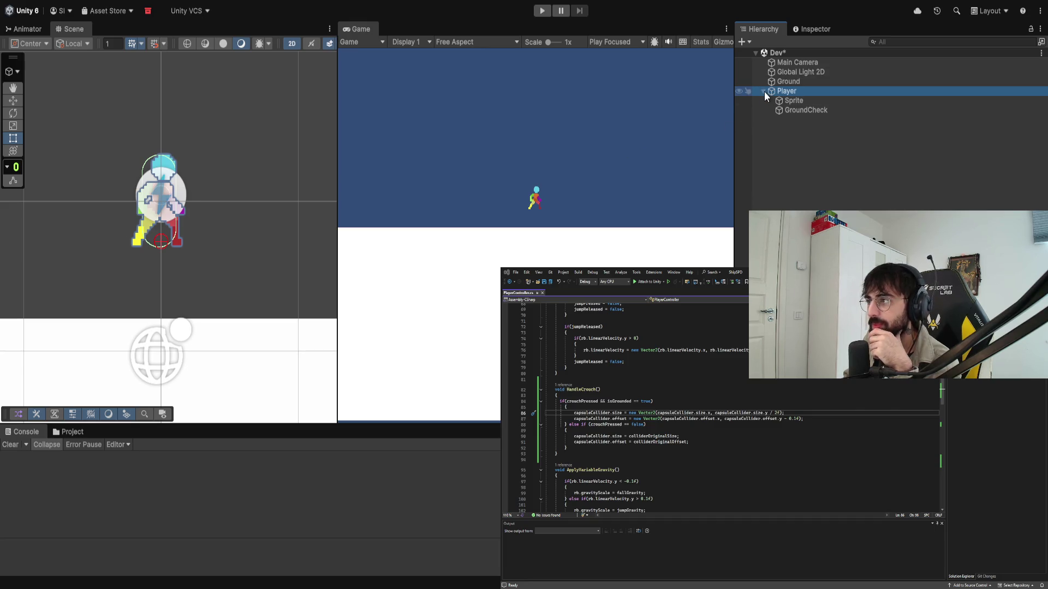
{"action": "key", "text": "alt+Tab"}
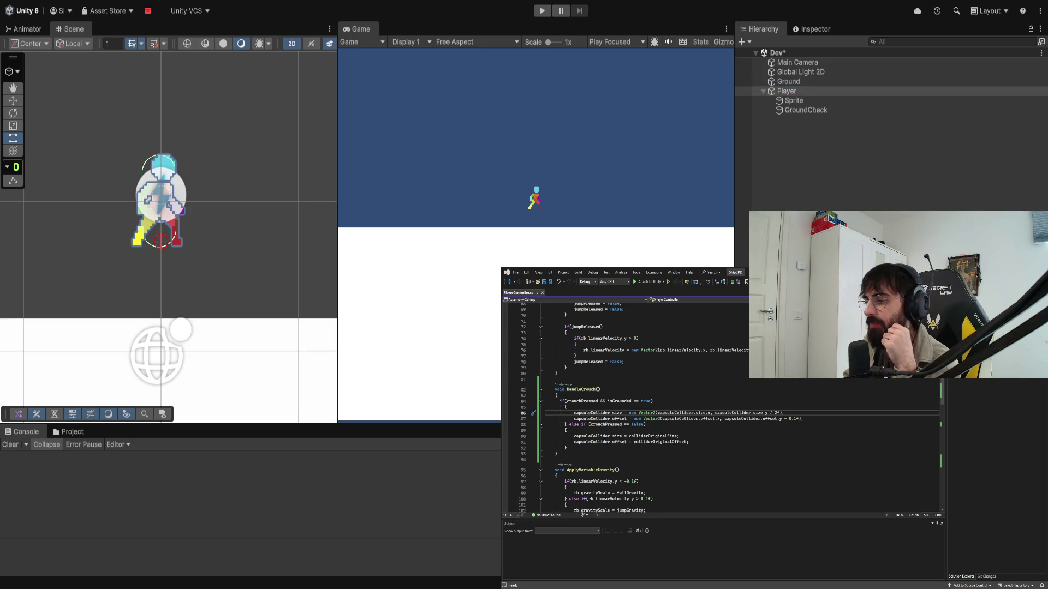
{"action": "key", "text": "alt+Tab"}
{"action": "key", "text": "alt+Tab"}
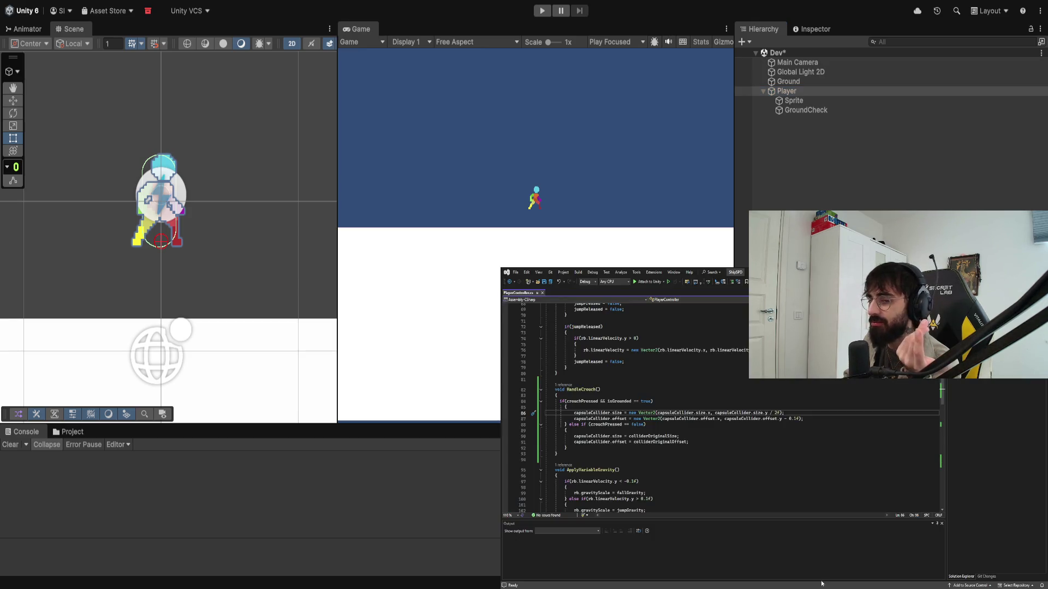
{"action": "left_click", "coordinate": [698, 431]}
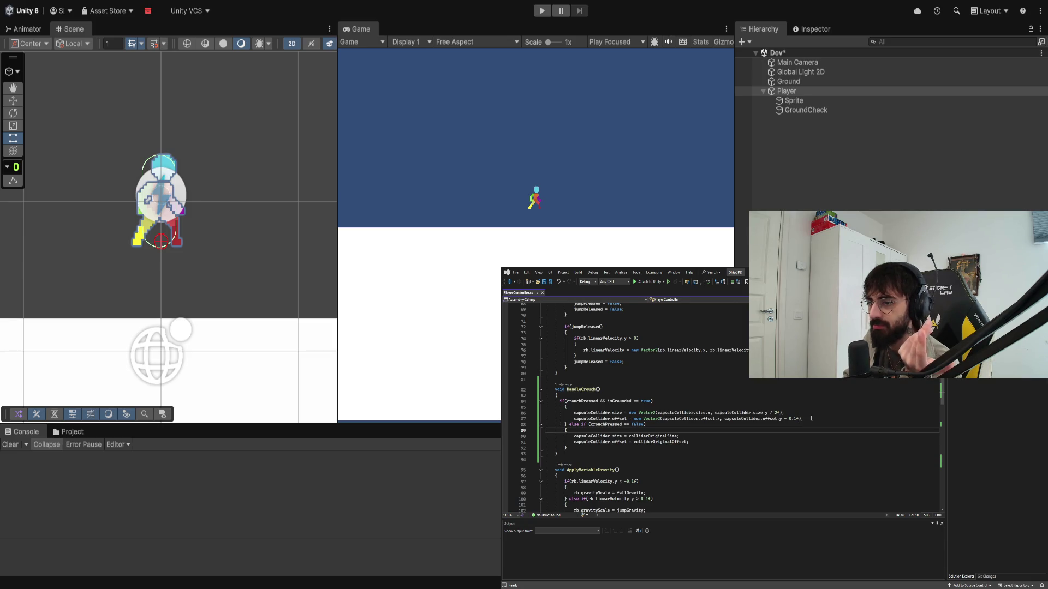
{"action": "left_click", "coordinate": [810, 418]}
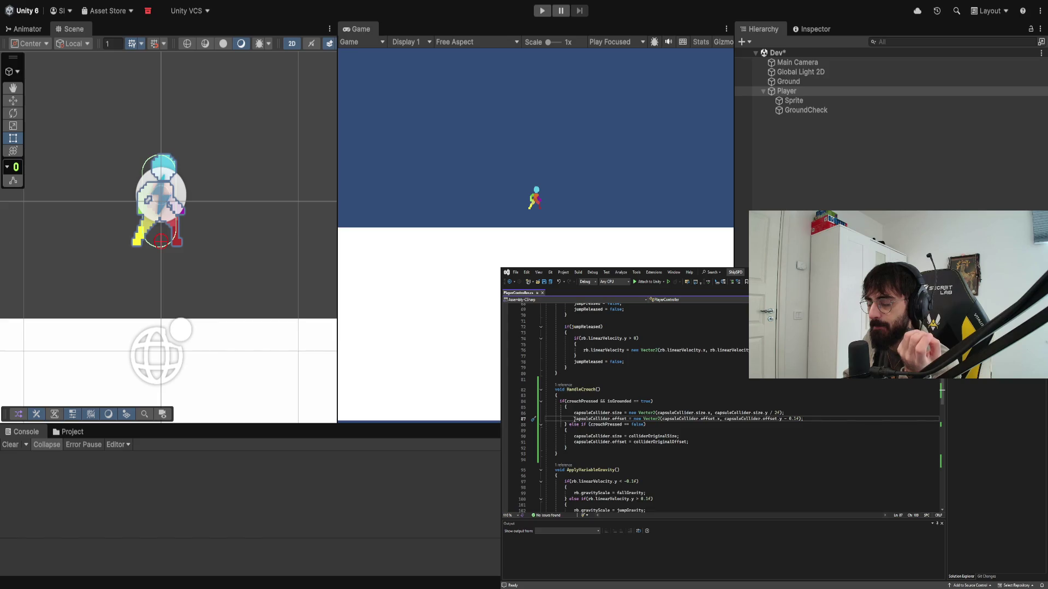
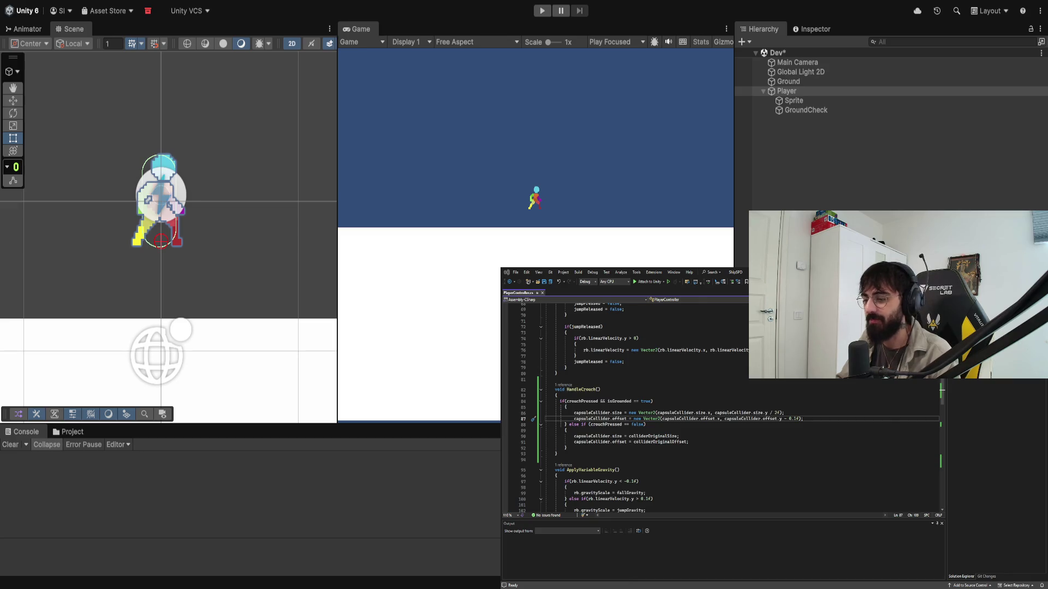
Step: Comment out both capsuleCollider.offset lines in the crouch code and save the script
{"action": "left_click", "coordinate": [574, 418]}
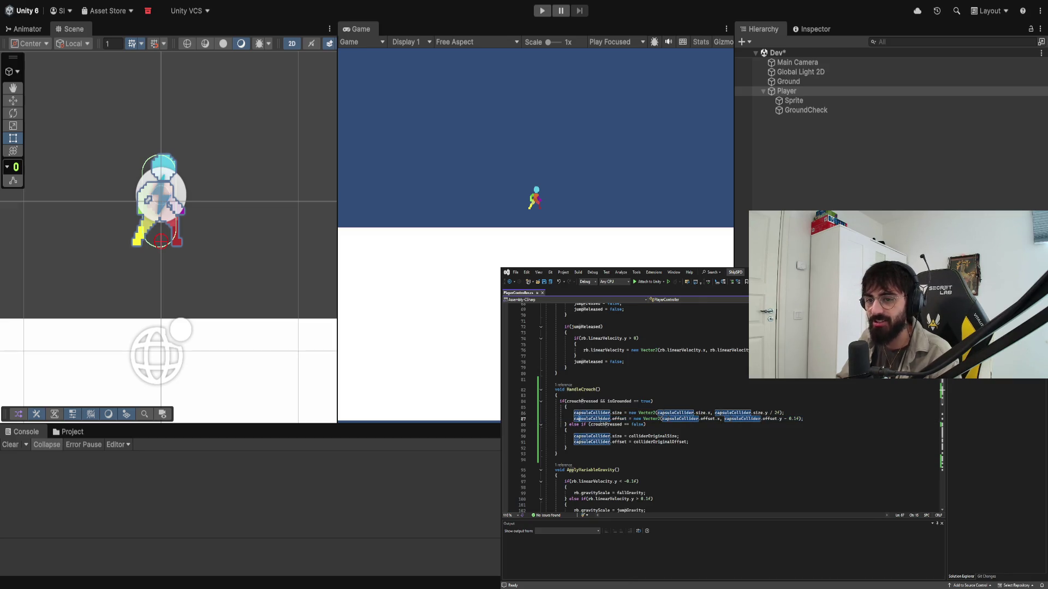
{"action": "key", "text": "ctrl+k"}
{"action": "key", "text": "ctrl+c"}
{"action": "key", "text": "Down"}
{"action": "key", "text": "Down"}
{"action": "key", "text": "Down"}
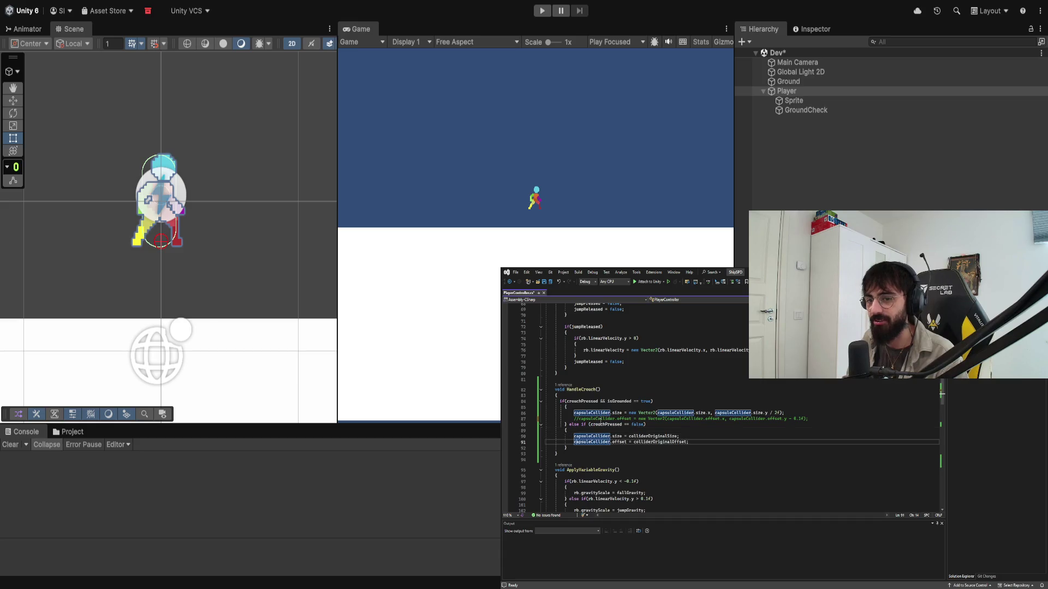
{"action": "key", "text": "ctrl+k"}
{"action": "key", "text": "ctrl+c"}
{"action": "key", "text": "ctrl+s"}
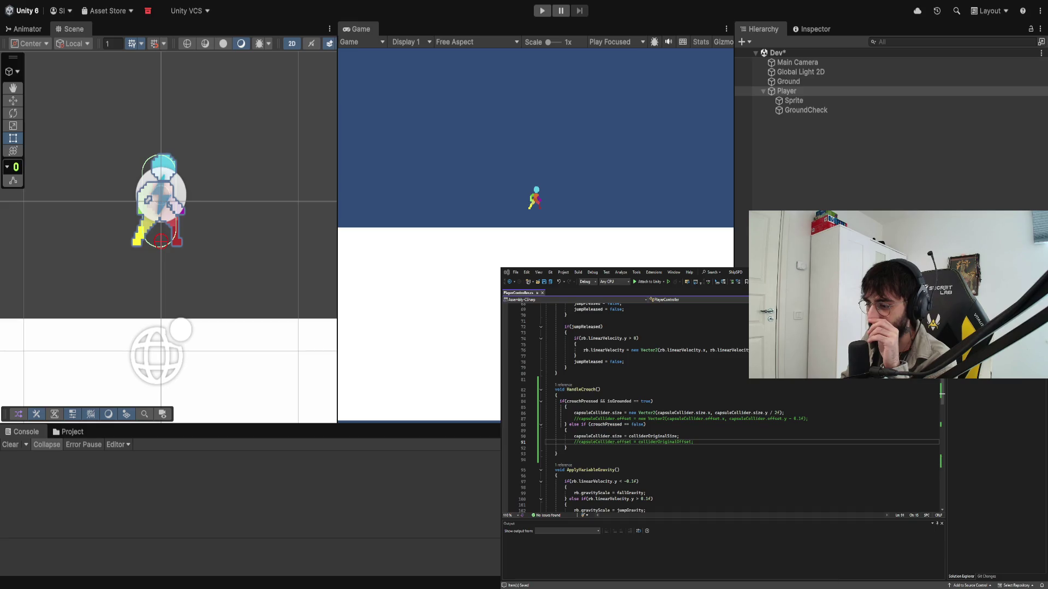
Step: Play-test crouching in Unity with only the halved collider height, then stop
{"action": "key", "text": "alt+Tab"}
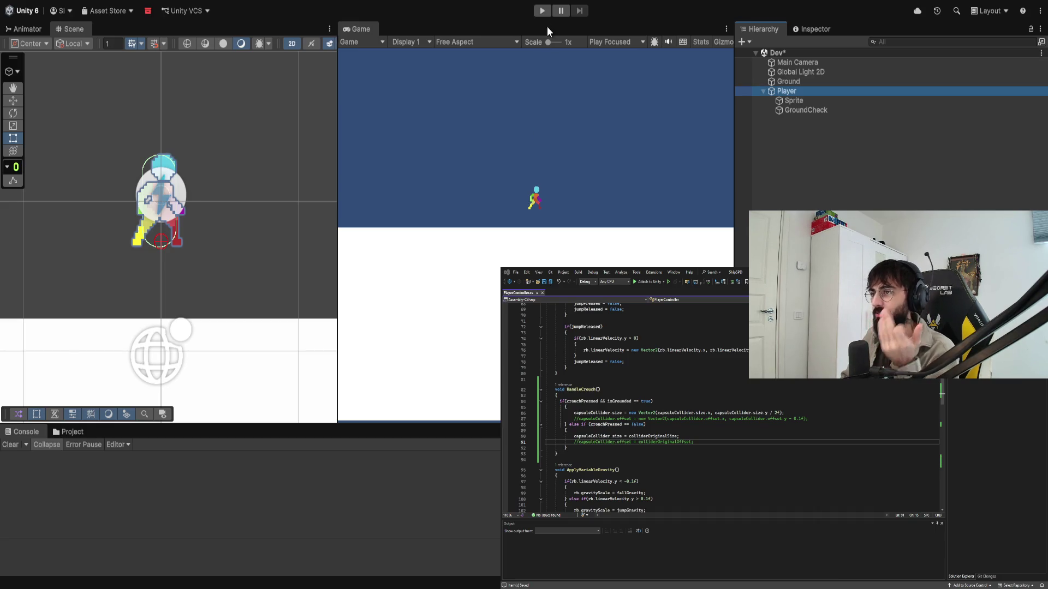
{"action": "left_click", "coordinate": [543, 11]}
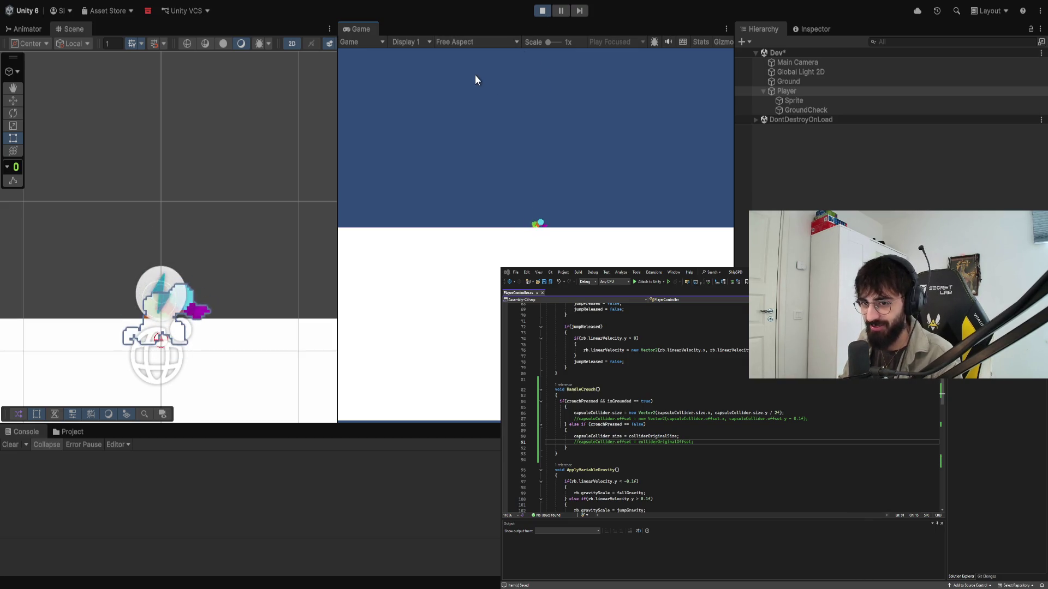
{"action": "left_click", "coordinate": [543, 11]}
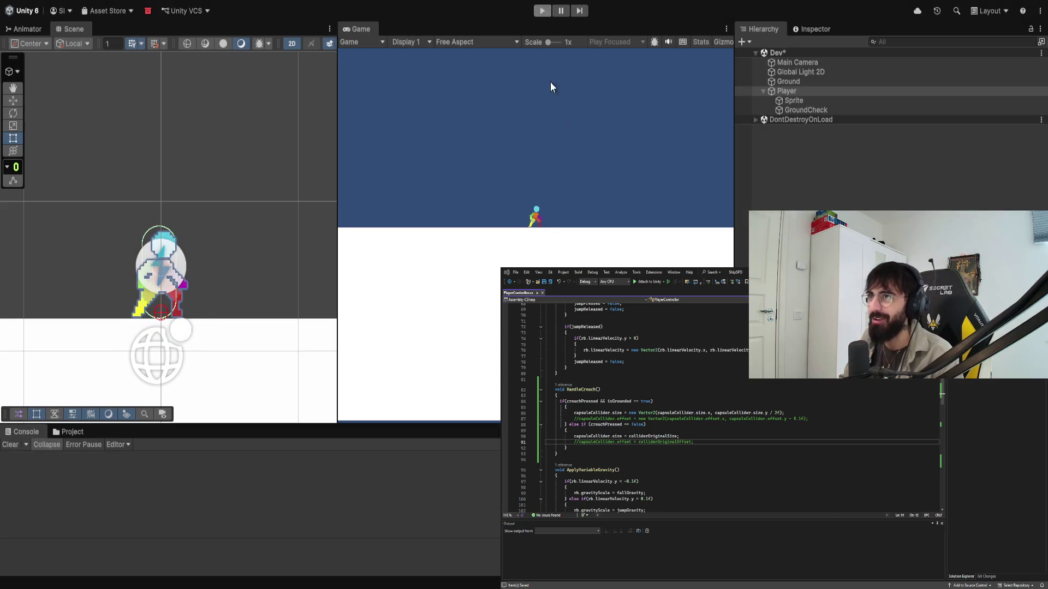
{"action": "left_click", "coordinate": [763, 431]}
Step: Uncomment both offset lines and change the crouch shift from 0.1f to 0.05f, then save
{"action": "key", "text": "Down"}
{"action": "key", "text": "Down"}
{"action": "key", "text": "ctrl+k"}
{"action": "key", "text": "ctrl+u"}
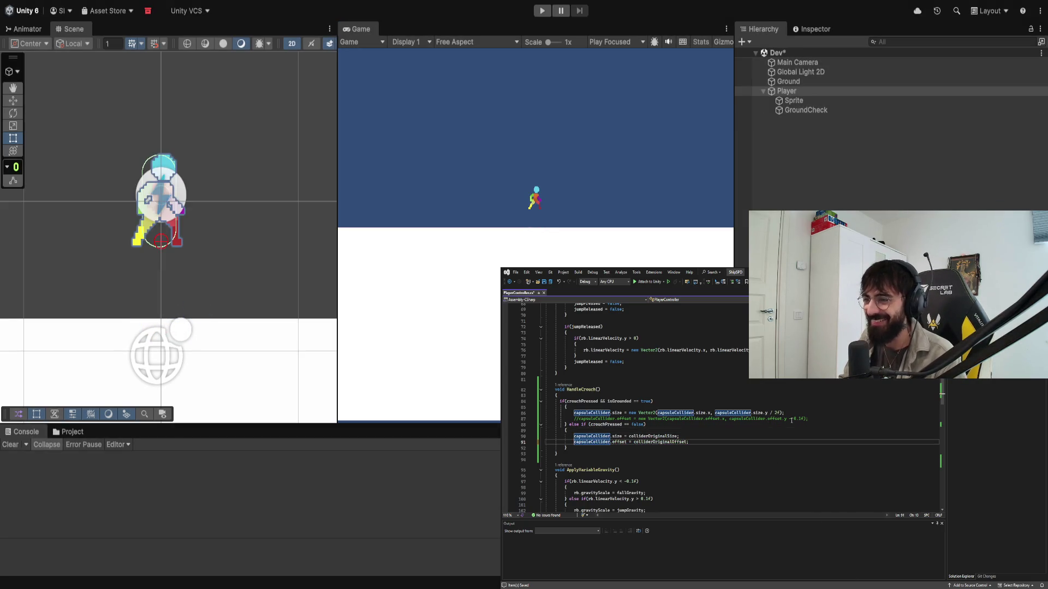
{"action": "key", "text": "Up"}
{"action": "key", "text": "Up"}
{"action": "key", "text": "Up"}
{"action": "key", "text": "ctrl+k"}
{"action": "key", "text": "ctrl+u"}
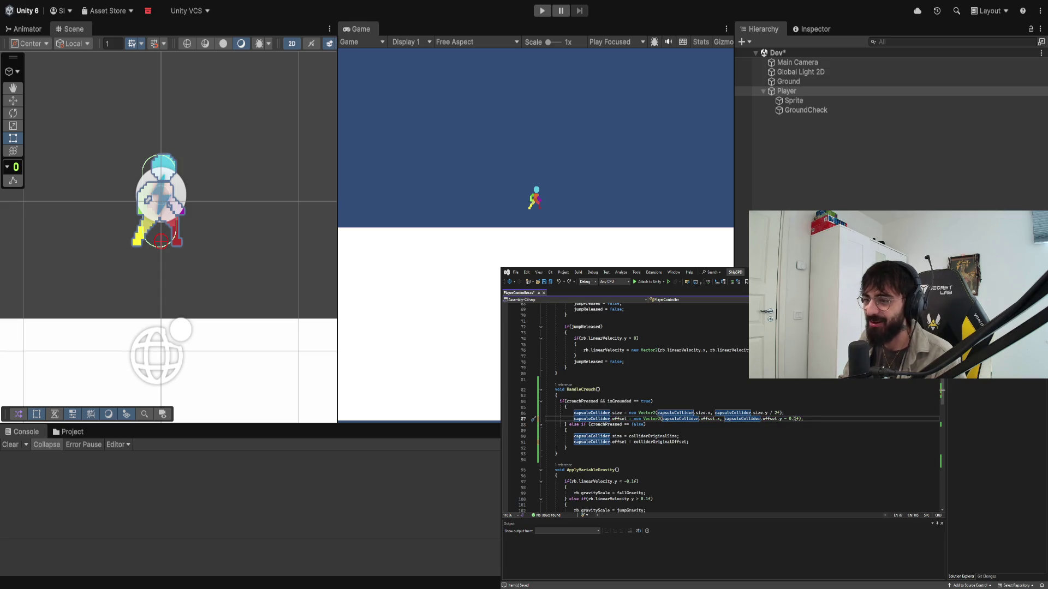
{"action": "left_click", "coordinate": [793, 418]}
{"action": "key", "text": "BackSpace"}
{"action": "type", "text": "05"}
{"action": "key", "text": "ctrl+s"}
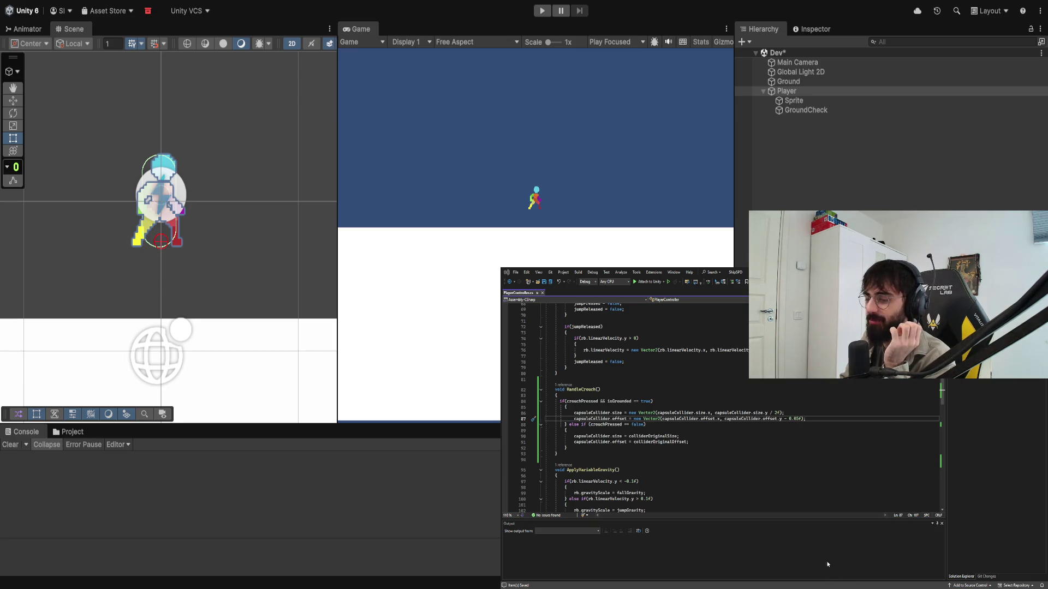
Step: Play-test crouching in Unity with the 0.05f shift, then stop
{"action": "left_click", "coordinate": [542, 10]}
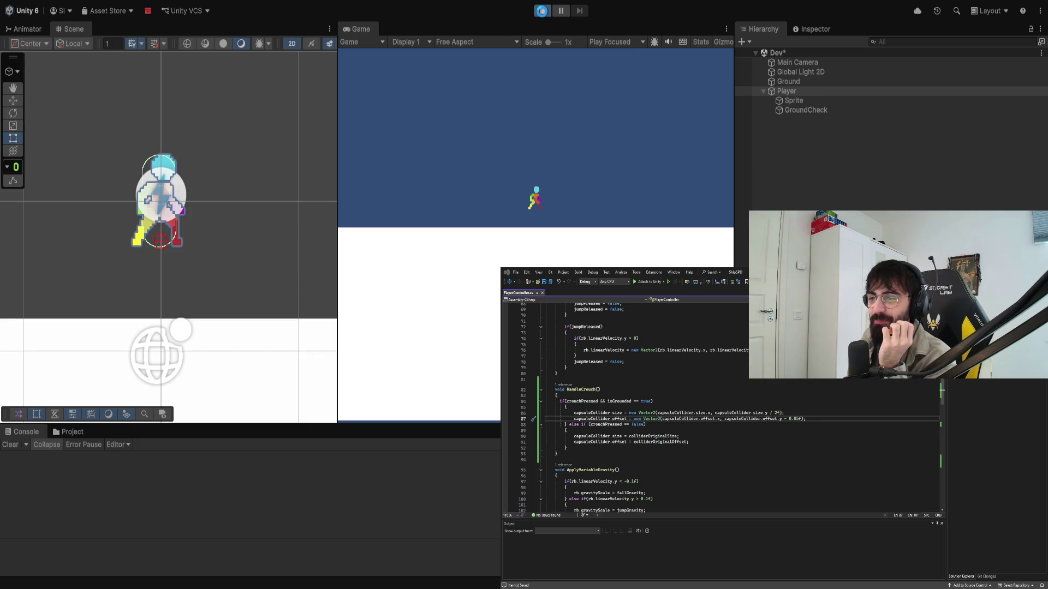
{"action": "left_click", "coordinate": [542, 11]}
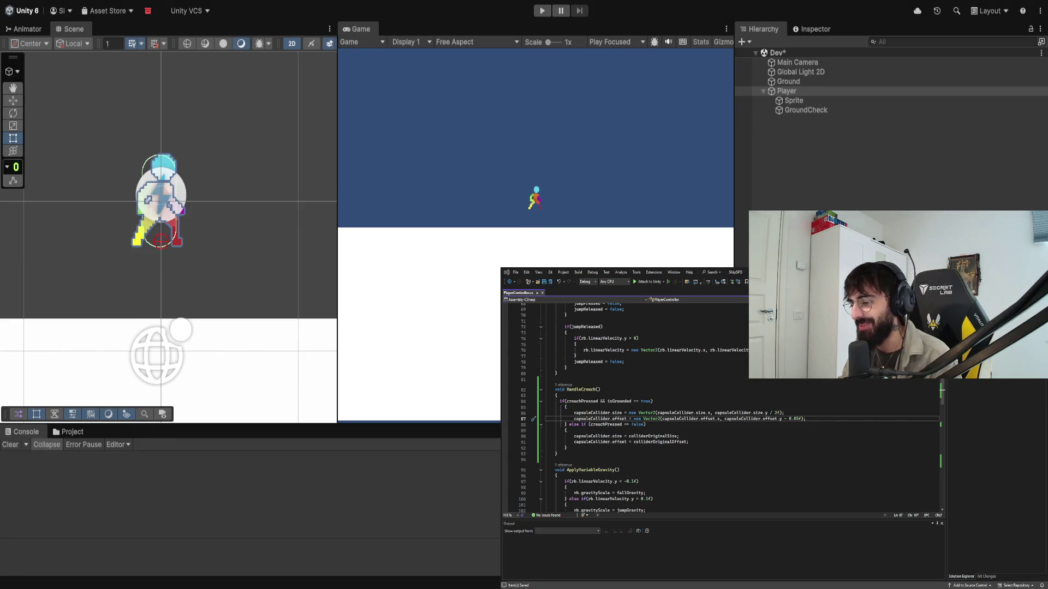
{"action": "key", "text": "alt+Tab"}
Step: Change the crouch shift to 0.025f and play-test, running the player right and left
{"action": "key", "text": "BackSpace"}
{"action": "type", "text": "25"}
{"action": "key", "text": "alt+Tab"}
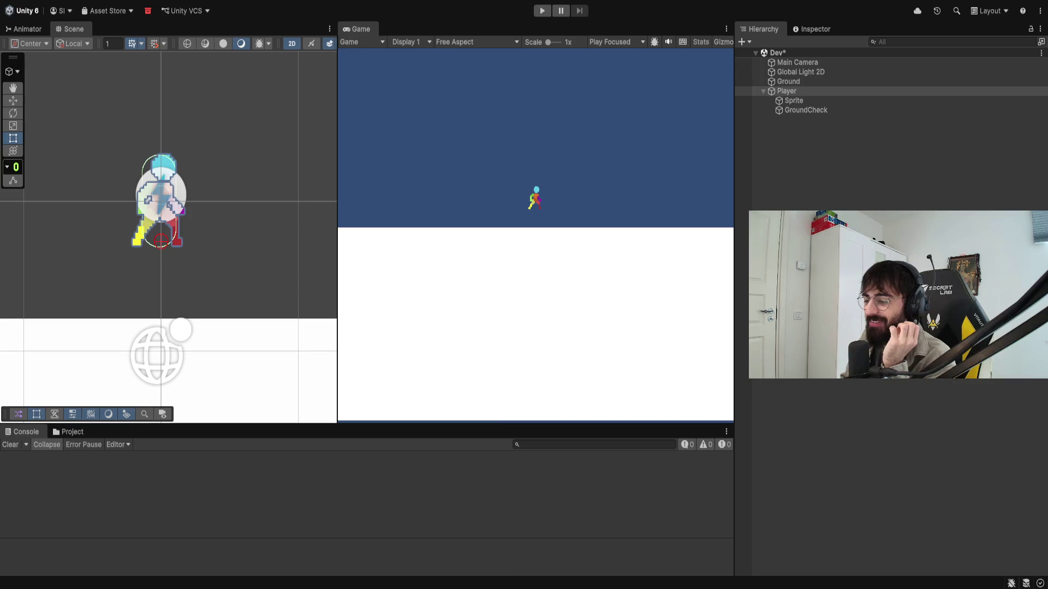
{"action": "left_click", "coordinate": [544, 11]}
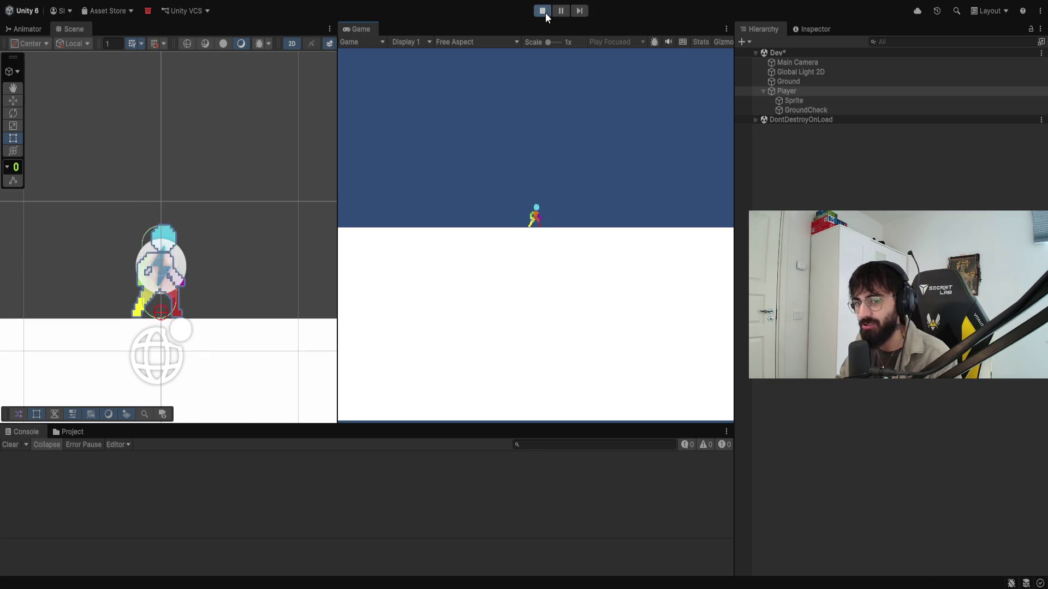
{"action": "key", "text": "d"}
{"action": "key", "text": "a"}
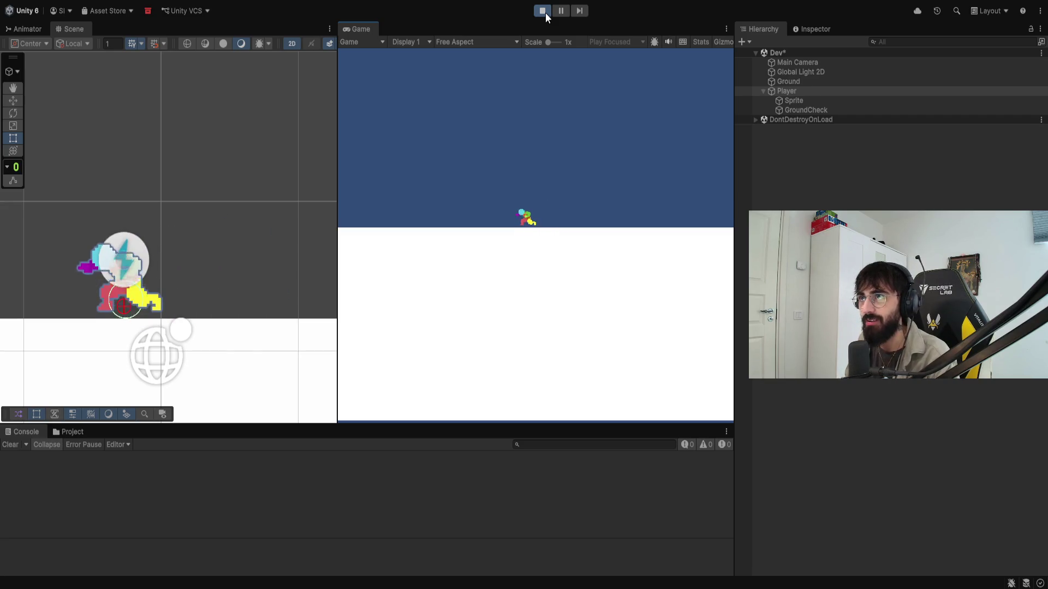
{"action": "left_click", "coordinate": [545, 12]}
Step: Begin deleting the " - 0.025f" subtraction from the crouch offset line
{"action": "key", "text": "alt+Tab"}
{"action": "left_click", "coordinate": [804, 419]}
{"action": "key", "text": "BackSpace"}
{"action": "key", "text": "BackSpace"}
{"action": "key", "text": "BackSpace"}
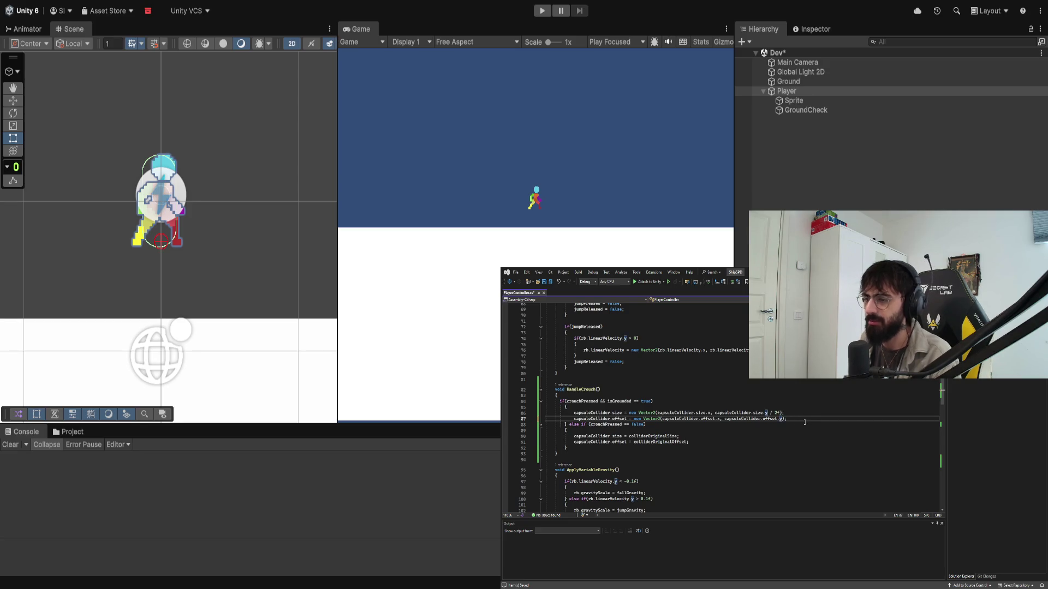
Step: Rewrite the crouch offset subtraction as a float literal (- 0.001f) and save to clear CS1503
{"action": "key", "text": "ctrl+s"}
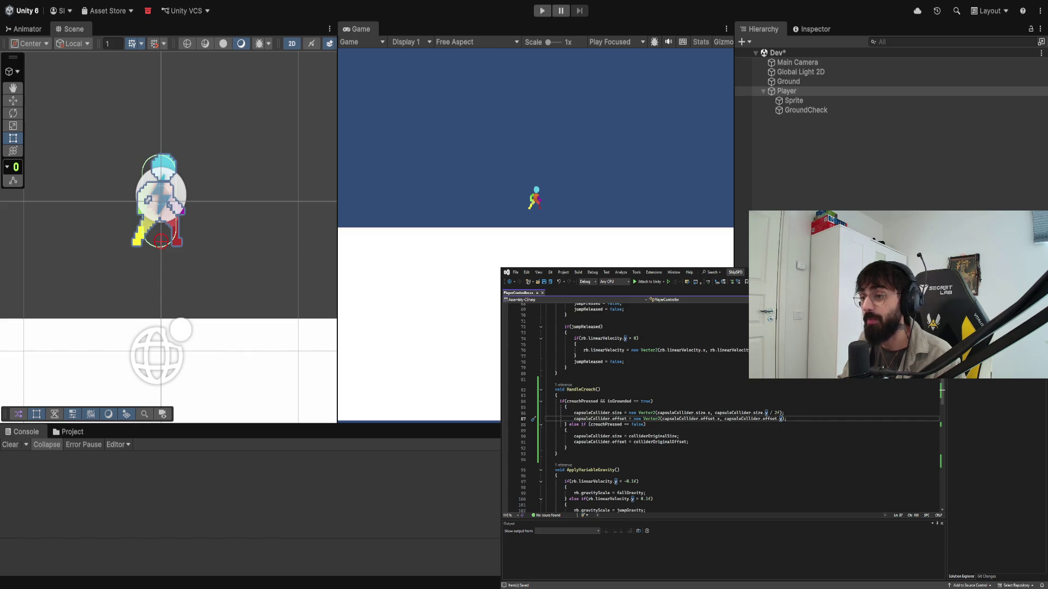
{"action": "type", "text": "- 0.8f"}
{"action": "key", "text": "ctrl+s"}
{"action": "type", "text": "f"}
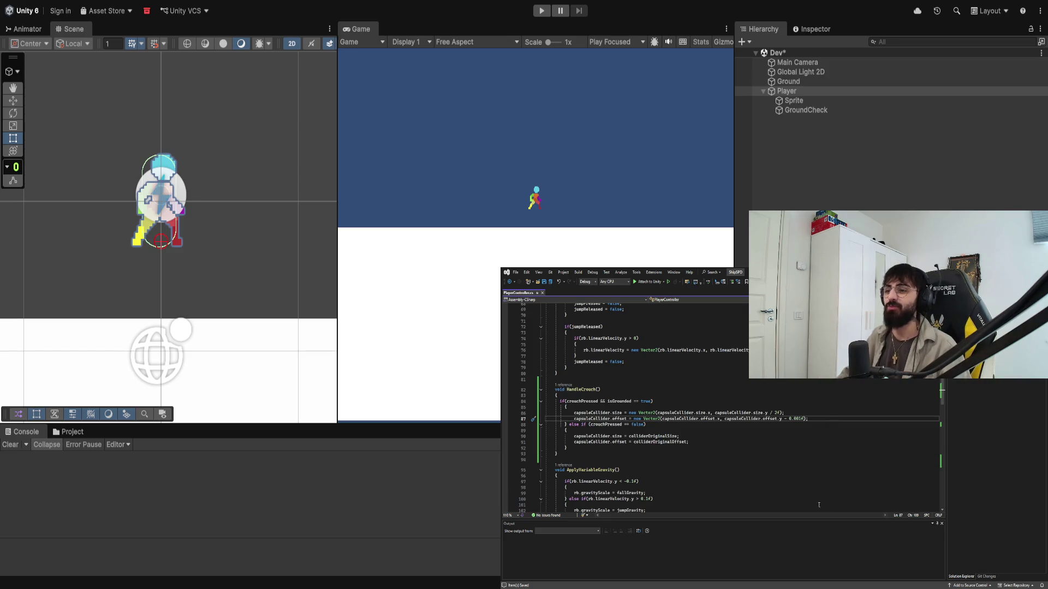
{"action": "double_click", "coordinate": [785, 418]}
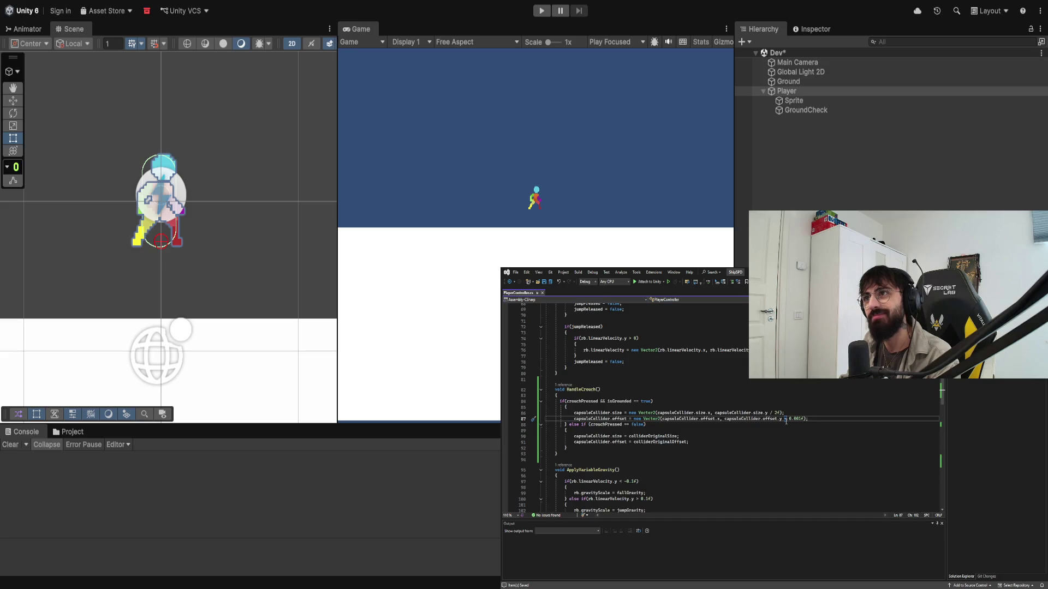
Step: Edit the minus sign and 0.001f value on line 87, then start a crouch play-test in Unity
{"action": "key", "text": "BackSpace"}
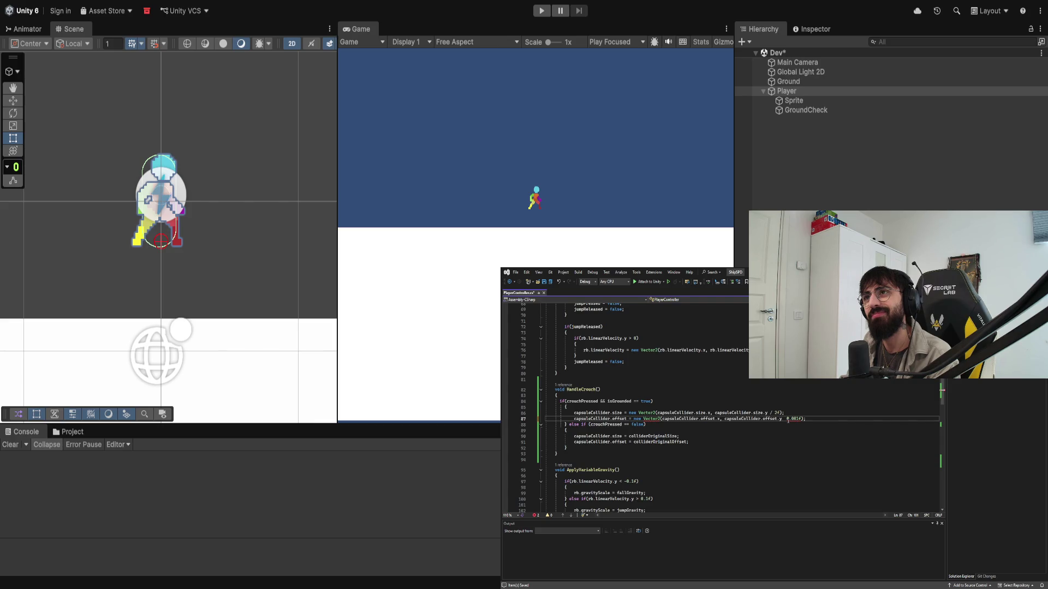
{"action": "key", "text": "alt+Tab"}
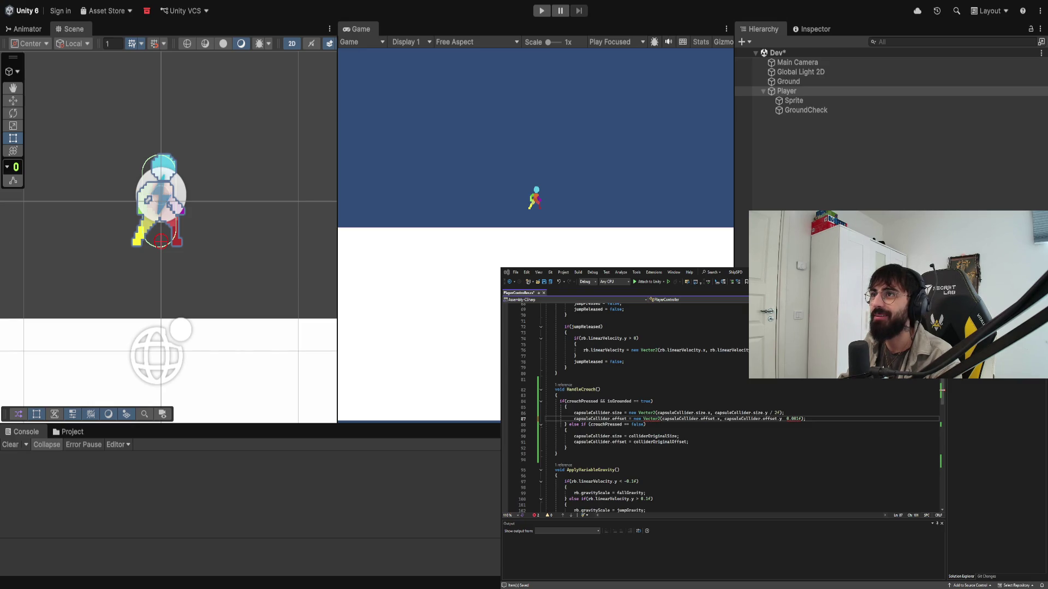
{"action": "key", "text": "alt+Tab"}
{"action": "key", "text": "ctrl+z"}
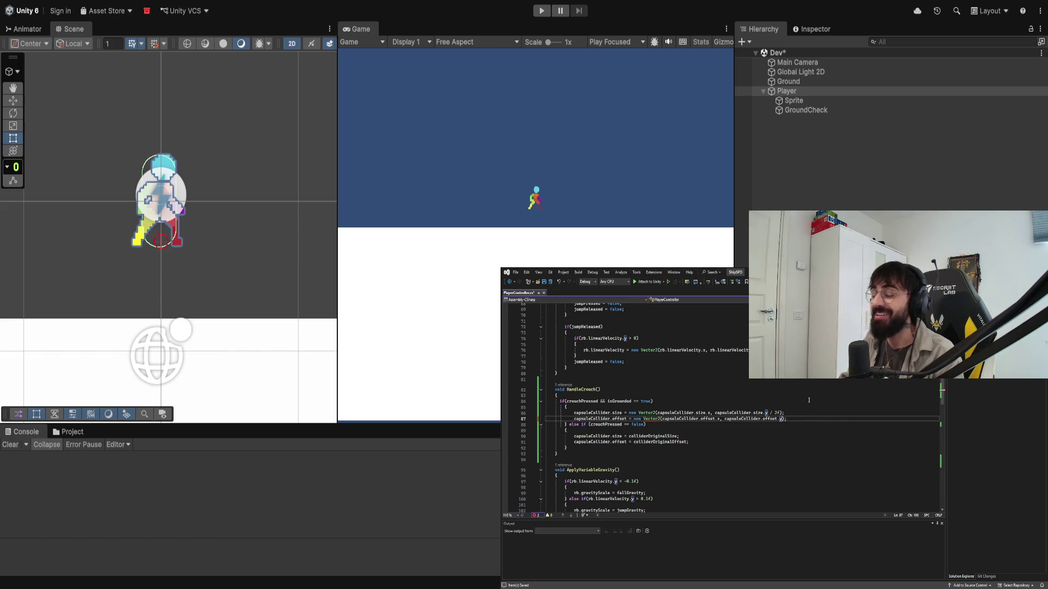
{"action": "key", "text": "alt+Tab"}
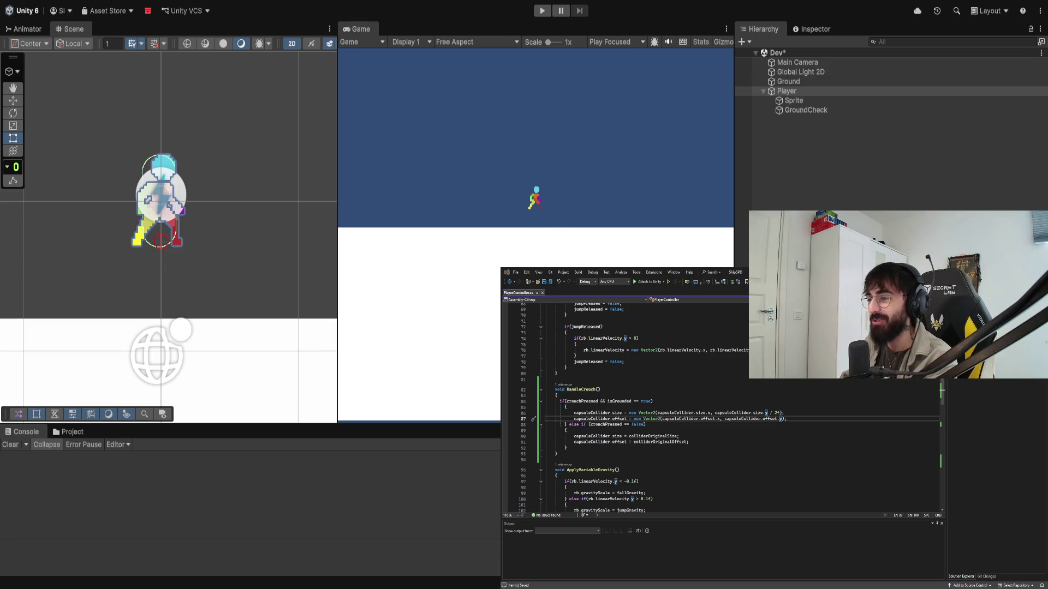
{"action": "left_click", "coordinate": [540, 11]}
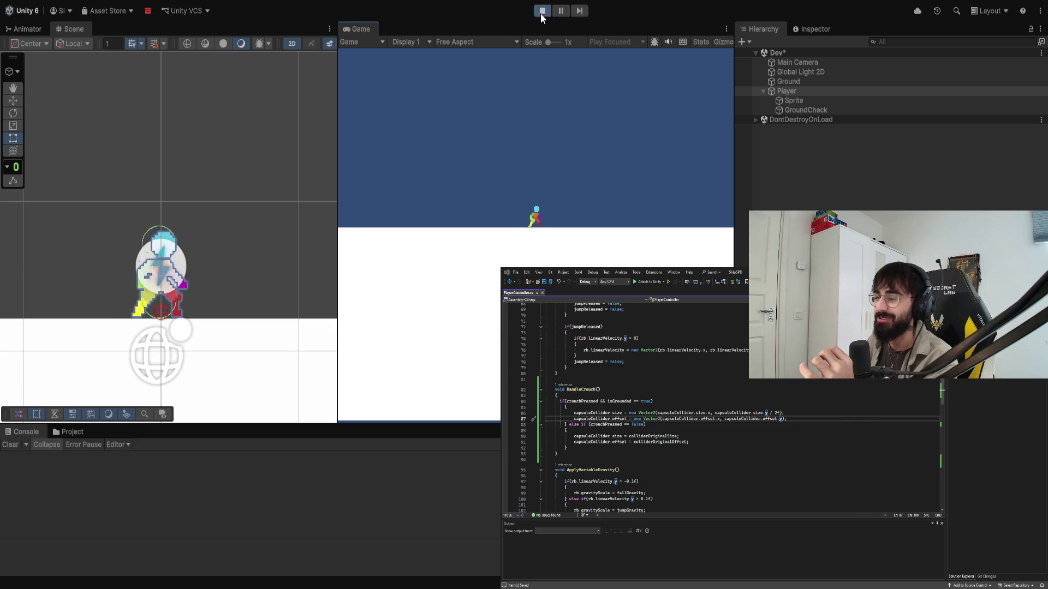
Step: Retype the crouch offset subtraction on line 87 and test crouching in a new play run
{"action": "left_click", "coordinate": [538, 12]}
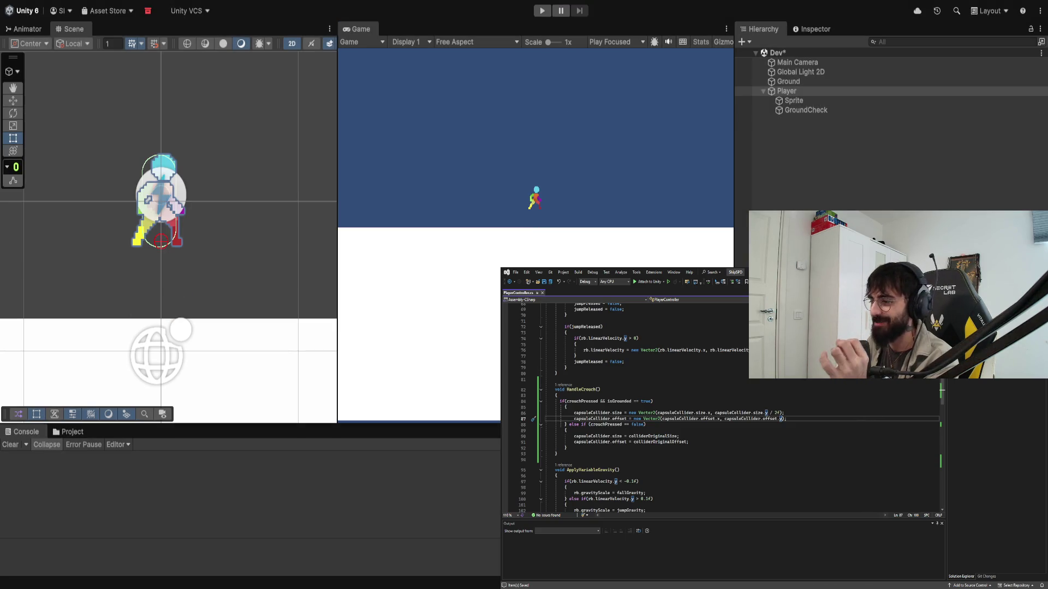
{"action": "type", "text": "- 0"}
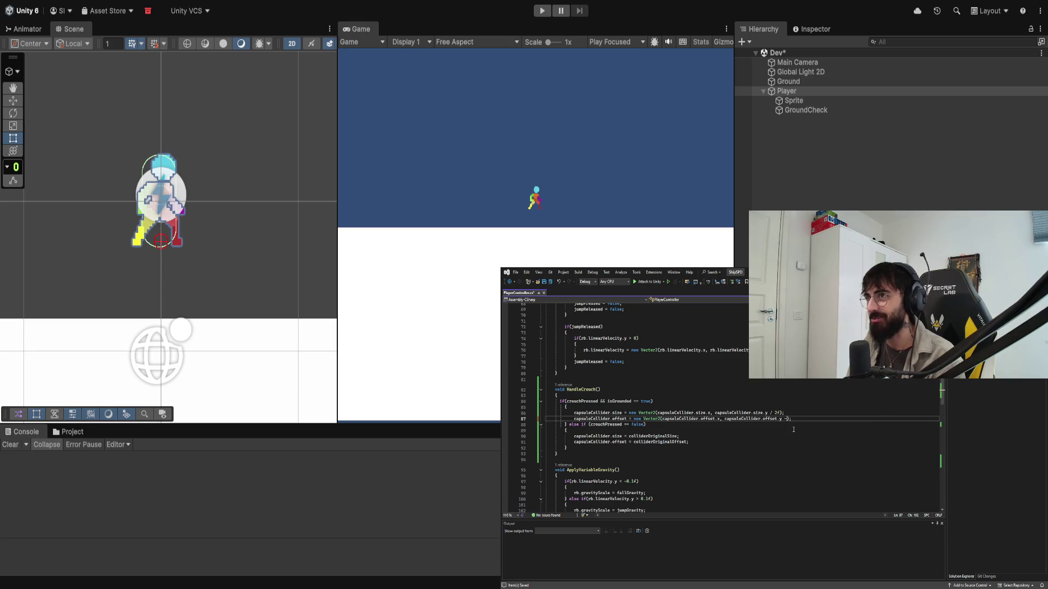
{"action": "type", "text": "1f"}
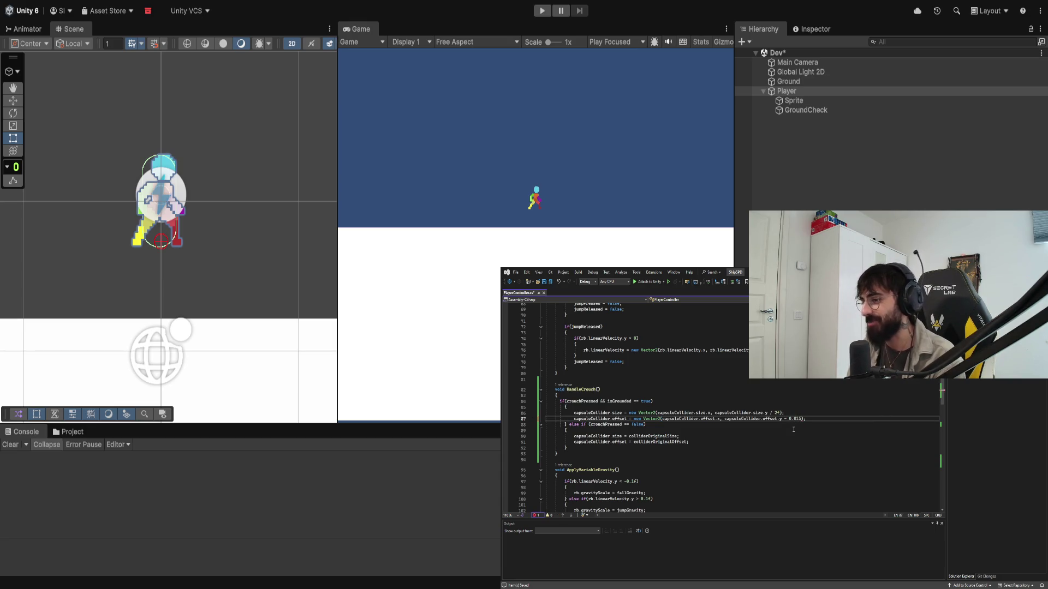
{"action": "type", "text": "f"}
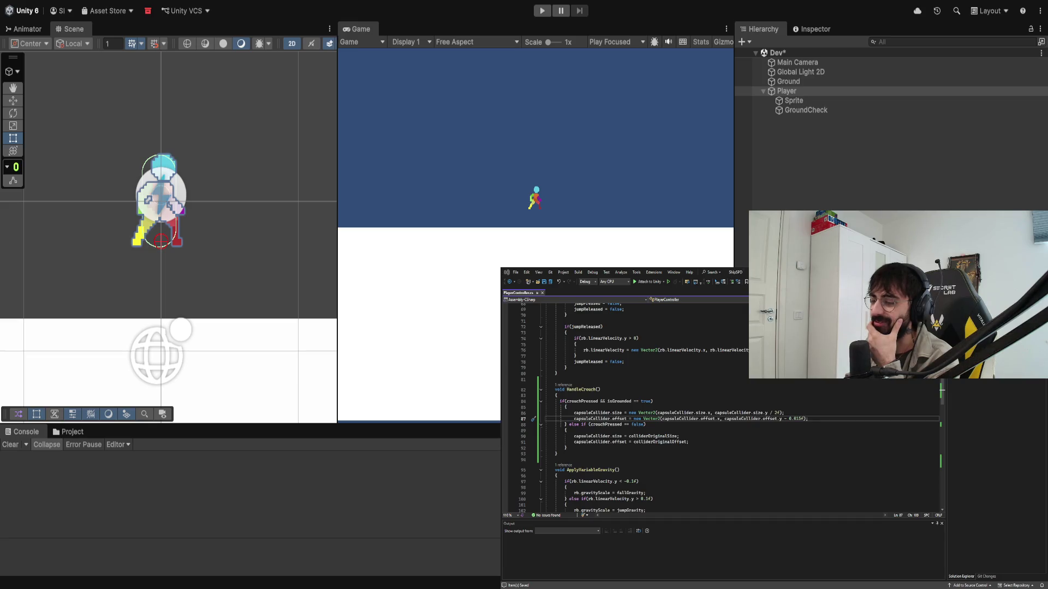
{"action": "left_click", "coordinate": [542, 10]}
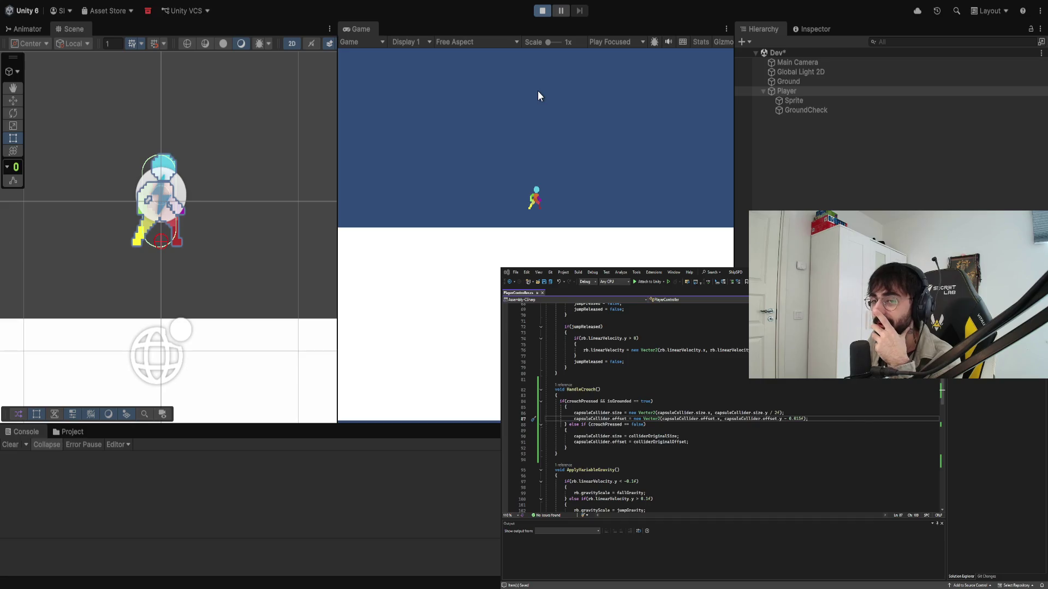
{"action": "key", "text": "c"}
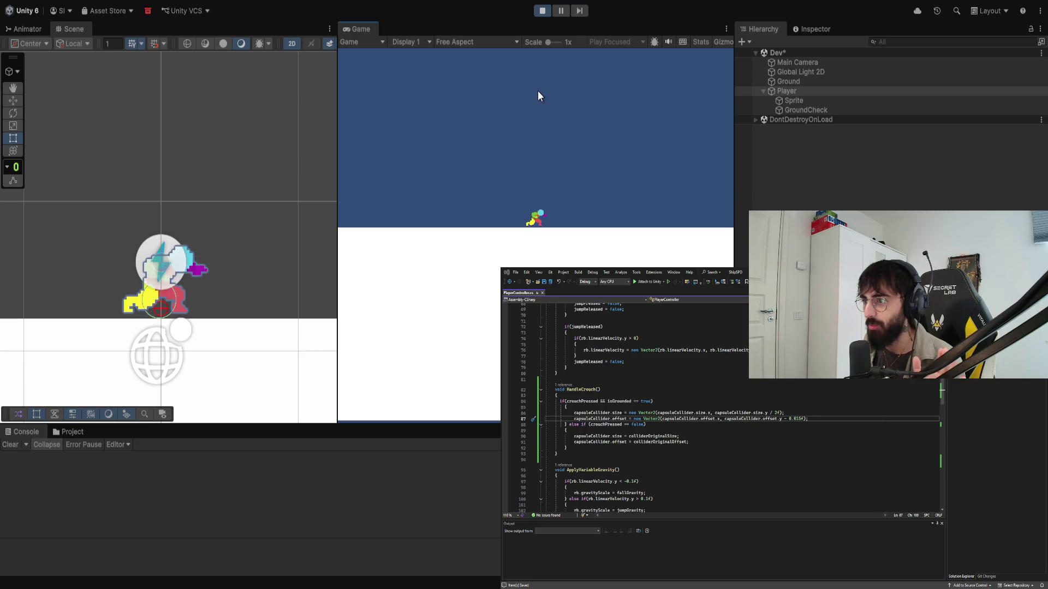
{"action": "left_click", "coordinate": [541, 10]}
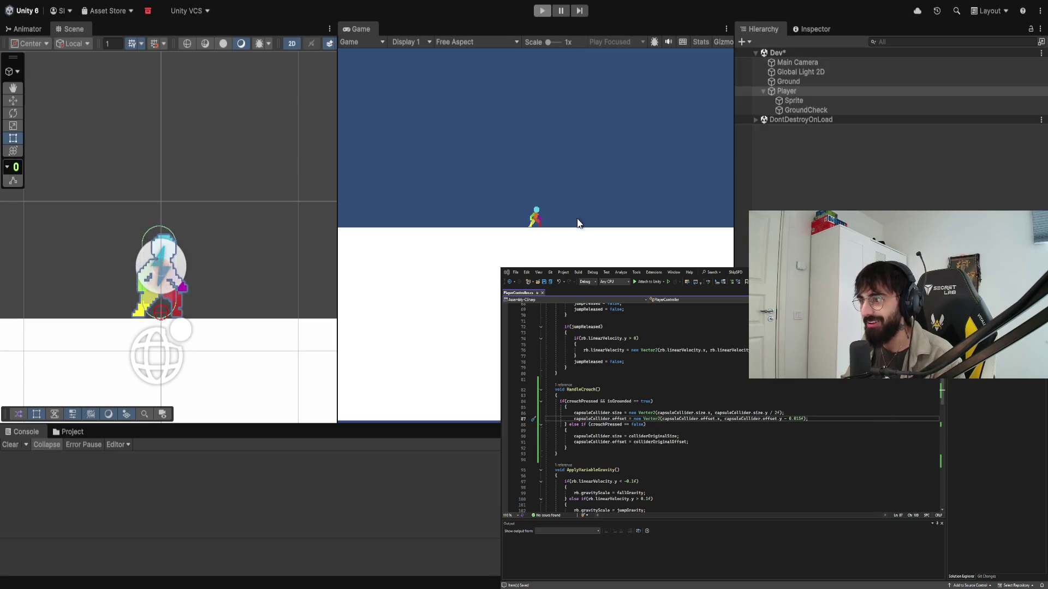
Step: Shorten the offset value, then re-test crouching and walking right and left before stopping
{"action": "key", "text": "BackSpace"}
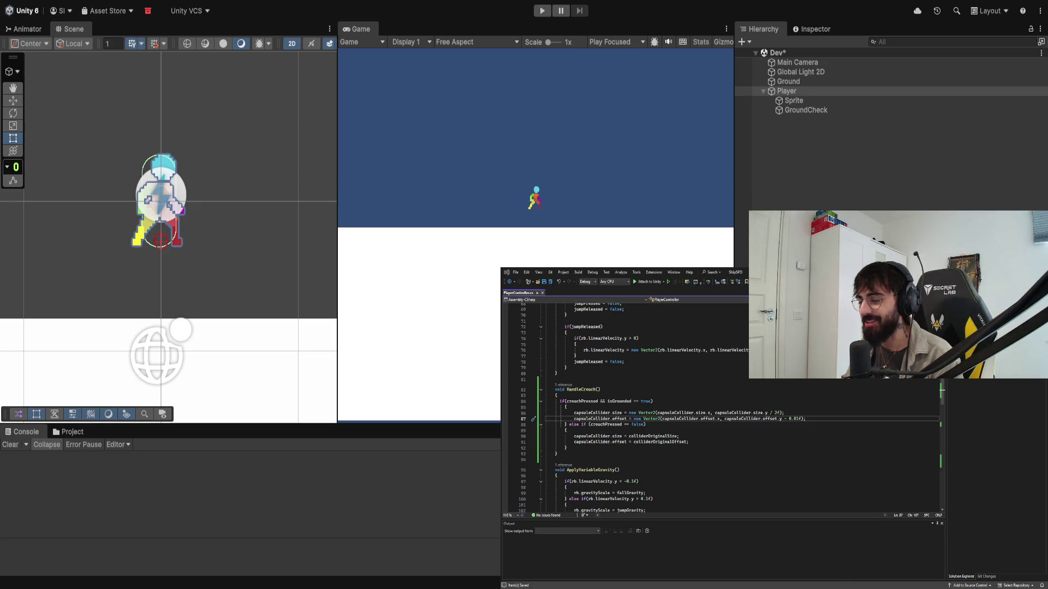
{"action": "left_click", "coordinate": [540, 11]}
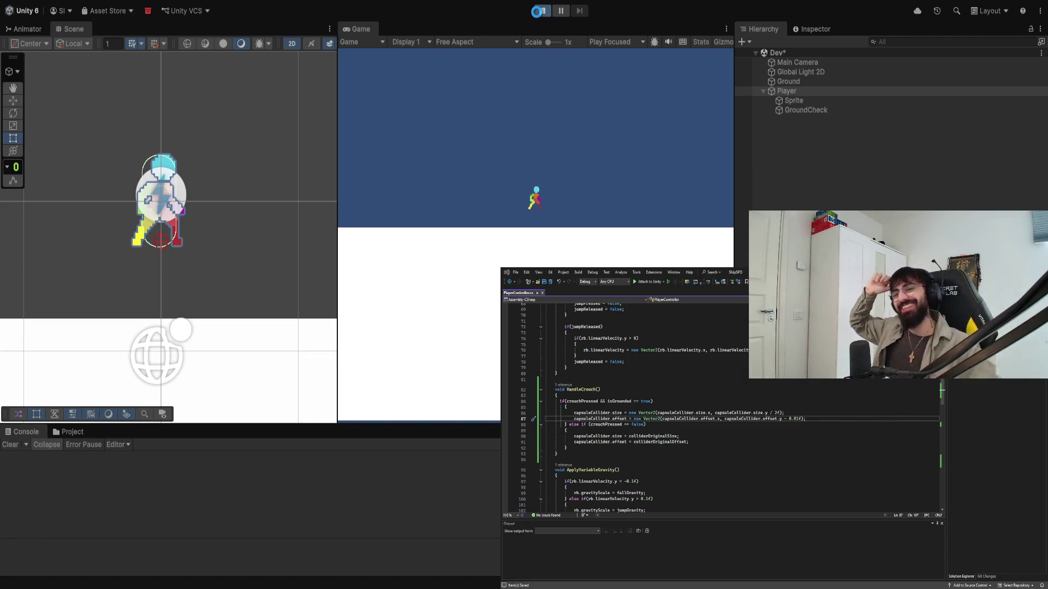
{"action": "key", "text": "c"}
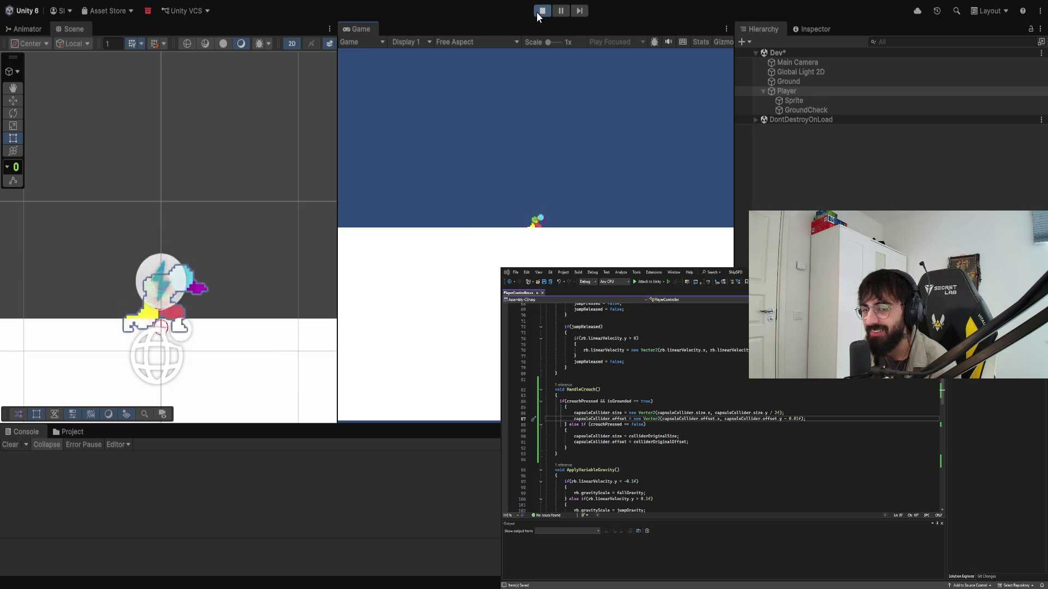
{"action": "key", "text": "d"}
{"action": "key", "text": "a"}
{"action": "key", "text": "d"}
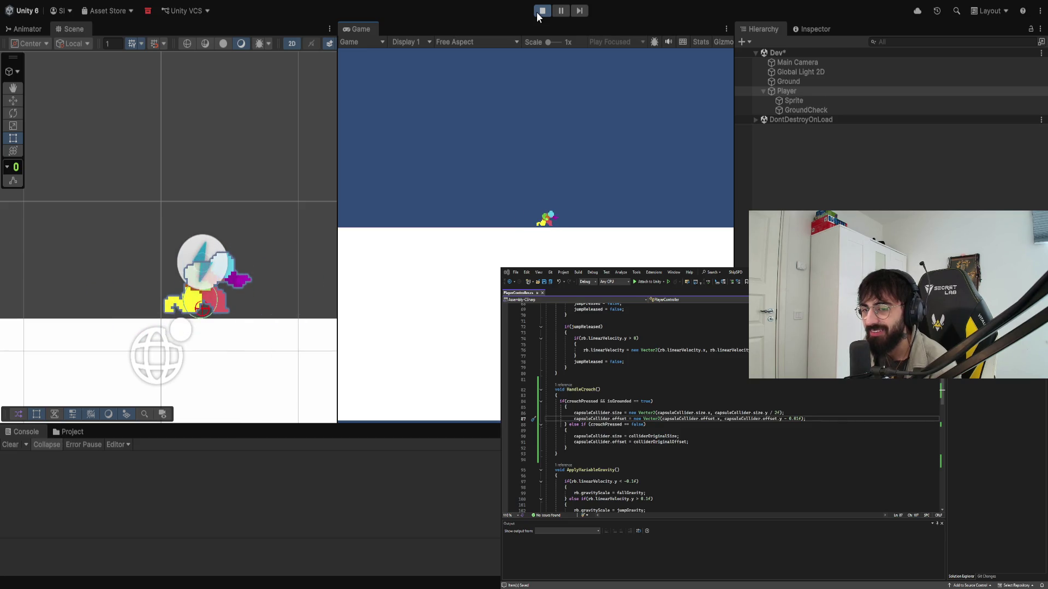
{"action": "left_click", "coordinate": [538, 14]}
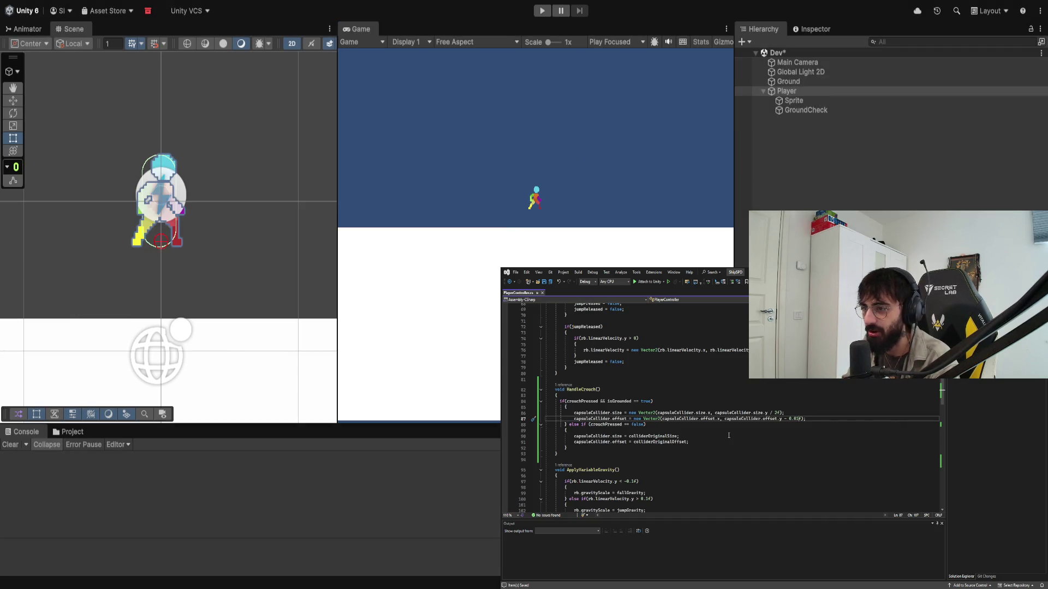
Step: Comment out the capsuleCollider.size lines 86 and 90 in the crouch code
{"action": "left_click", "coordinate": [592, 413]}
{"action": "key", "text": "ctrl+k"}
{"action": "key", "text": "ctrl+c"}
{"action": "key", "text": "Down"}
{"action": "key", "text": "Down"}
{"action": "key", "text": "Down"}
{"action": "key", "text": "ctrl+k"}
{"action": "key", "text": "ctrl+c"}
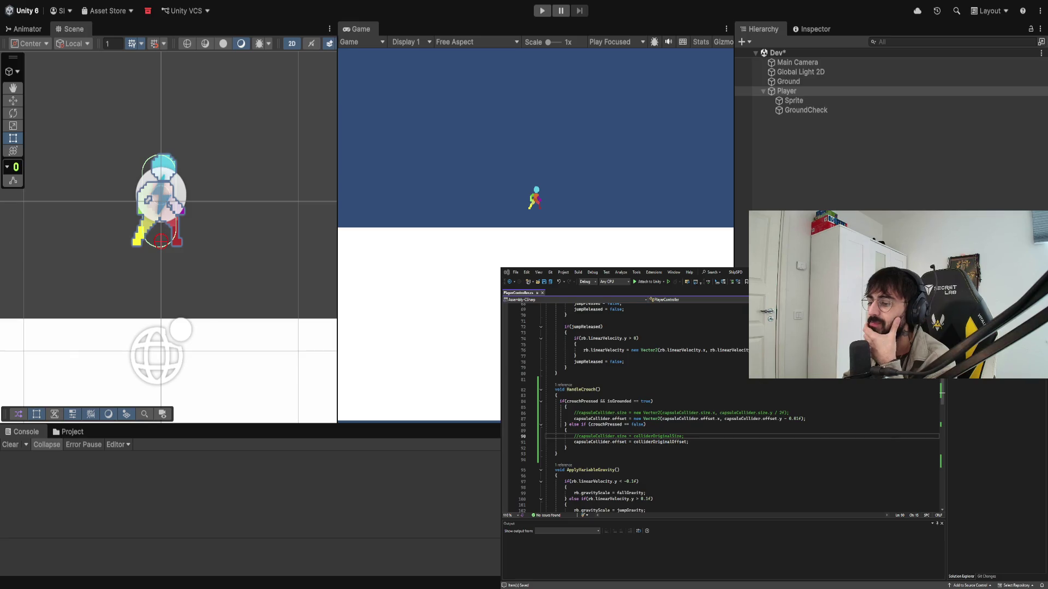
Step: Play-test the offset-only crouch, walking and dashing the player left and right, then stop
{"action": "left_click", "coordinate": [542, 10]}
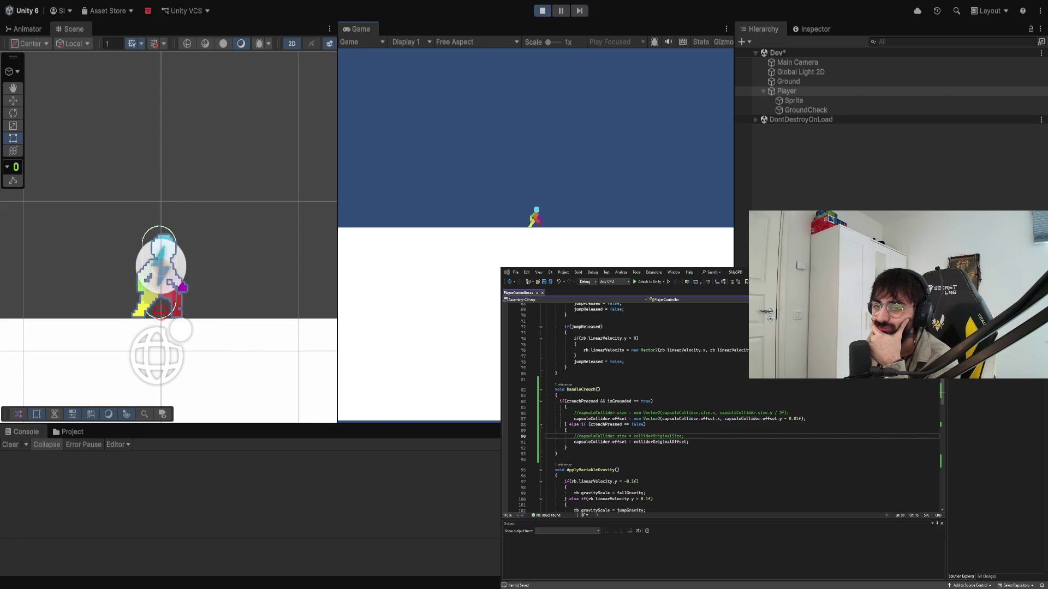
{"action": "key", "text": "d"}
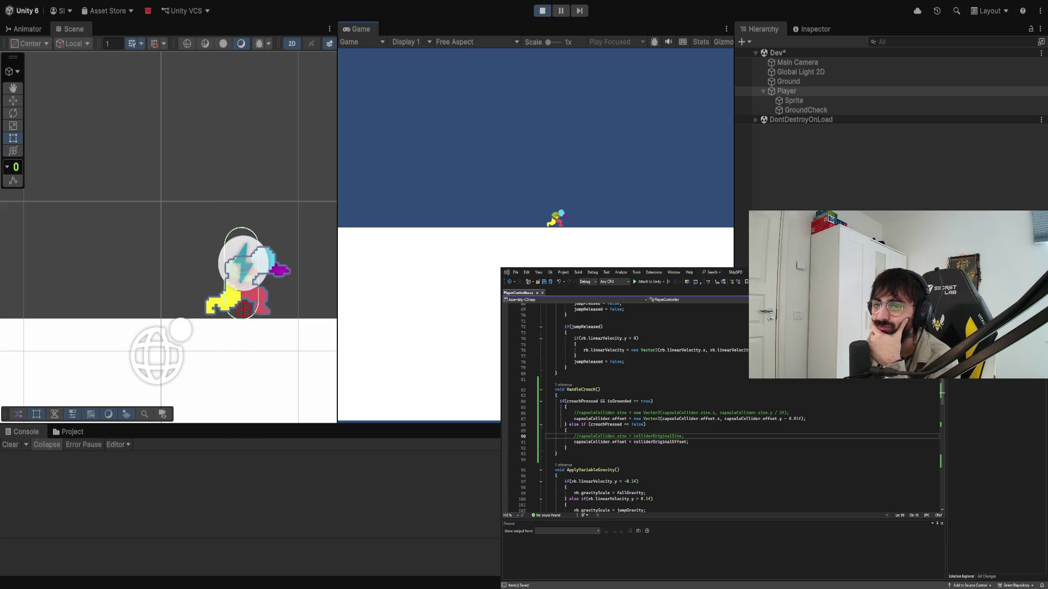
{"action": "key", "text": "a"}
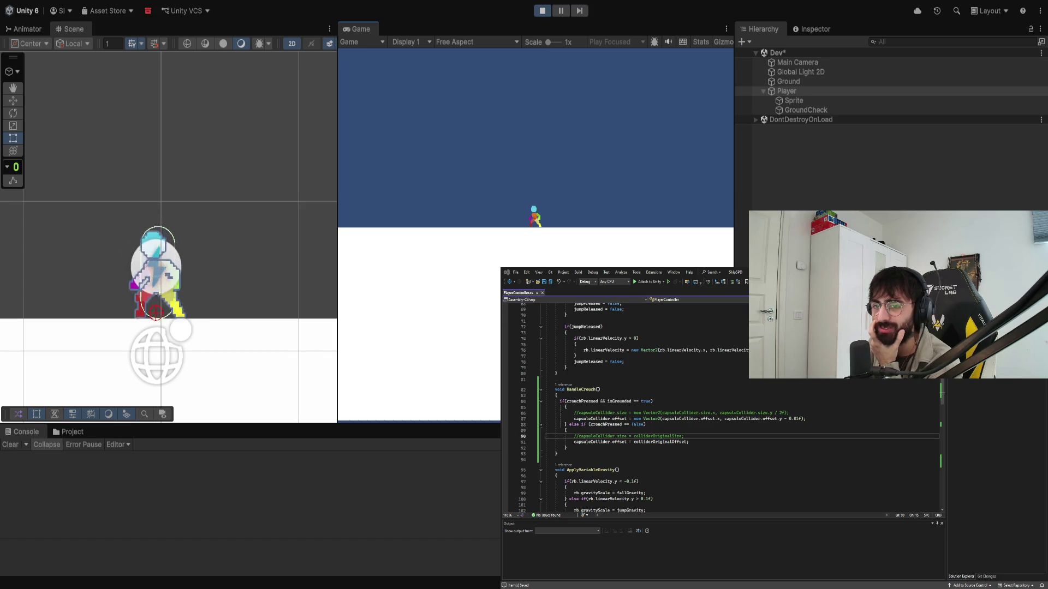
{"action": "key", "text": "d"}
{"action": "key", "text": "a"}
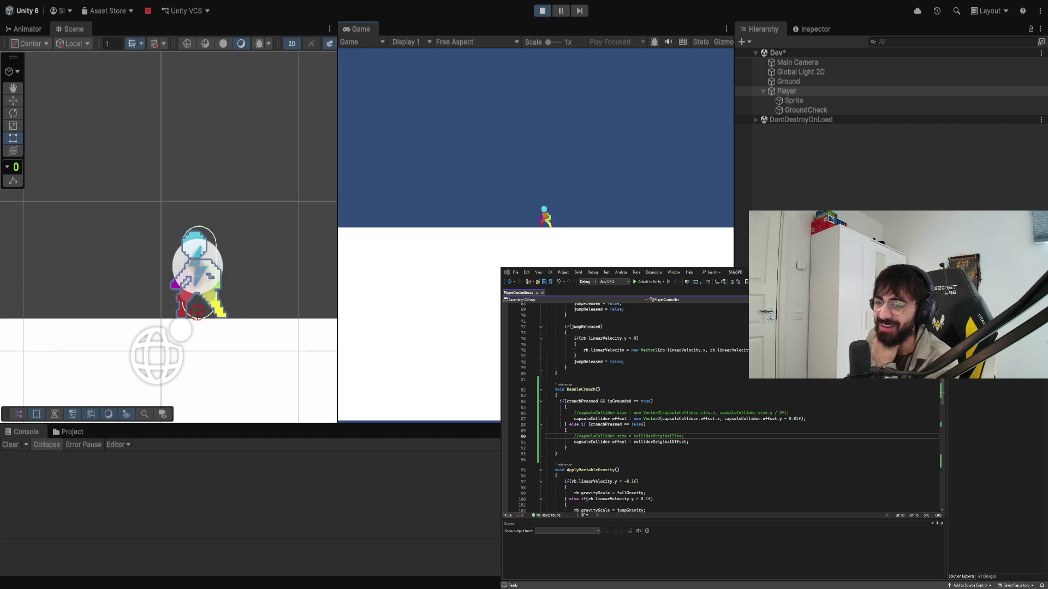
{"action": "key", "text": "a"}
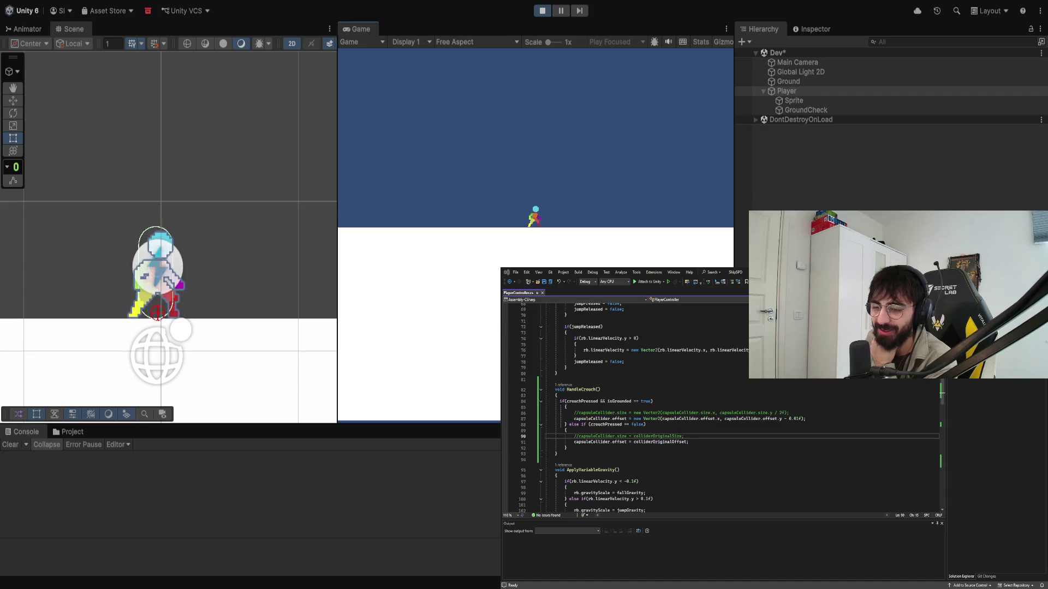
{"action": "key", "text": "d"}
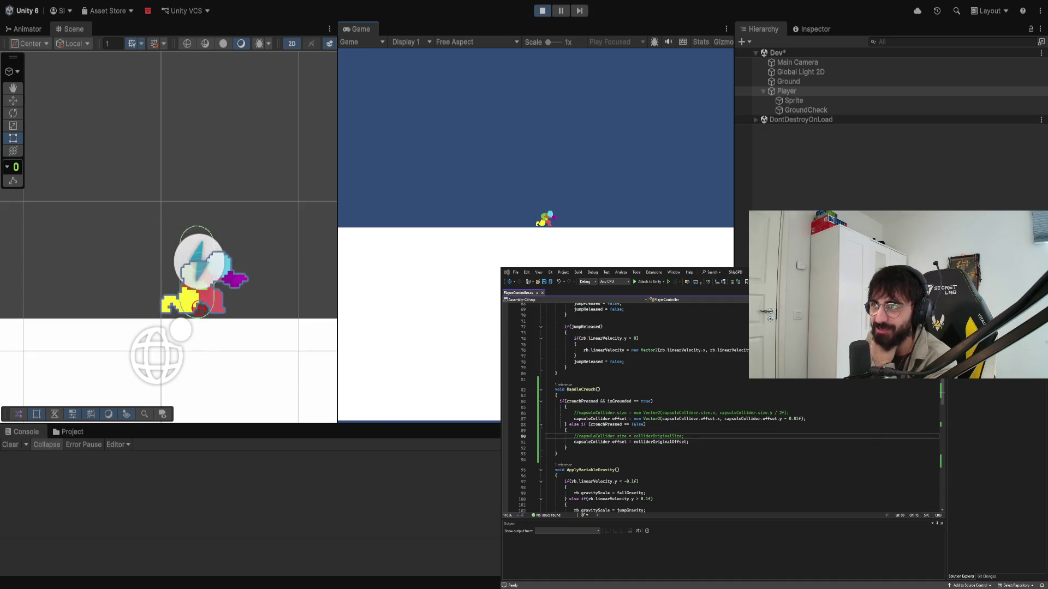
{"action": "key", "text": "a"}
{"action": "key", "text": "d"}
{"action": "key", "text": "a"}
{"action": "key", "text": "d"}
{"action": "key", "text": "d"}
{"action": "key", "text": "a"}
{"action": "key", "text": "d"}
{"action": "key", "text": "a"}
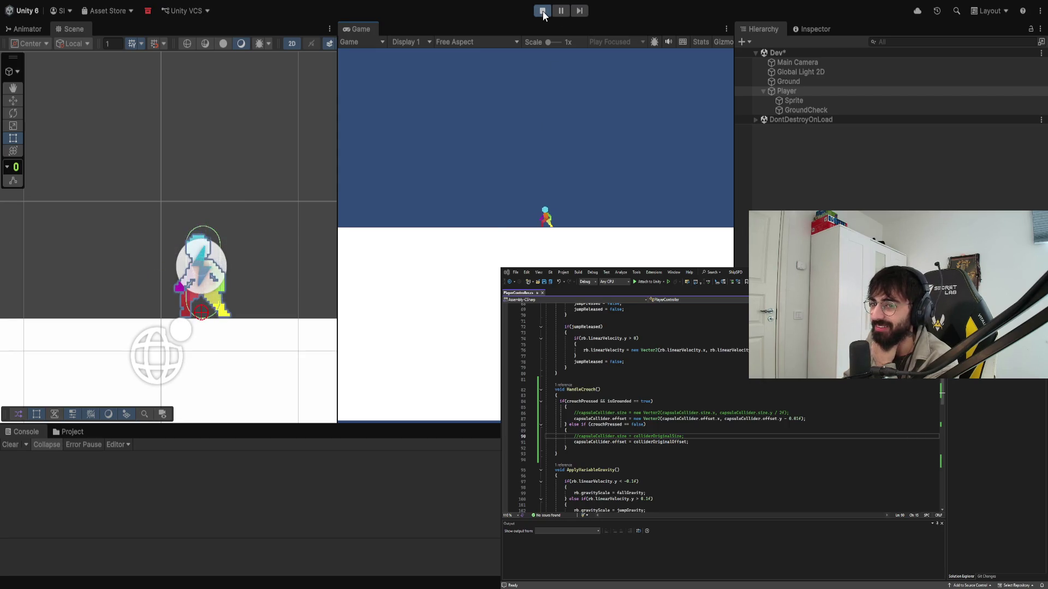
{"action": "left_click", "coordinate": [804, 109]}
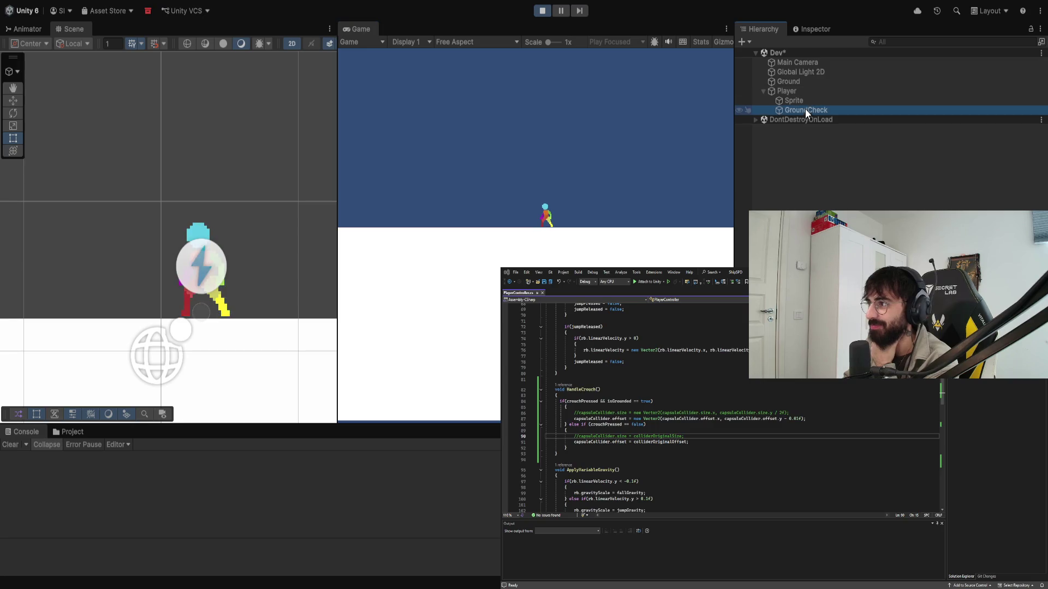
Step: Move GroundCheck down in two nudges to just below the Player's collider and save the scene
{"action": "left_click", "coordinate": [543, 11]}
{"action": "key", "text": "w"}
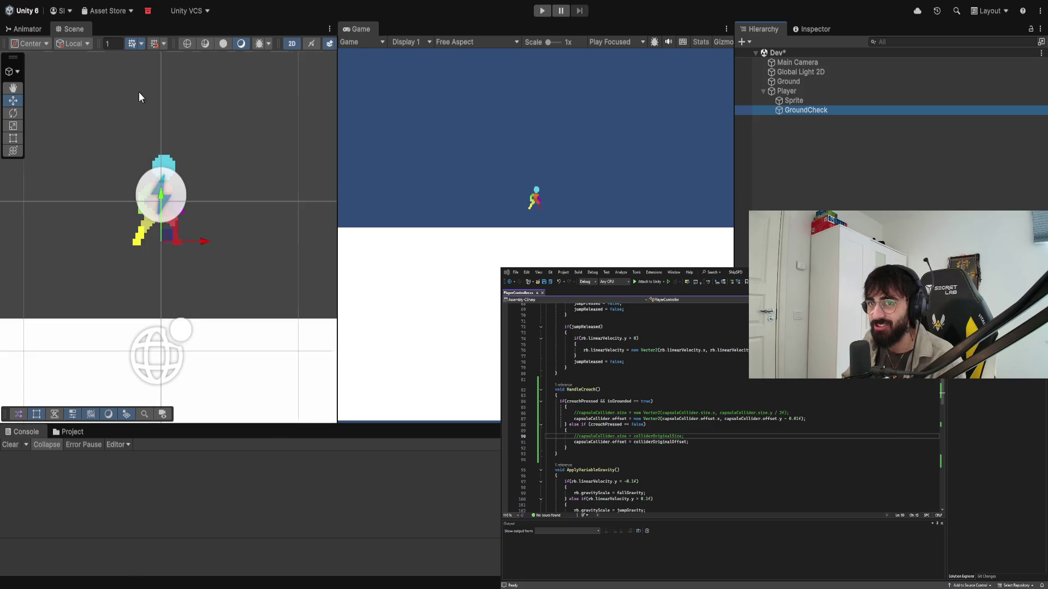
{"action": "scroll", "coordinate": [173, 151], "scroll_direction": "up", "scroll_amount": 5}
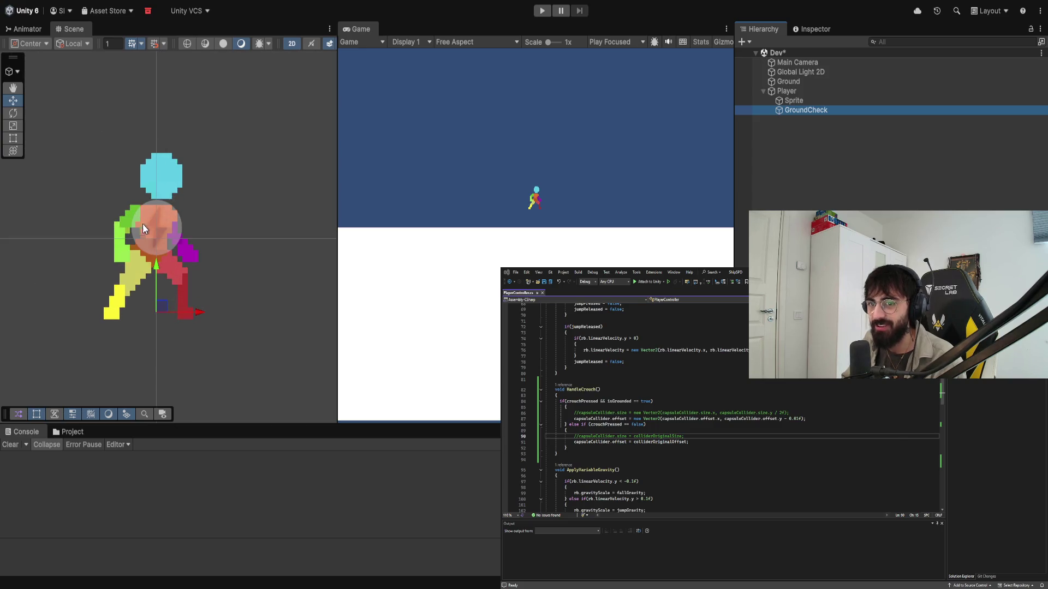
{"action": "left_click_drag", "start_coordinate": [155, 266], "coordinate": [155, 272]}
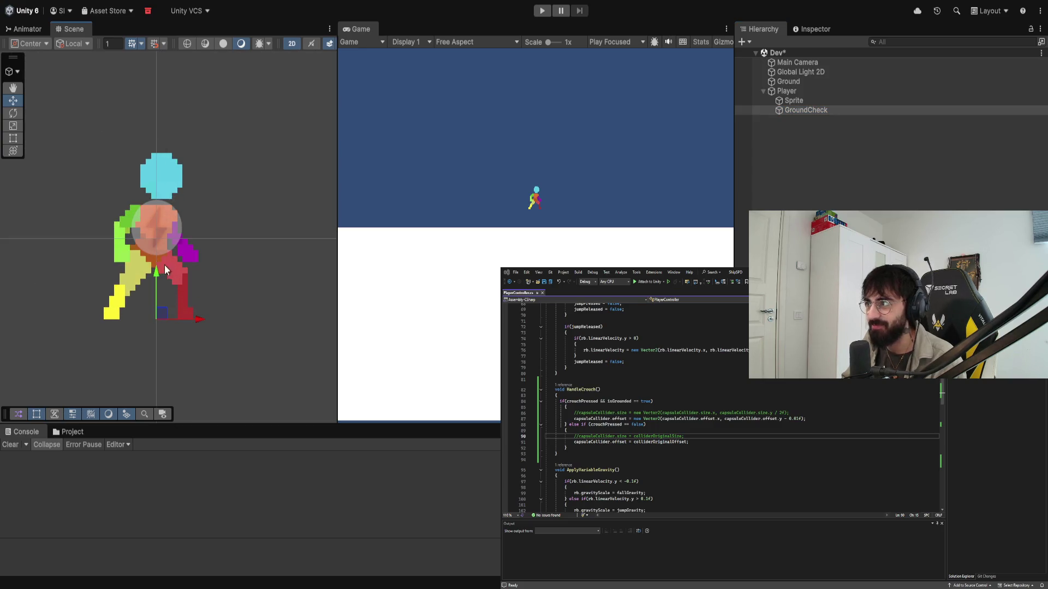
{"action": "left_click", "coordinate": [809, 99]}
{"action": "left_click", "coordinate": [802, 91]}
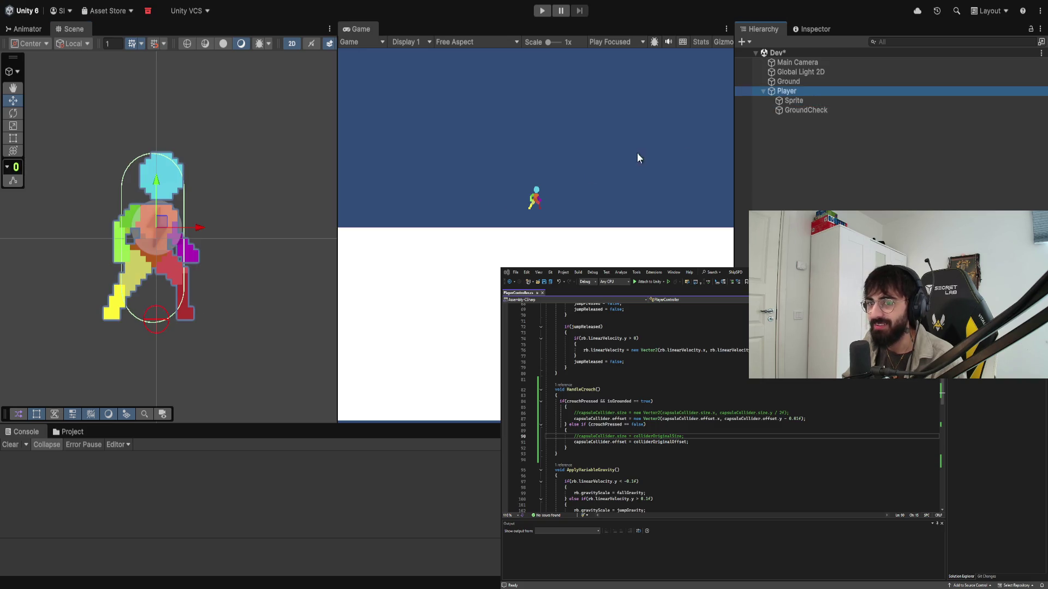
{"action": "left_click", "coordinate": [810, 110]}
{"action": "left_click_drag", "start_coordinate": [155, 272], "coordinate": [155, 281]}
{"action": "left_click", "coordinate": [797, 93]}
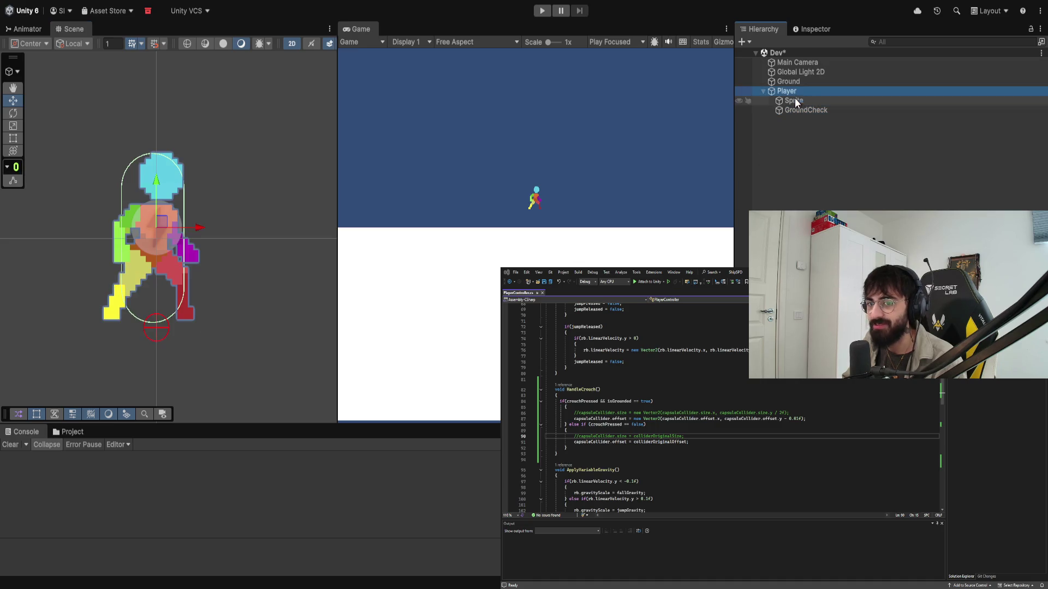
{"action": "key", "text": "ctrl+s"}
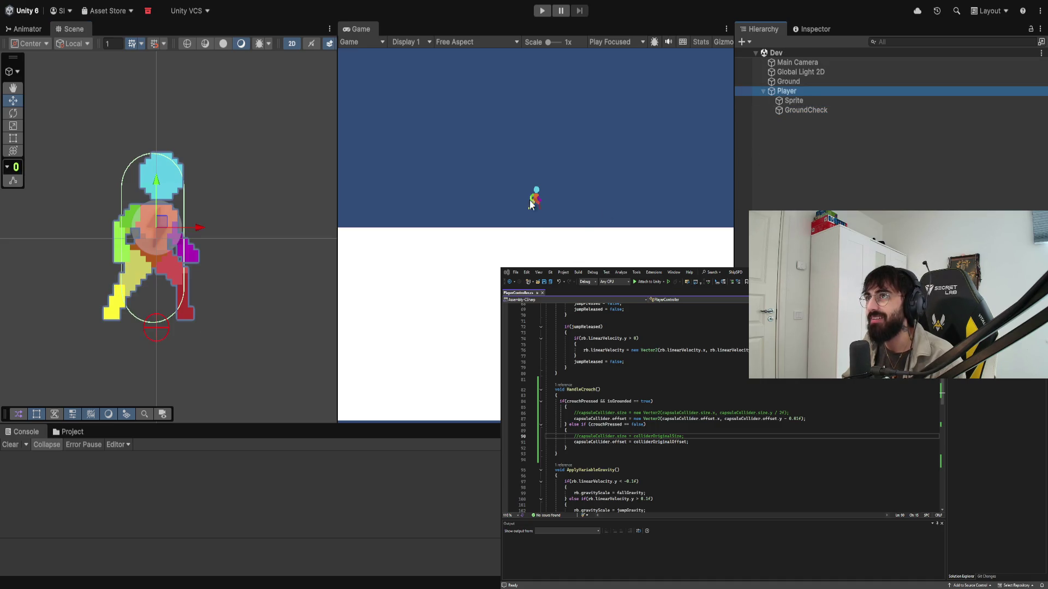
Step: Play-test running left and right and crouching with the lowered GroundCheck, then stop
{"action": "left_click", "coordinate": [543, 12]}
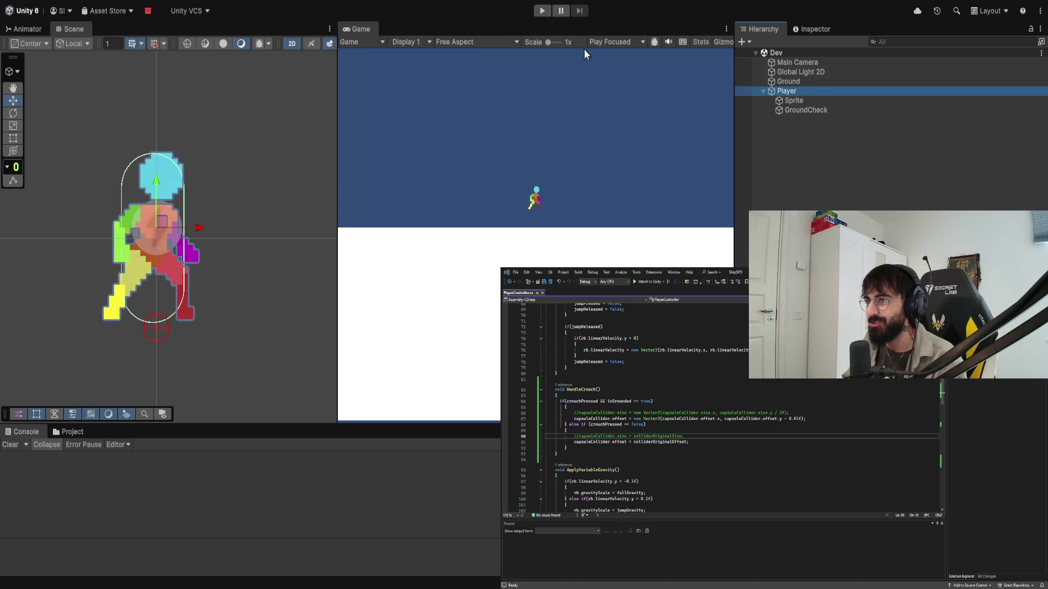
{"action": "left_click", "coordinate": [540, 12]}
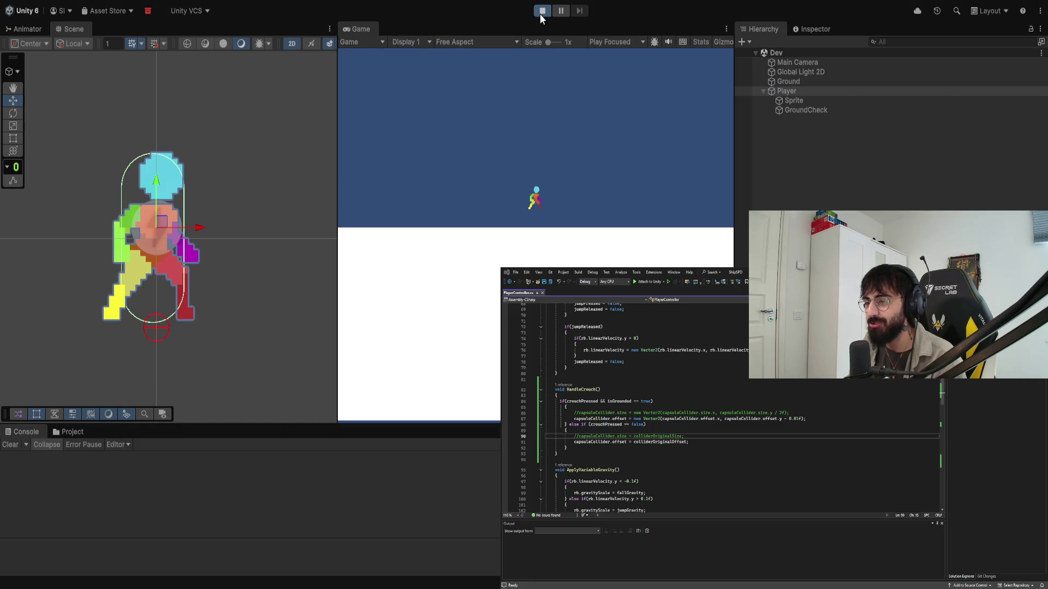
{"action": "key", "text": "a"}
{"action": "key", "text": "s"}
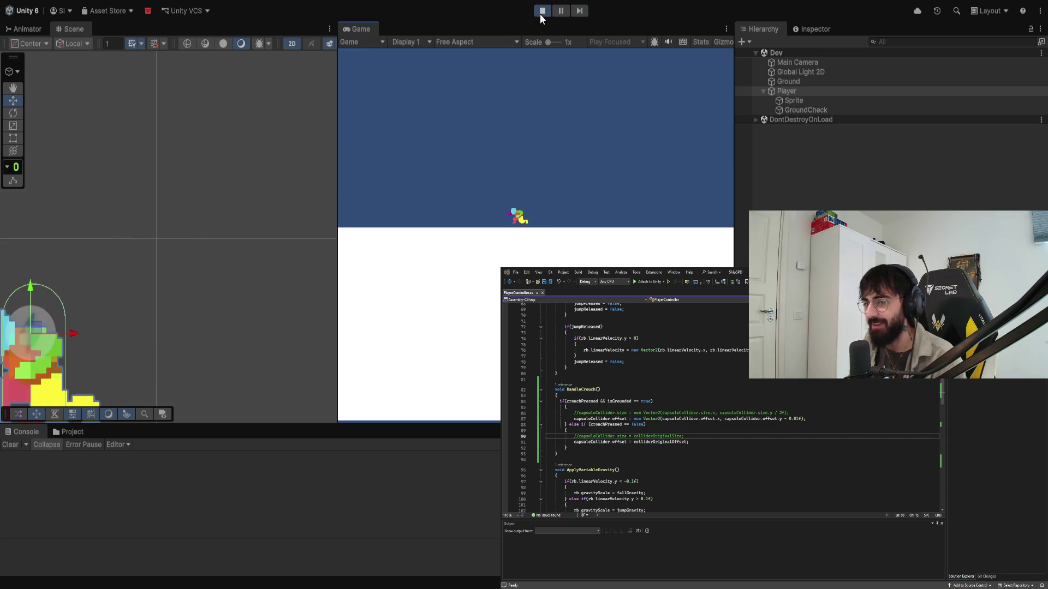
{"action": "scroll", "coordinate": [149, 248], "scroll_direction": "down", "scroll_amount": 3}
{"action": "left_click_drag", "start_coordinate": [149, 248], "coordinate": [217, 235]}
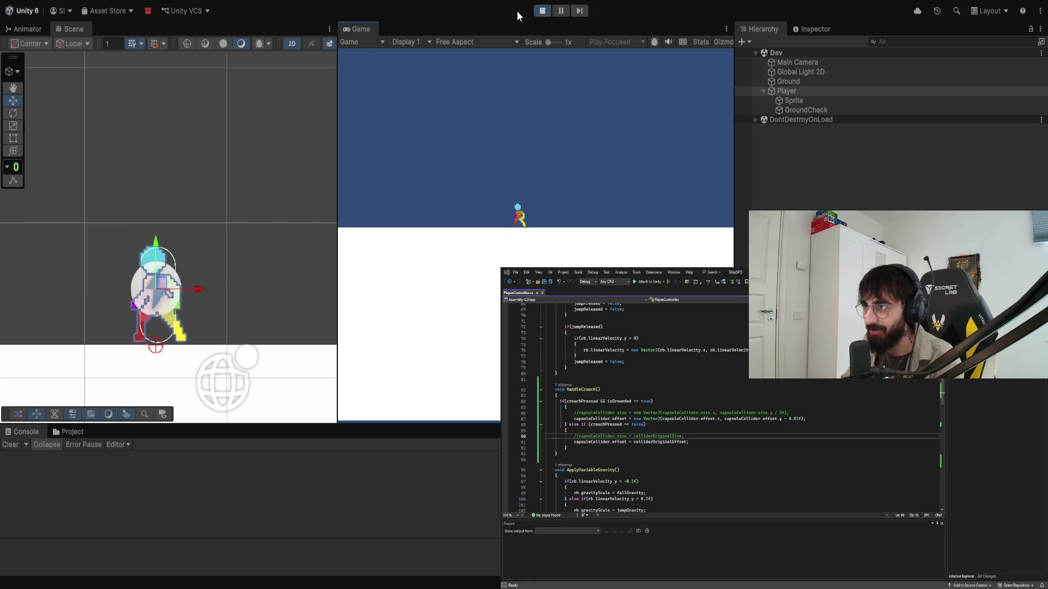
{"action": "key", "text": "d"}
{"action": "key", "text": "a"}
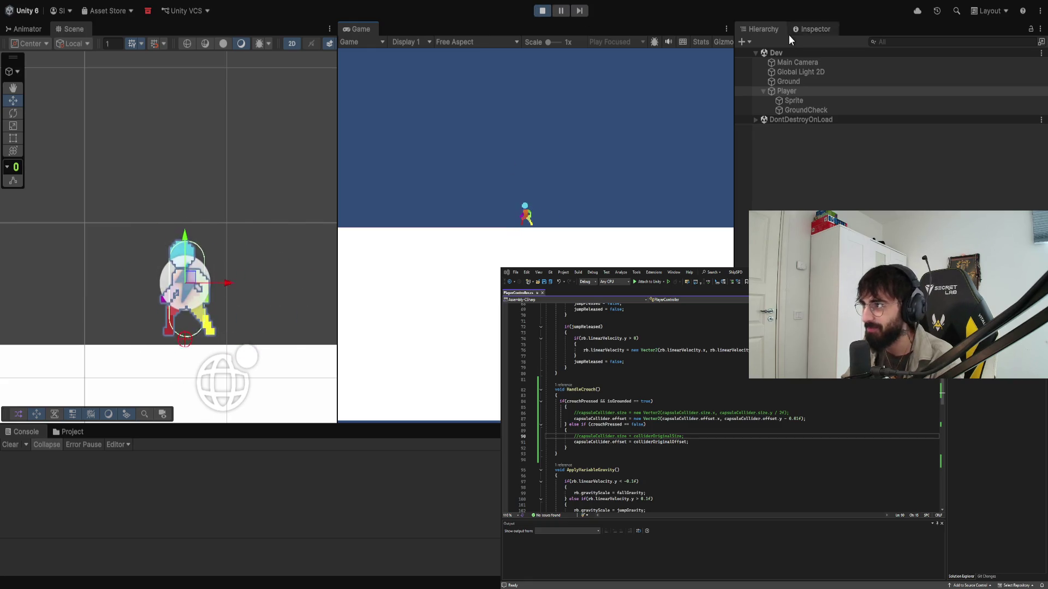
{"action": "left_click", "coordinate": [541, 12]}
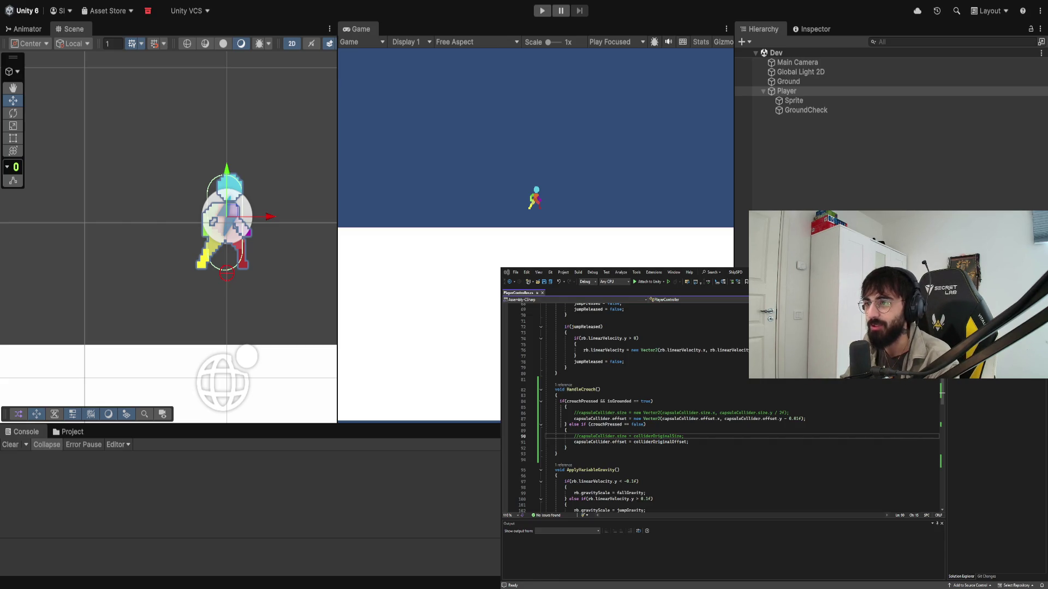
{"action": "scroll", "coordinate": [267, 201], "scroll_direction": "down", "scroll_amount": 2}
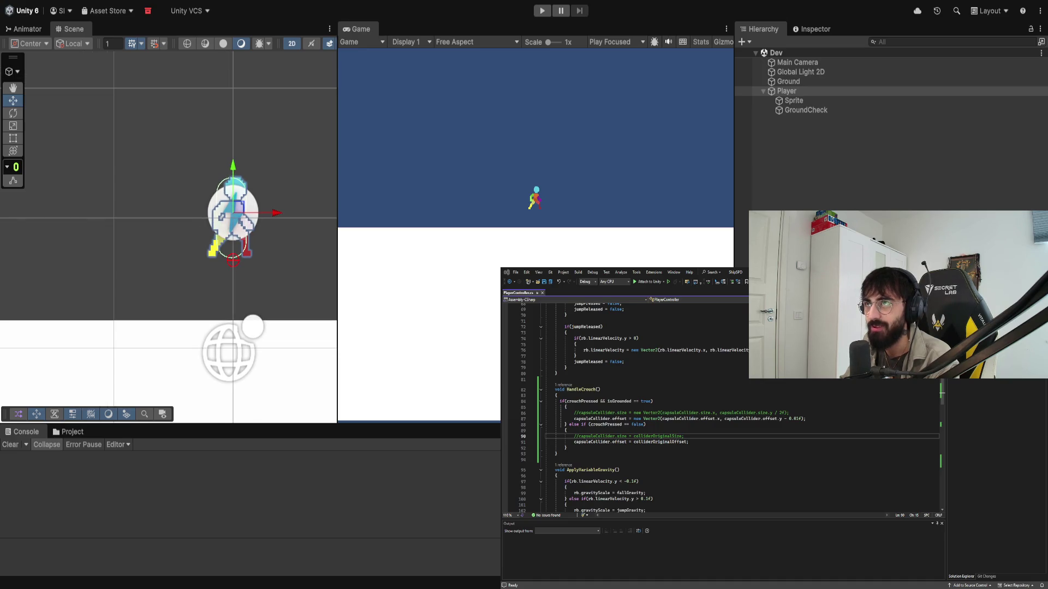
{"action": "left_click_drag", "start_coordinate": [303, 171], "coordinate": [263, 185]}
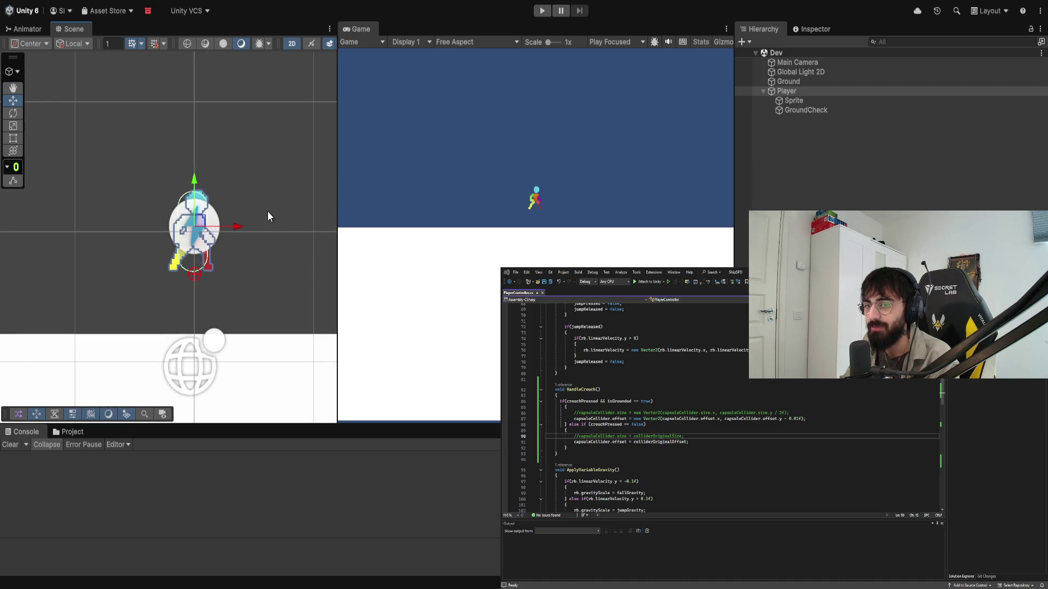
{"action": "left_click", "coordinate": [811, 110]}
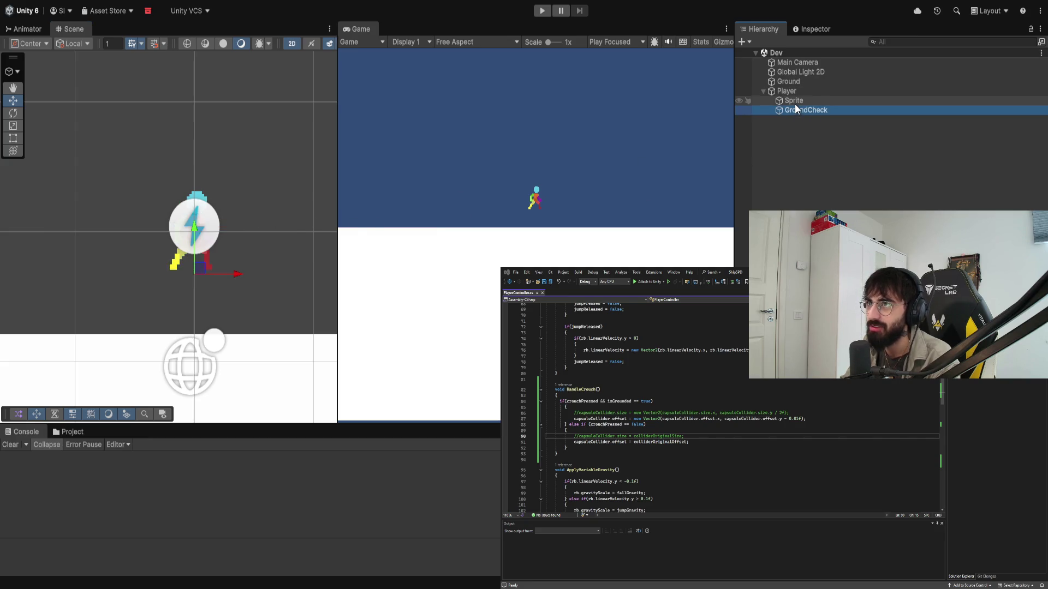
{"action": "left_click", "coordinate": [795, 102]}
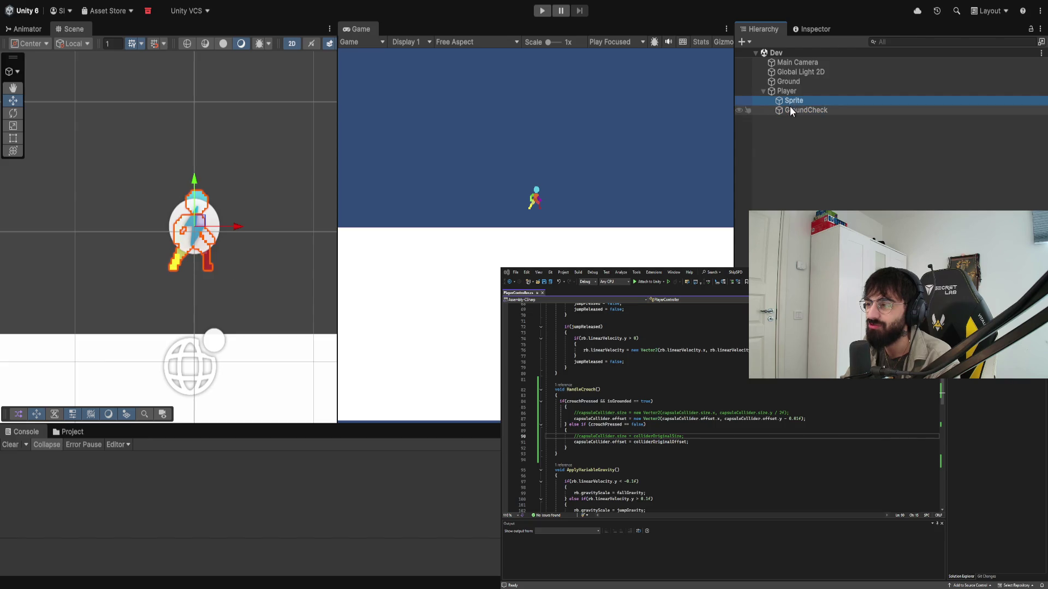
{"action": "left_click", "coordinate": [791, 108]}
{"action": "scroll", "coordinate": [202, 256], "scroll_direction": "up", "scroll_amount": 5}
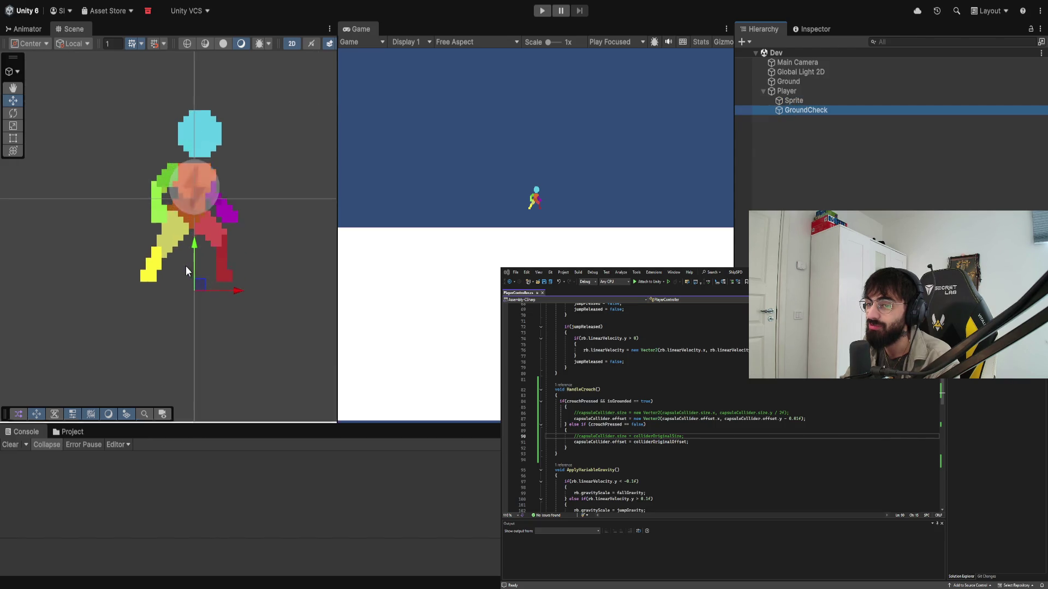
{"action": "scroll", "coordinate": [186, 267], "scroll_direction": "up", "scroll_amount": 2}
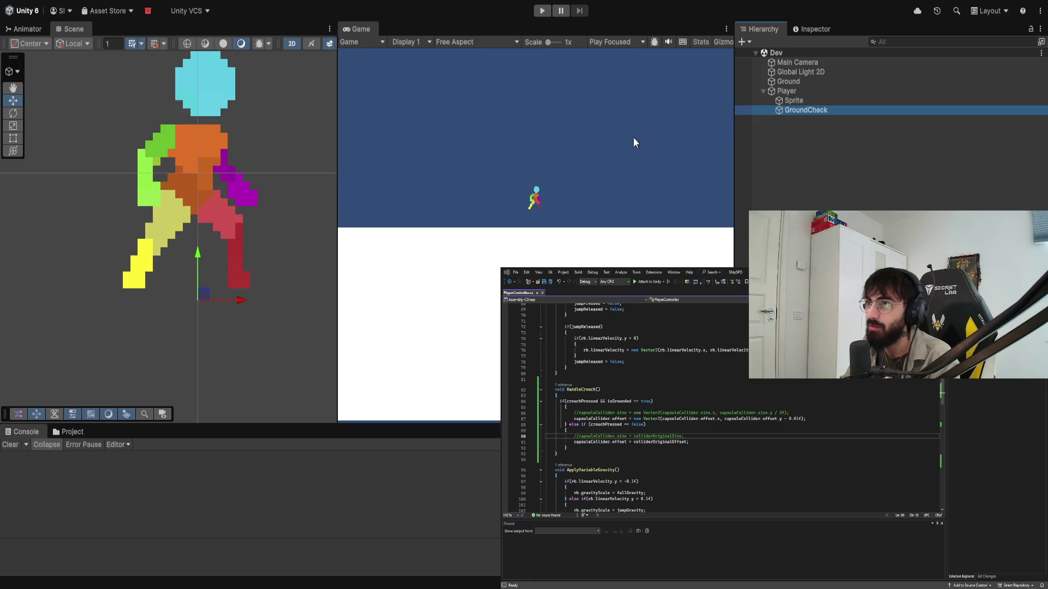
{"action": "left_click", "coordinate": [790, 92]}
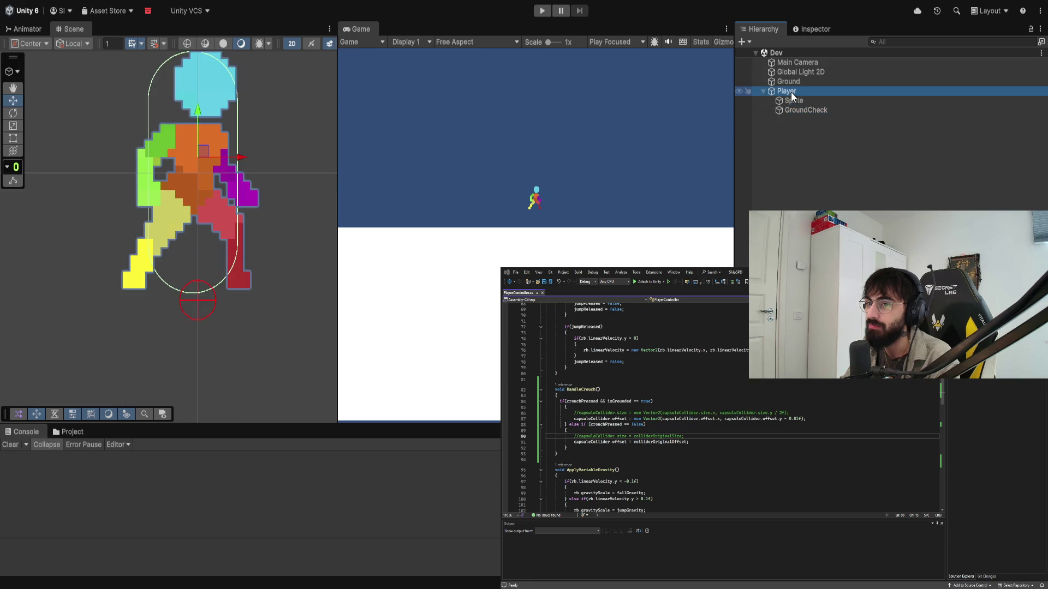
{"action": "left_click", "coordinate": [800, 110]}
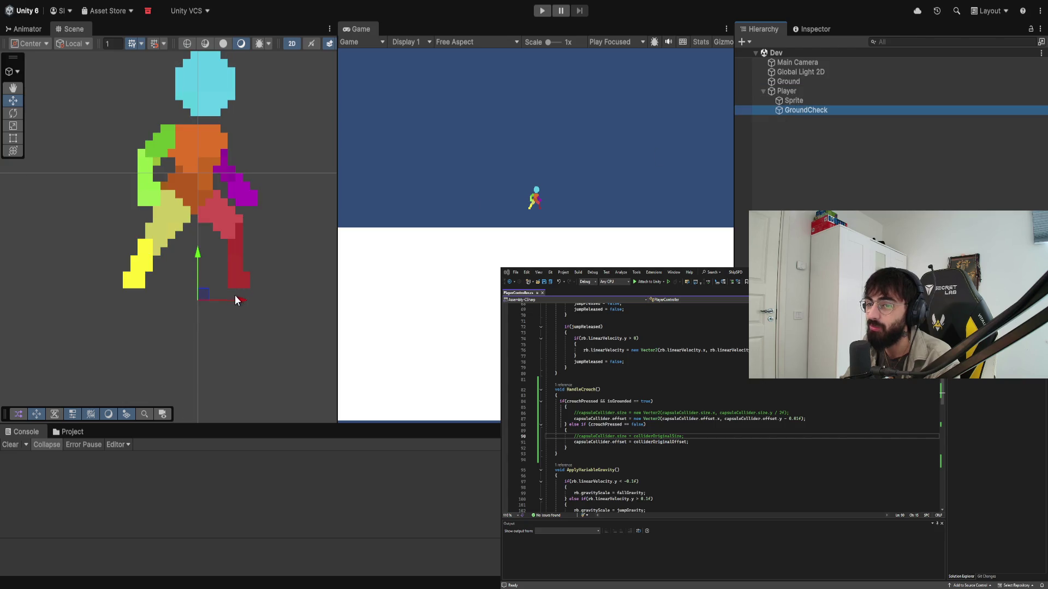
{"action": "left_click_drag", "start_coordinate": [237, 297], "coordinate": [172, 298]}
{"action": "left_click_drag", "start_coordinate": [133, 259], "coordinate": [133, 247]}
{"action": "left_click", "coordinate": [814, 100]}
{"action": "left_click", "coordinate": [808, 108]}
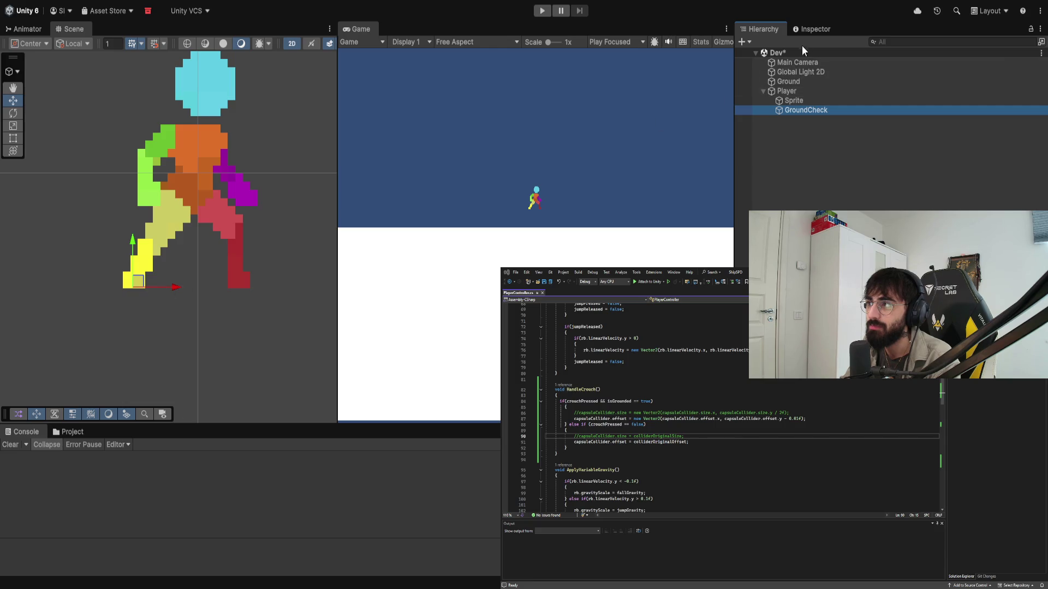
{"action": "left_click", "coordinate": [809, 32]}
{"action": "left_click", "coordinate": [779, 32]}
{"action": "left_click", "coordinate": [248, 234]}
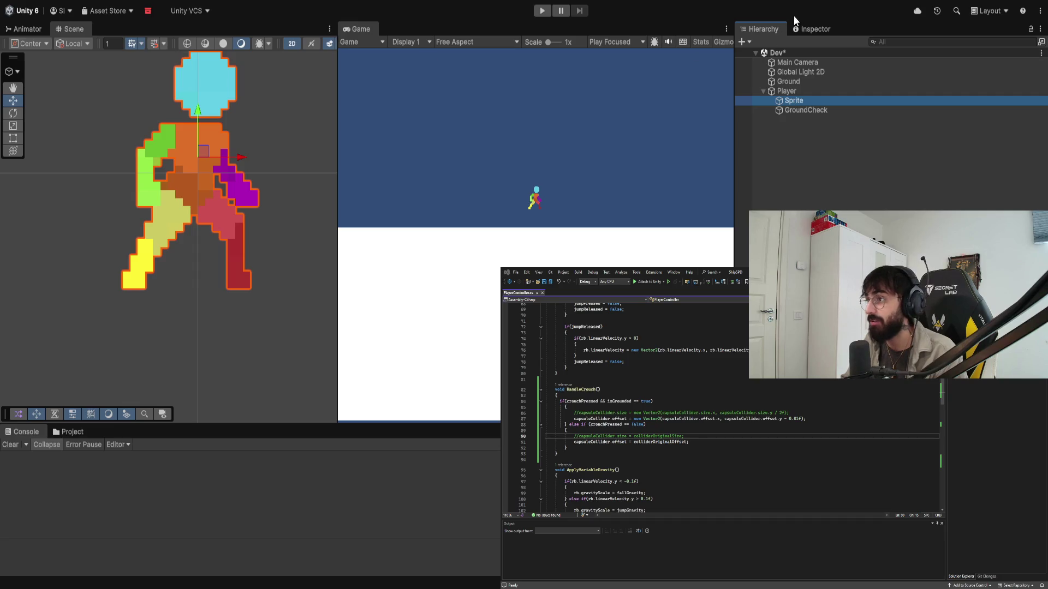
{"action": "left_click", "coordinate": [788, 90]}
{"action": "key", "text": "ctrl+z"}
{"action": "key", "text": "ctrl+z"}
{"action": "left_click", "coordinate": [800, 90]}
{"action": "key", "text": "ctrl+z"}
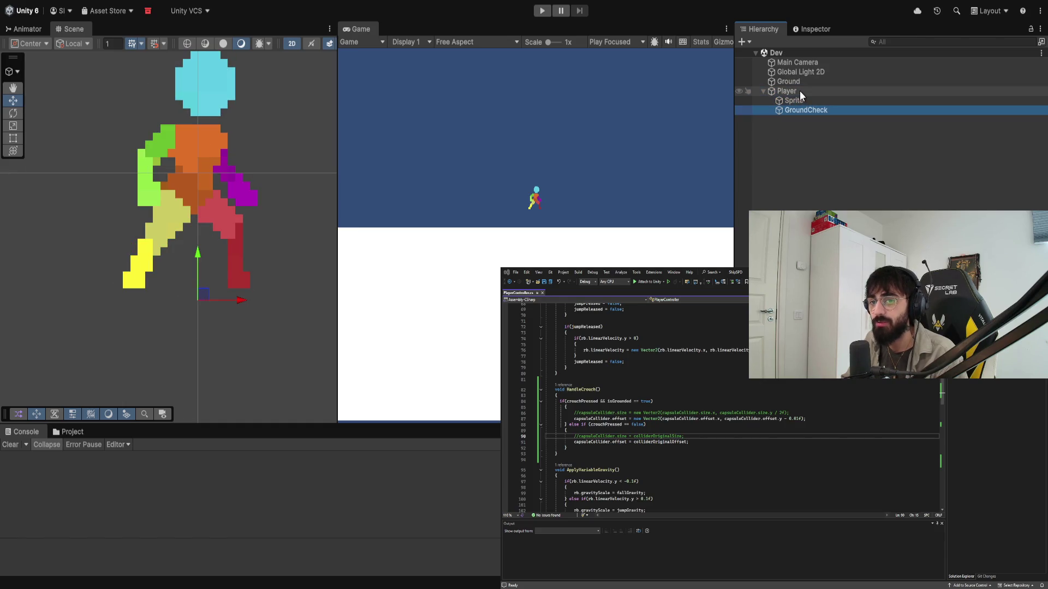
{"action": "left_click", "coordinate": [799, 91]}
{"action": "scroll", "coordinate": [237, 198], "scroll_direction": "down", "scroll_amount": 2}
{"action": "scroll", "coordinate": [237, 198], "scroll_direction": "down", "scroll_amount": 2}
{"action": "left_click", "coordinate": [501, 192]}
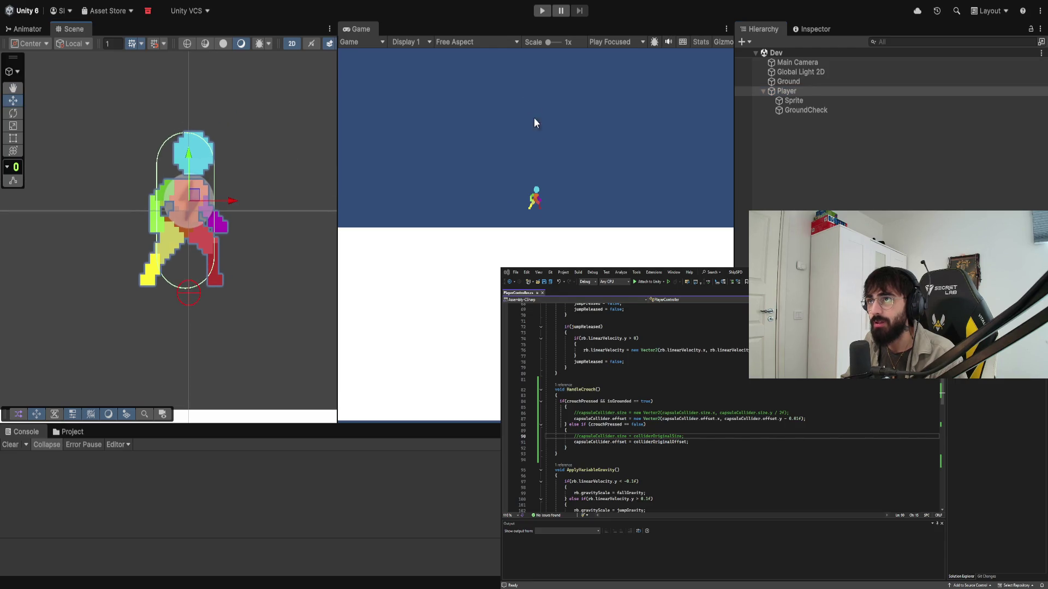
{"action": "key", "text": "alt+Tab"}
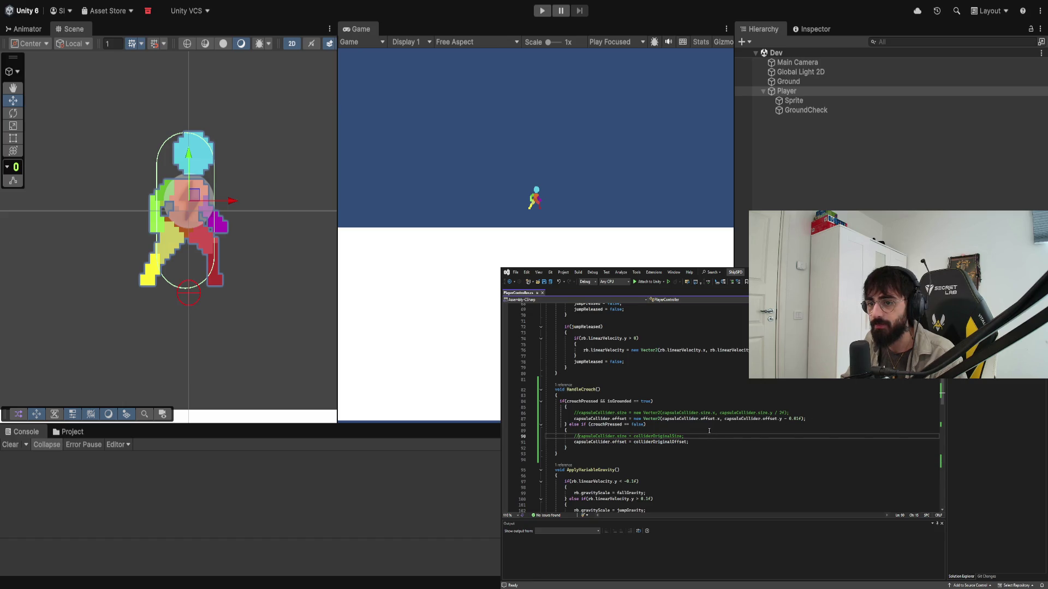
Step: Prefix both capsuleCollider.offset lines in HandleCrouch with // and save the script
{"action": "left_click", "coordinate": [574, 418]}
{"action": "type", "text": "//"}
{"action": "left_click", "coordinate": [569, 424]}
{"action": "left_click", "coordinate": [574, 442]}
{"action": "type", "text": "//"}
{"action": "key", "text": "ctrl+s"}
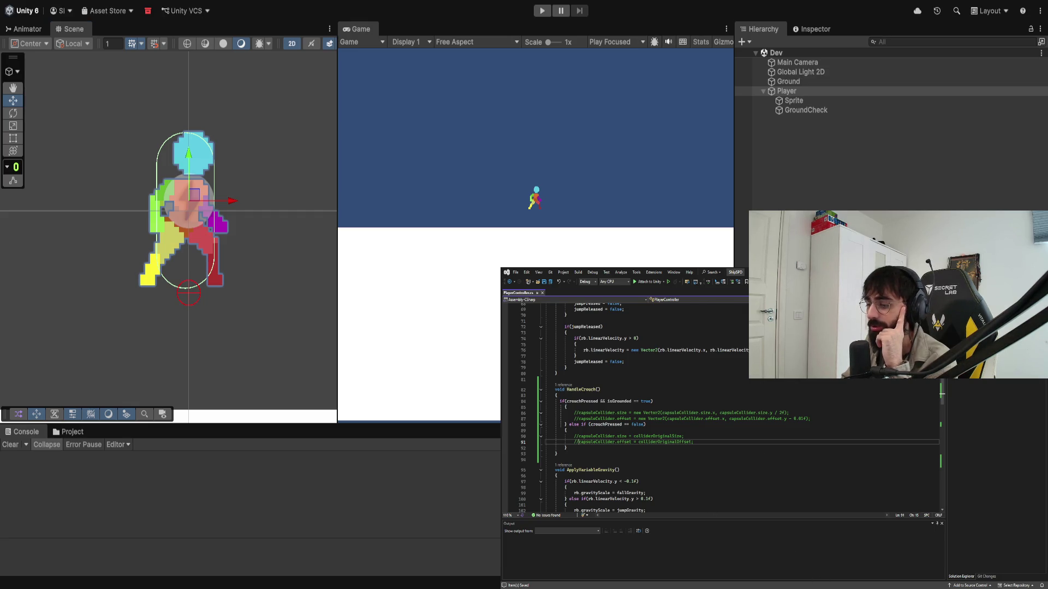
Step: Play-test the character turning and moving left and right, then stop the game
{"action": "left_click", "coordinate": [547, 12]}
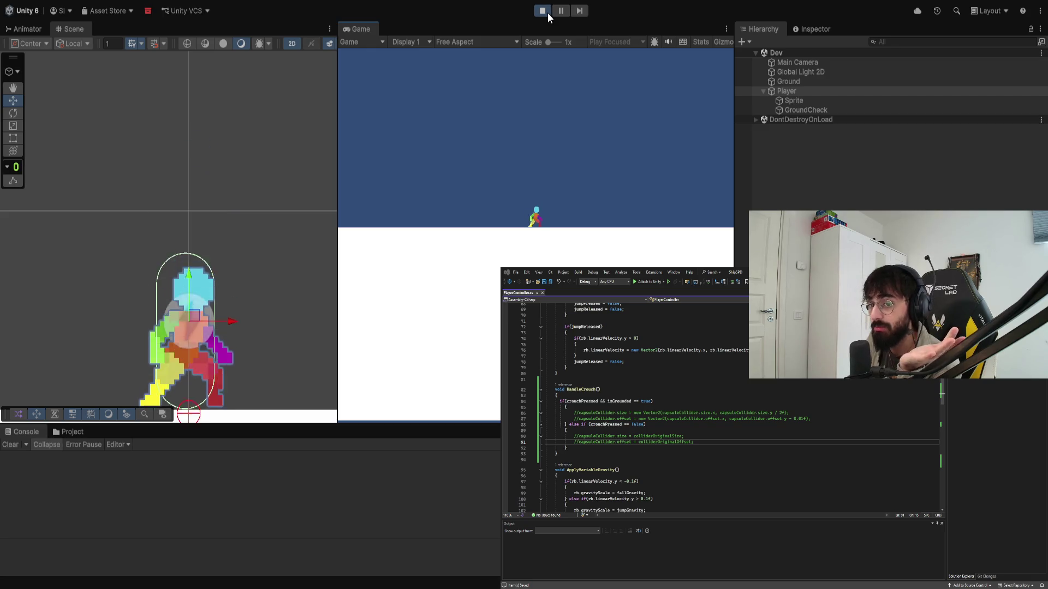
{"action": "key", "text": "a"}
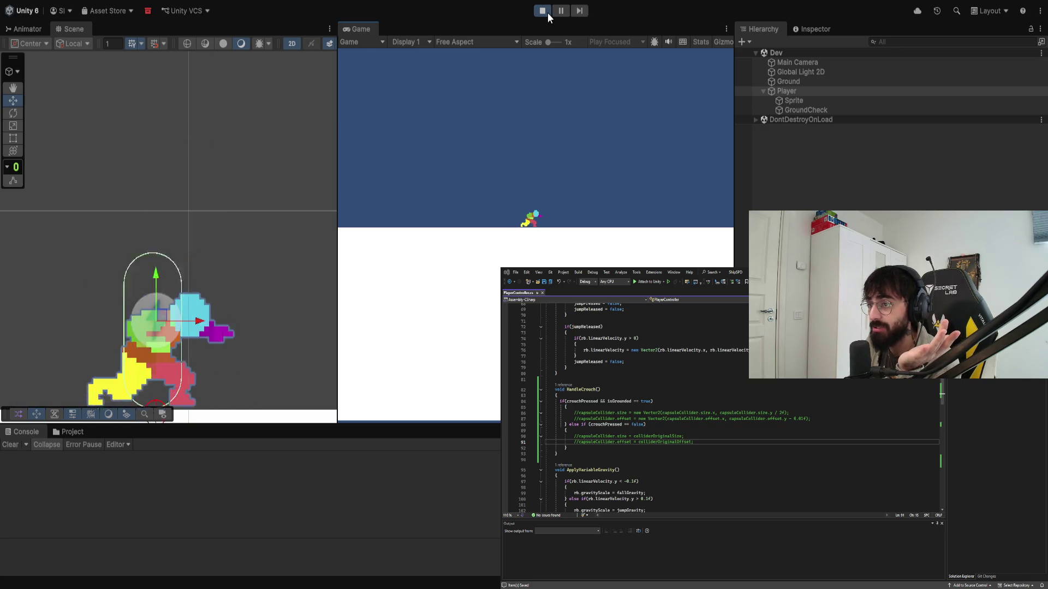
{"action": "key", "text": "a"}
{"action": "key", "text": "d"}
{"action": "key", "text": "d"}
{"action": "key", "text": "a"}
{"action": "key", "text": "d"}
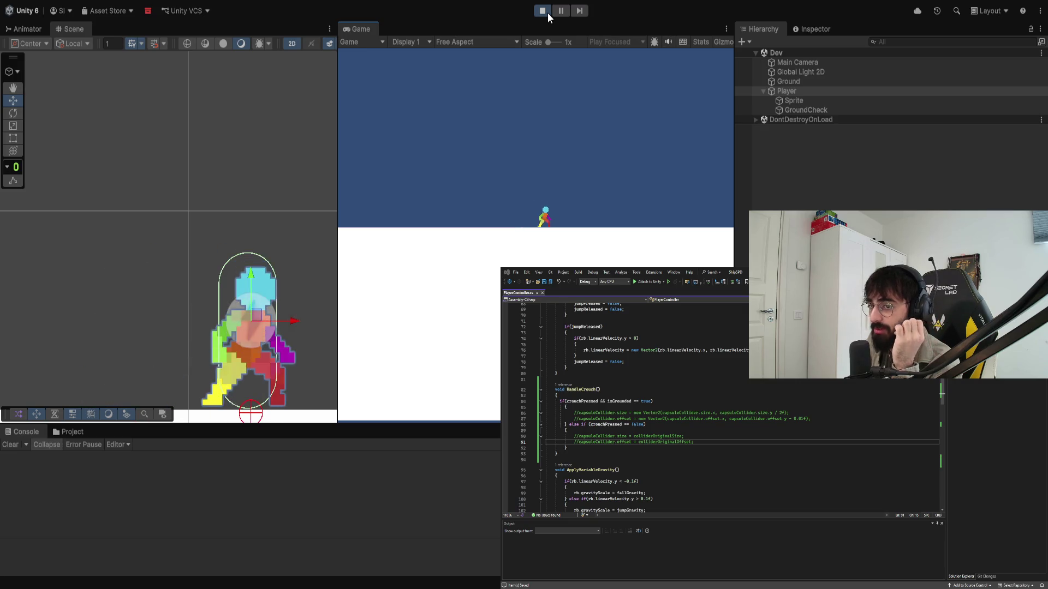
{"action": "left_click", "coordinate": [548, 12]}
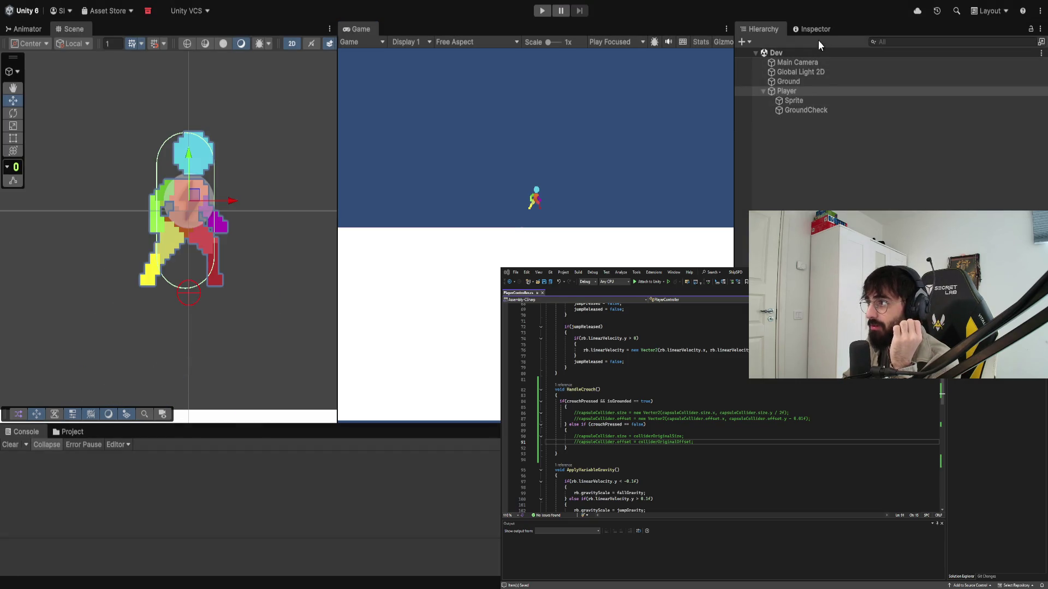
Step: Inspect the Player's colliders: collapse Player Controller and toggle Edit Collider on and off
{"action": "left_click", "coordinate": [808, 33]}
{"action": "left_click", "coordinate": [778, 32]}
{"action": "left_click", "coordinate": [811, 29]}
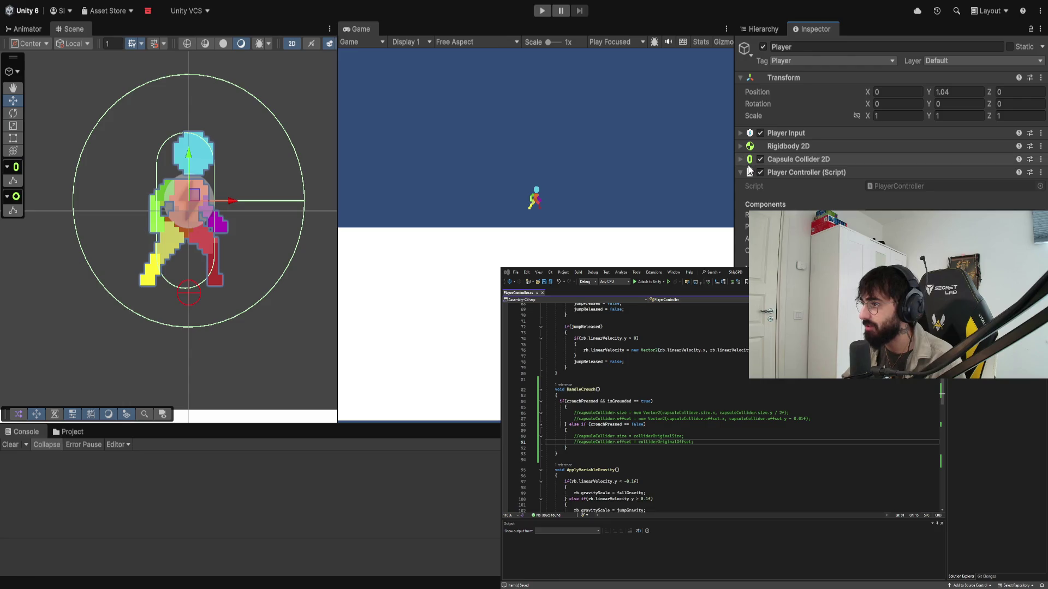
{"action": "mouse_move", "coordinate": [739, 170]}
{"action": "left_mouse_down"}
{"action": "mouse_move", "coordinate": [758, 179]}
{"action": "mouse_move", "coordinate": [788, 152]}
{"action": "mouse_move", "coordinate": [786, 163]}
{"action": "left_mouse_up"}
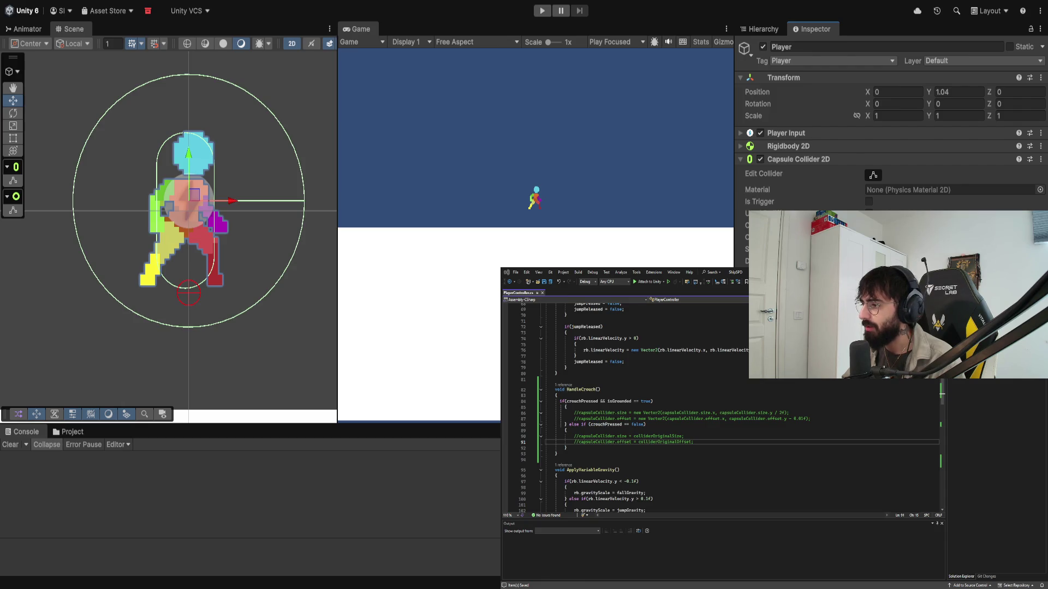
{"action": "left_click", "coordinate": [13, 210]}
{"action": "key", "text": "w"}
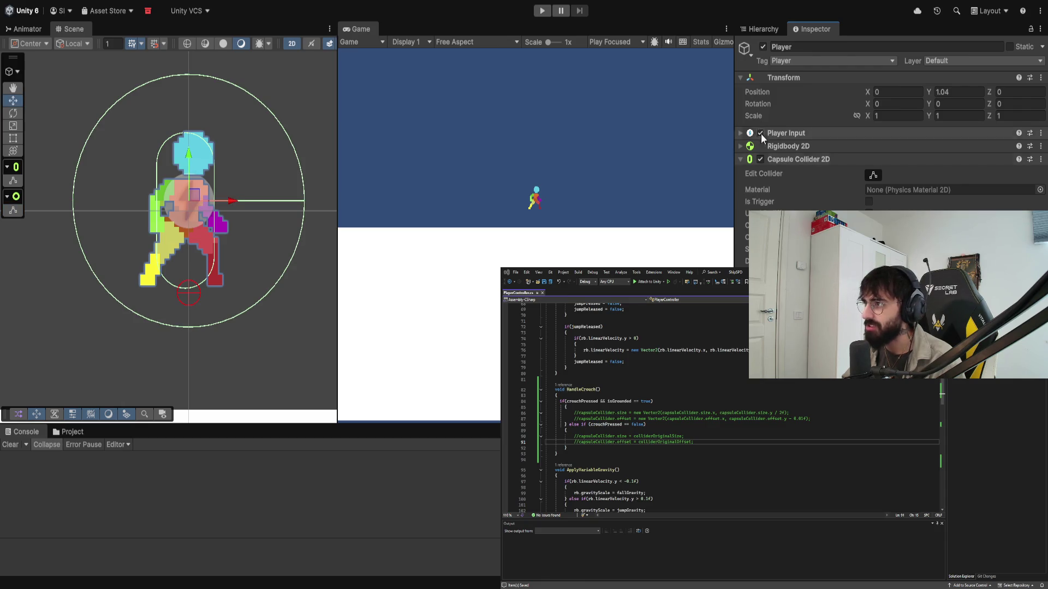
Step: Run the game, crouch the character, pause, and bring its colliders into view
{"action": "left_click", "coordinate": [549, 12]}
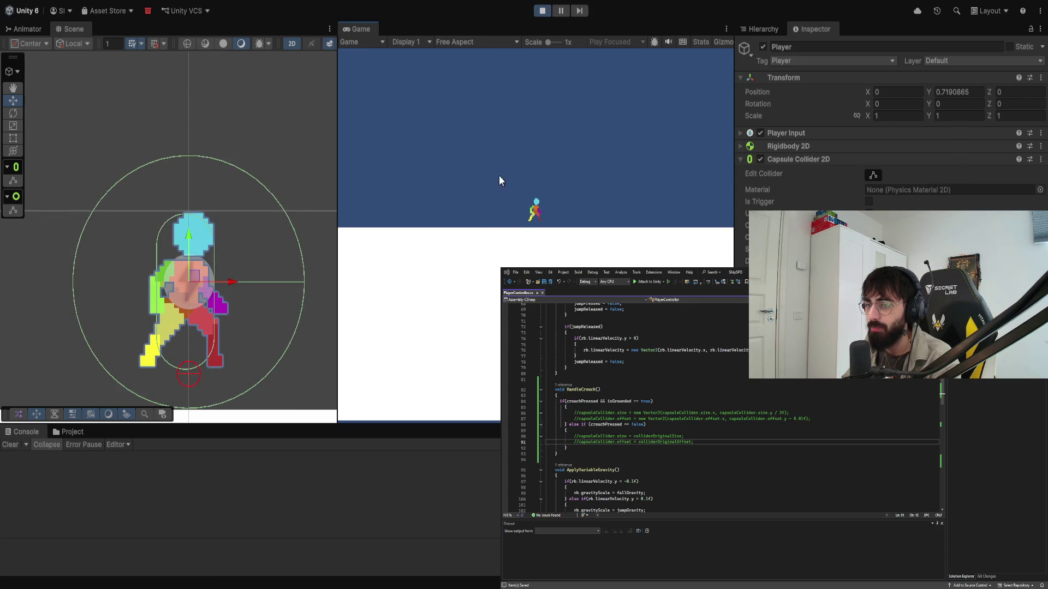
{"action": "key", "text": "a"}
{"action": "key", "text": "d"}
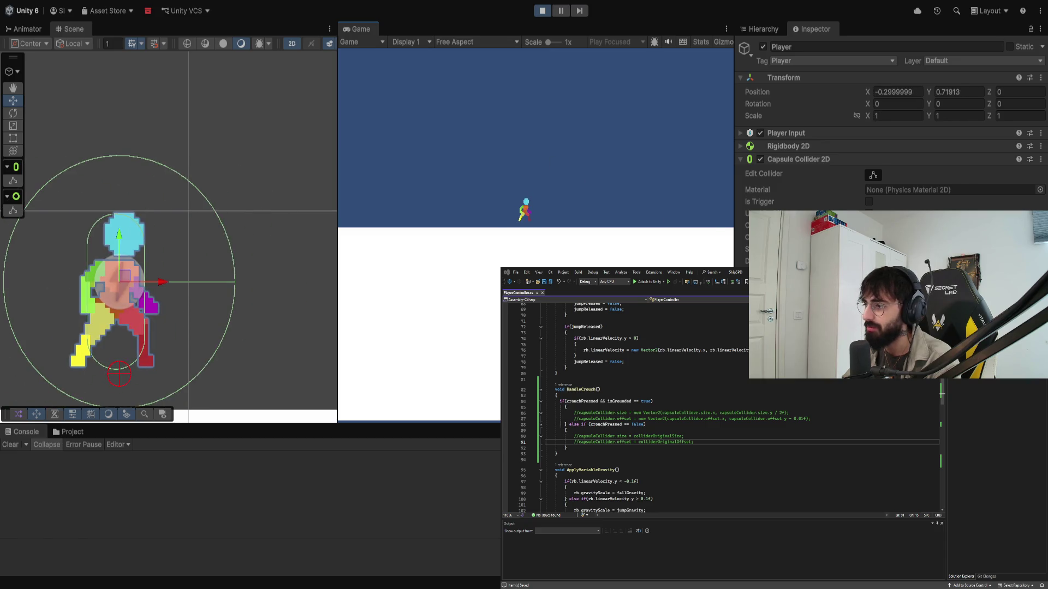
{"action": "left_click", "coordinate": [560, 11]}
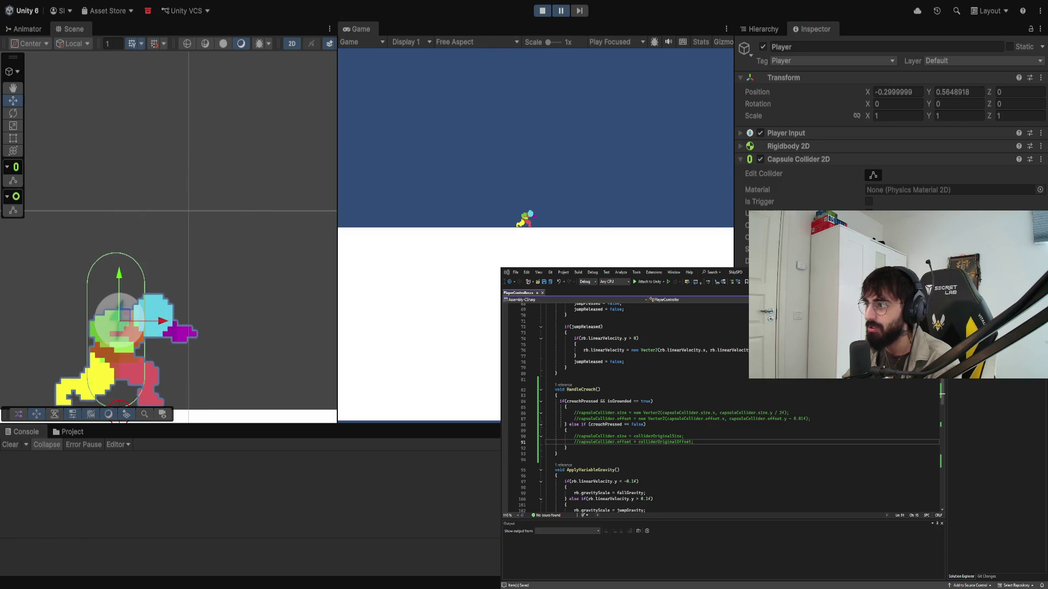
{"action": "left_click_drag", "start_coordinate": [299, 205], "coordinate": [268, 197]}
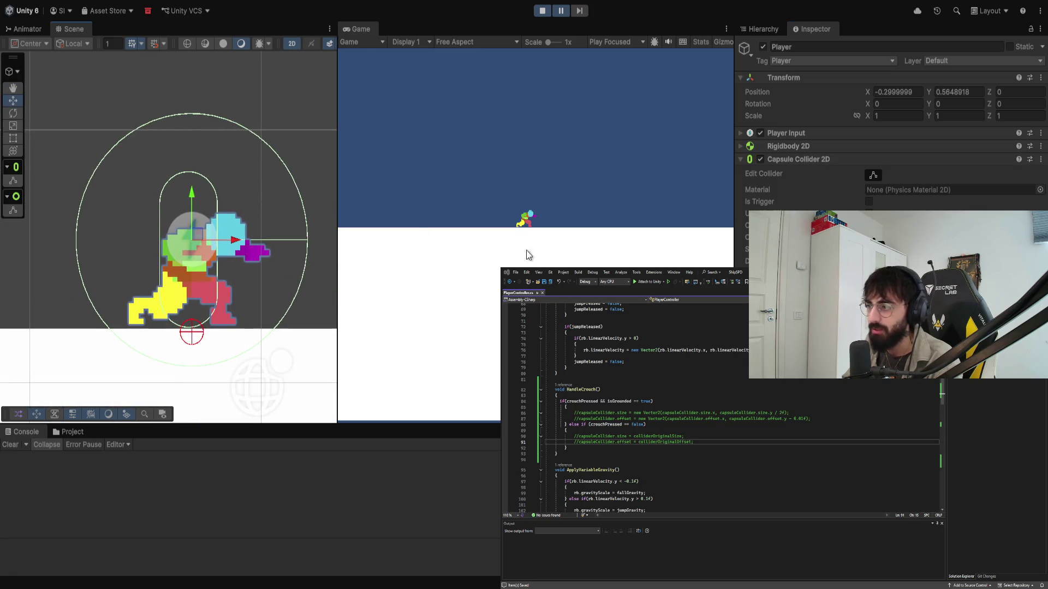
Step: Edit the Circle Collider 2D, shrinking it from the right and raising its bottom edge
{"action": "left_click", "coordinate": [873, 305]}
{"action": "left_click_drag", "start_coordinate": [307, 242], "coordinate": [257, 250]}
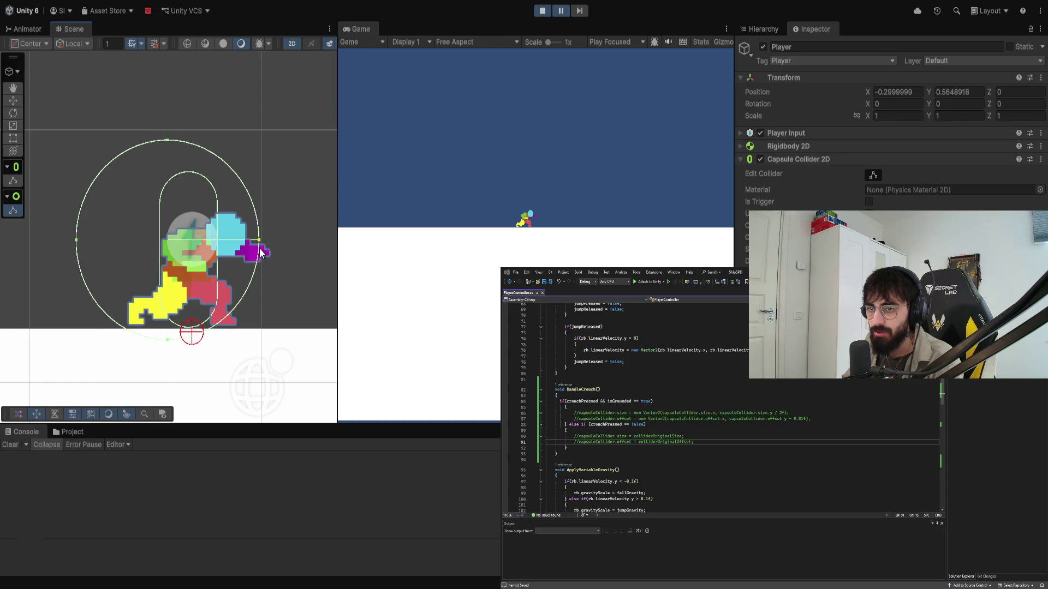
{"action": "left_click_drag", "start_coordinate": [166, 335], "coordinate": [169, 325]}
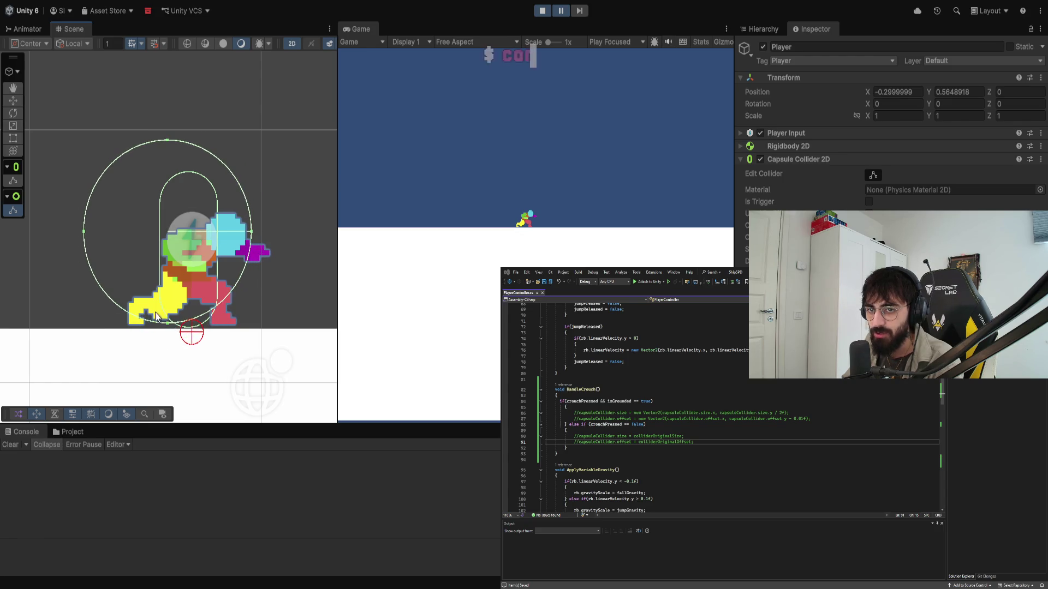
{"action": "left_click", "coordinate": [112, 228]}
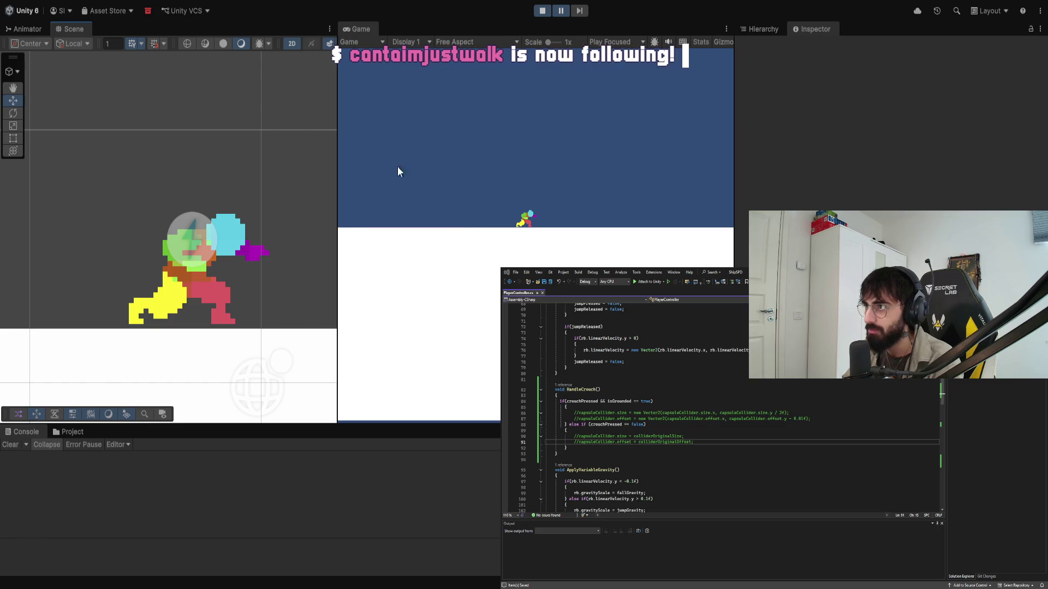
Step: Reselect Player and reshape the circle collider, trimming its left side and extending it downward
{"action": "left_click", "coordinate": [763, 30]}
{"action": "left_click", "coordinate": [791, 90]}
{"action": "left_click", "coordinate": [821, 28]}
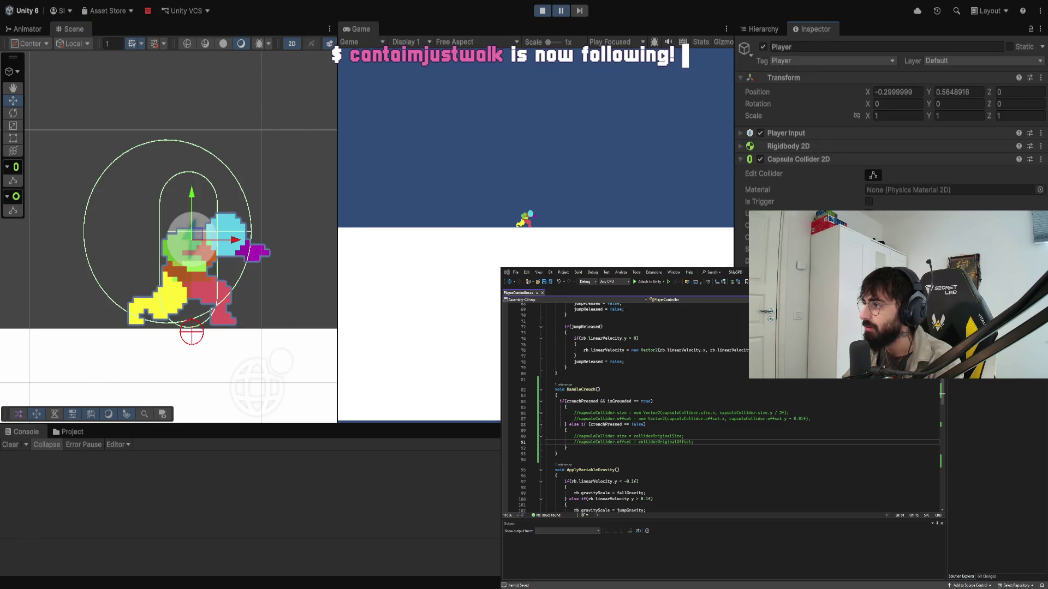
{"action": "left_click", "coordinate": [14, 210]}
{"action": "left_click_drag", "start_coordinate": [83, 232], "coordinate": [174, 241]}
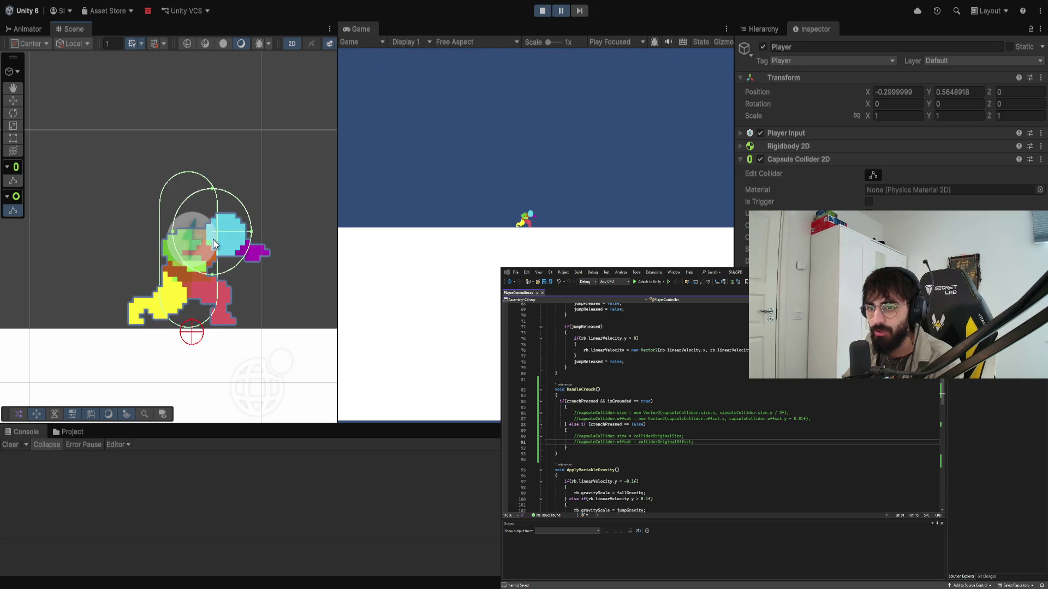
{"action": "mouse_move", "coordinate": [212, 271]}
{"action": "left_mouse_down"}
{"action": "mouse_move", "coordinate": [208, 329]}
{"action": "mouse_move", "coordinate": [214, 323]}
{"action": "left_mouse_up"}
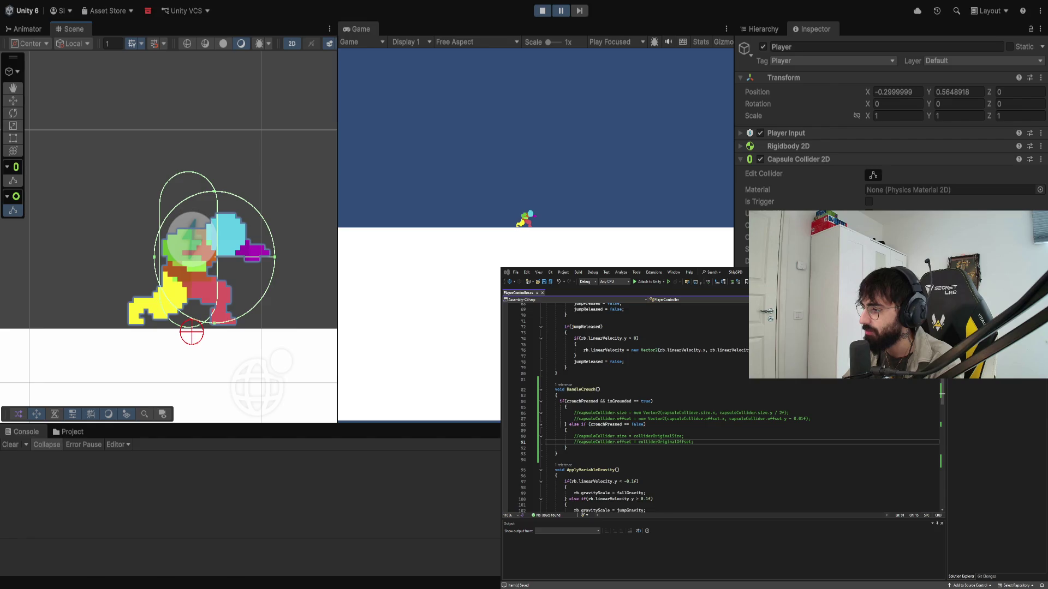
Step: Shift the circle collider left, fine-tune its size to the crouch pose, and exit play mode
{"action": "left_click_drag", "start_coordinate": [214, 323], "coordinate": [203, 323]}
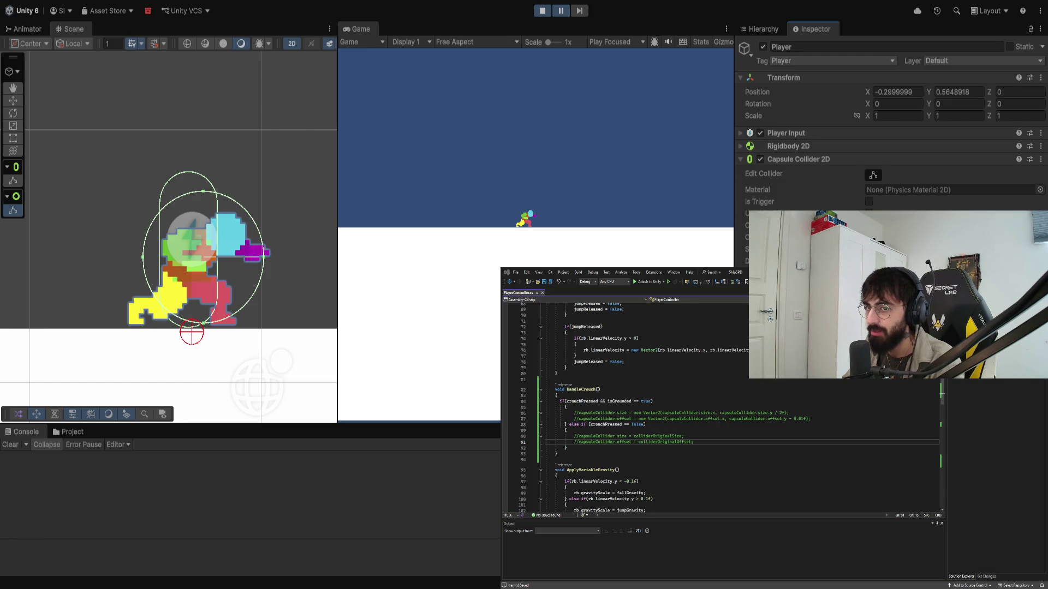
{"action": "left_click_drag", "start_coordinate": [203, 323], "coordinate": [196, 323]}
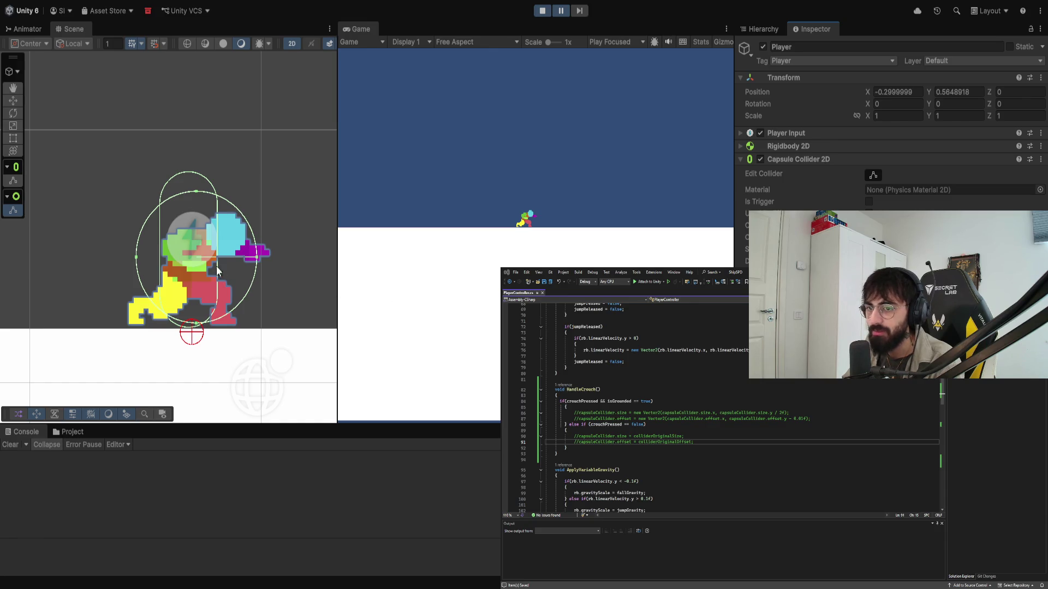
{"action": "mouse_move", "coordinate": [257, 258]}
{"action": "left_mouse_down"}
{"action": "mouse_move", "coordinate": [242, 256]}
{"action": "mouse_move", "coordinate": [276, 256]}
{"action": "mouse_move", "coordinate": [253, 257]}
{"action": "left_mouse_up"}
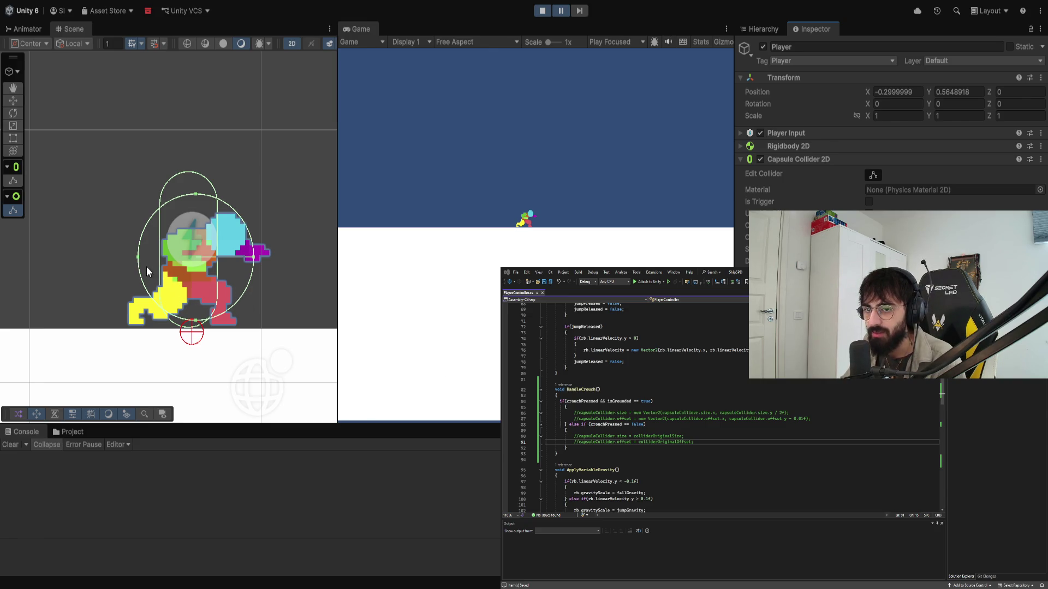
{"action": "left_click_drag", "start_coordinate": [139, 257], "coordinate": [148, 259]}
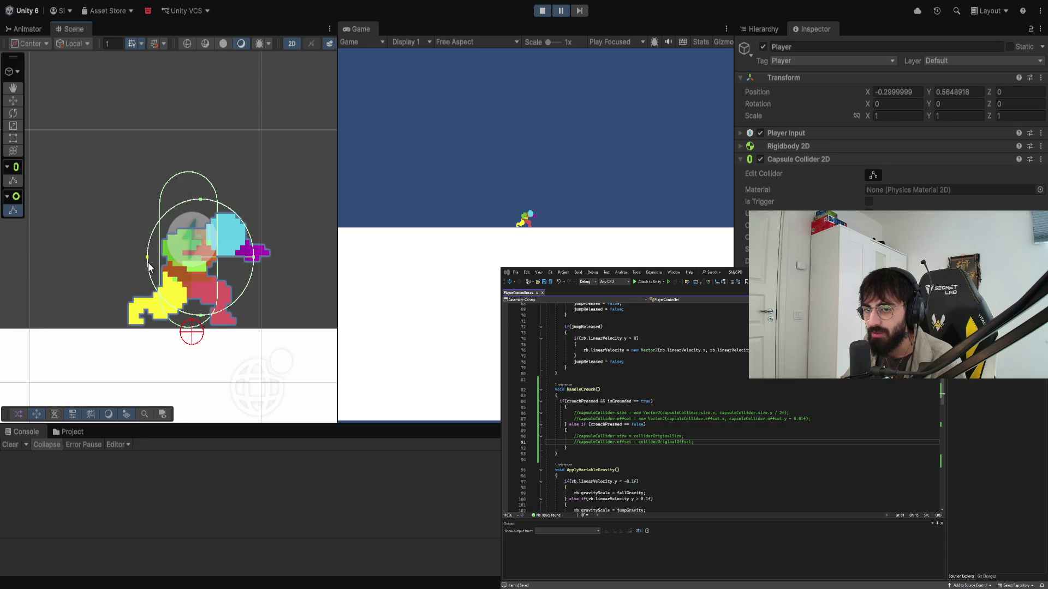
{"action": "left_click_drag", "start_coordinate": [201, 316], "coordinate": [197, 326]}
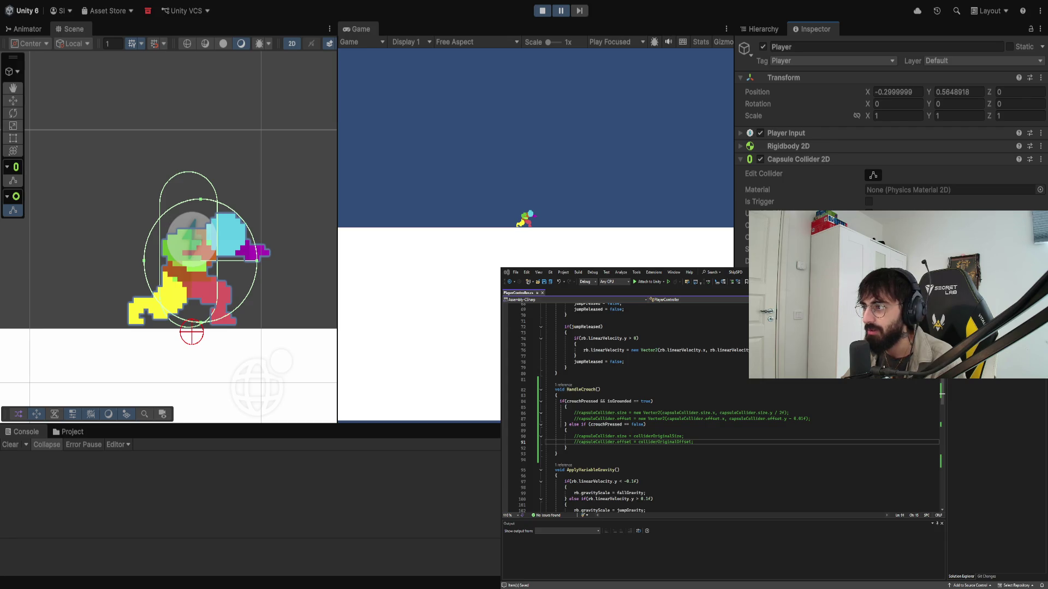
{"action": "left_click_drag", "start_coordinate": [200, 321], "coordinate": [201, 314]}
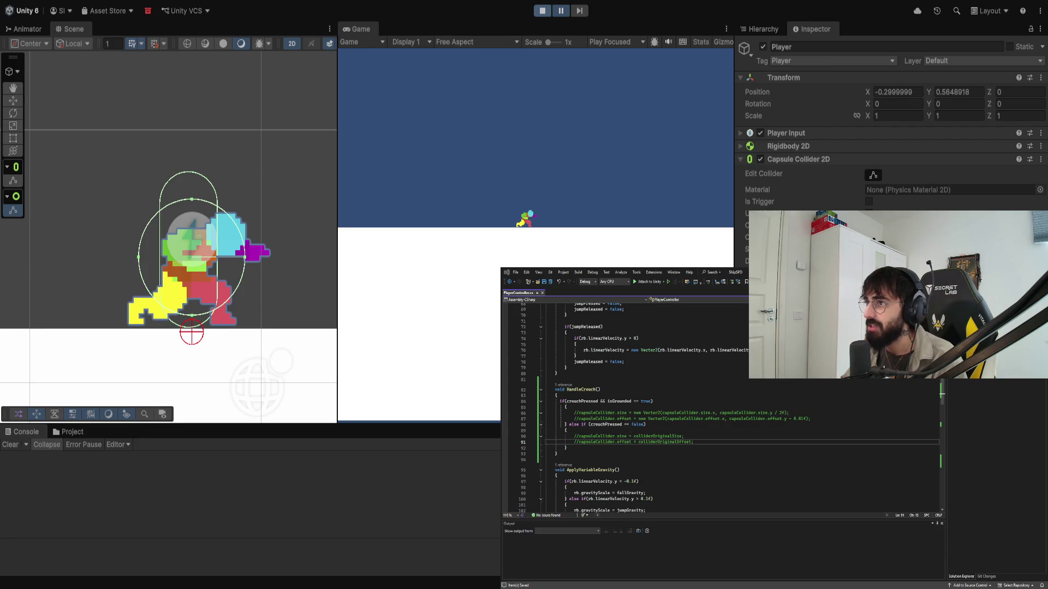
{"action": "left_click", "coordinate": [542, 10]}
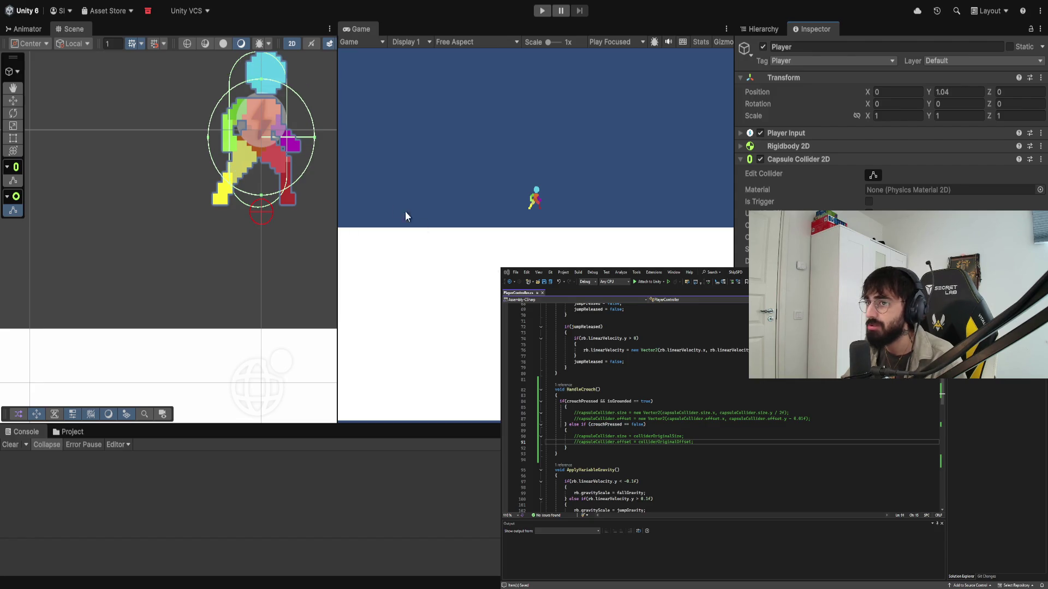
Step: In Visual Studio, select the commented capsule size/offset lines and scroll to the top of PlayerController.cs
{"action": "scroll", "coordinate": [280, 137], "scroll_direction": "down", "scroll_amount": 1}
{"action": "scroll", "coordinate": [280, 136], "scroll_direction": "down", "scroll_amount": 1}
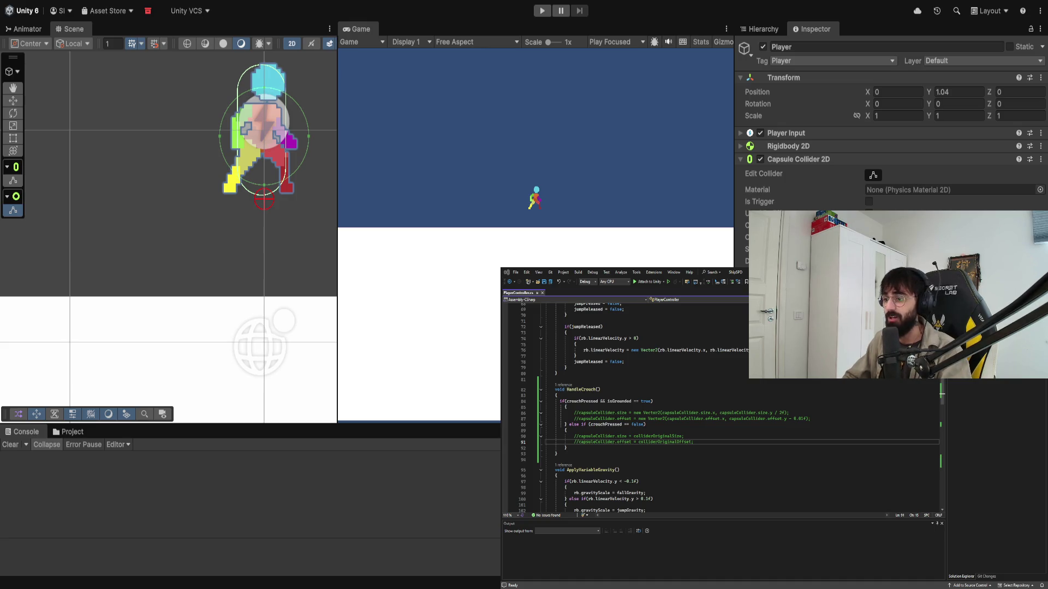
{"action": "key", "text": "alt+Tab"}
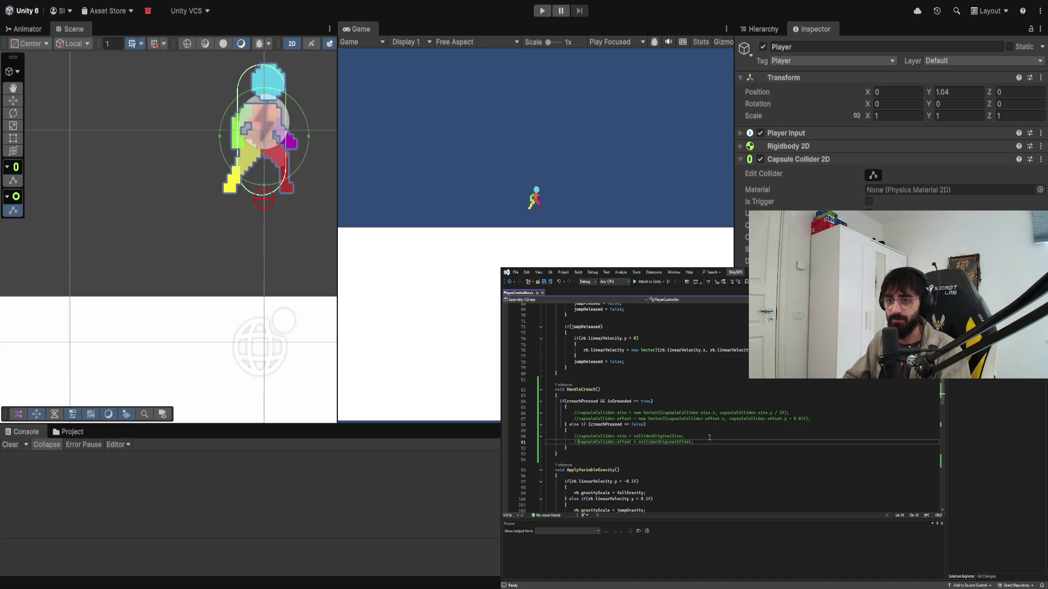
{"action": "left_click_drag", "start_coordinate": [811, 419], "coordinate": [575, 413]}
{"action": "scroll", "coordinate": [725, 424], "scroll_direction": "up", "scroll_amount": 20}
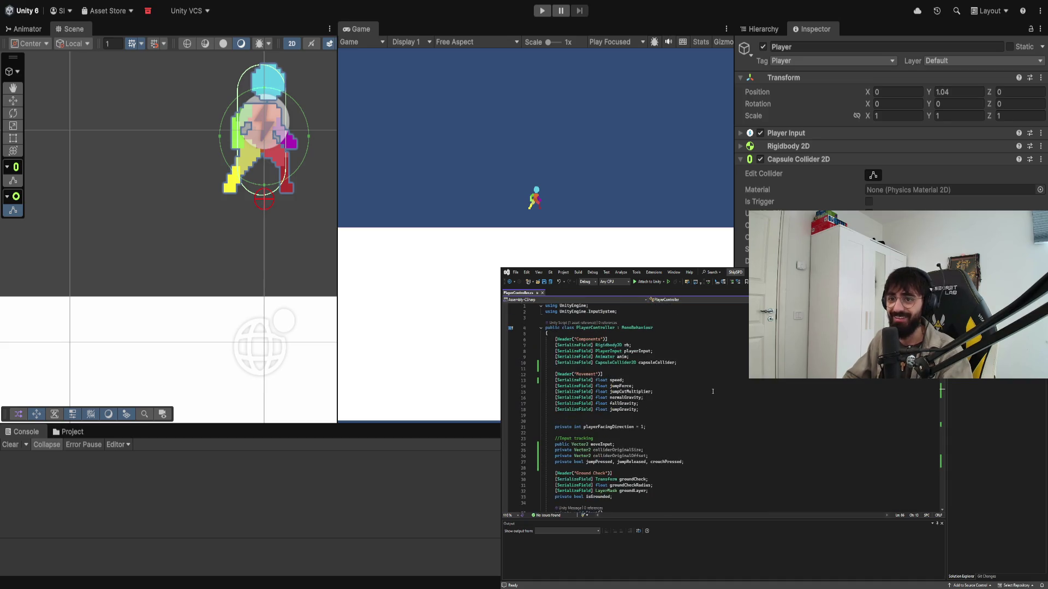
Step: Add '[SerializeField] CircleCollider2D circleCollider;' on a new line below the capsuleCollider field
{"action": "left_click", "coordinate": [690, 363]}
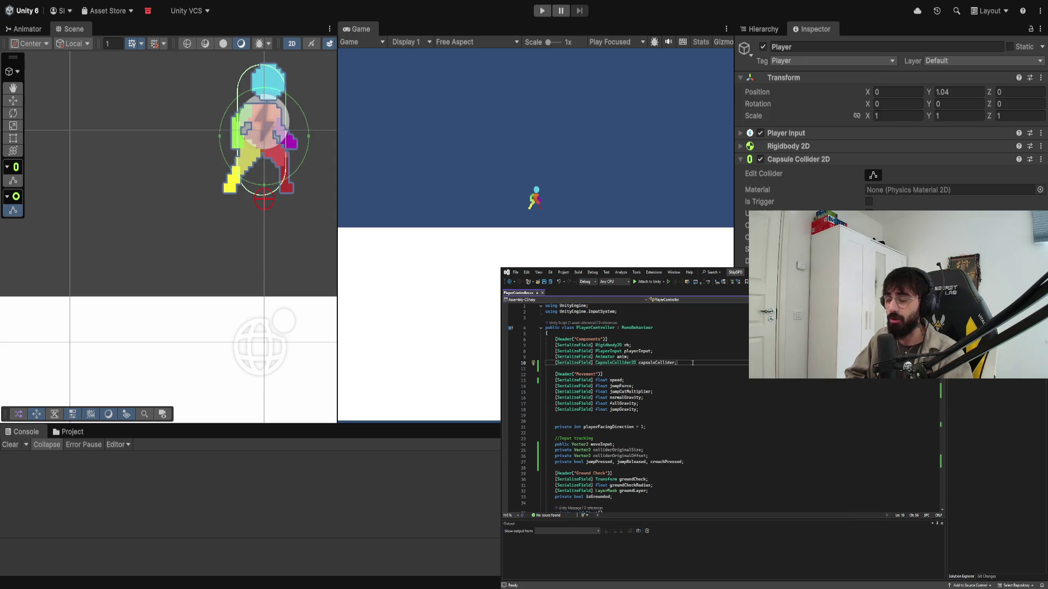
{"action": "key", "text": "Return"}
{"action": "type", "text": "p"}
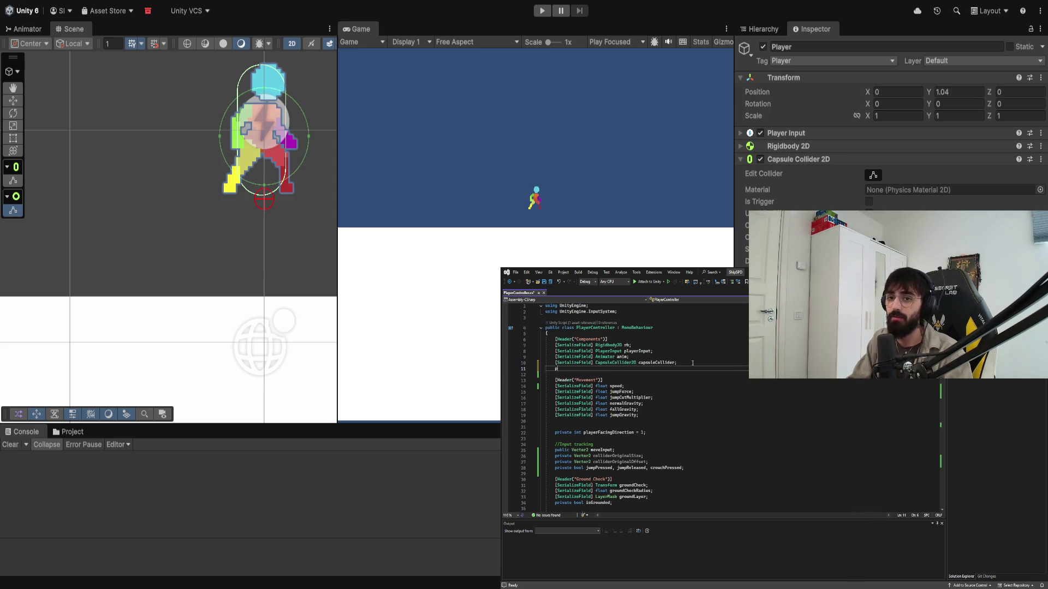
{"action": "type", "text": "[Serial"}
{"action": "key", "text": "Tab"}
{"action": "type", "text": "B"}
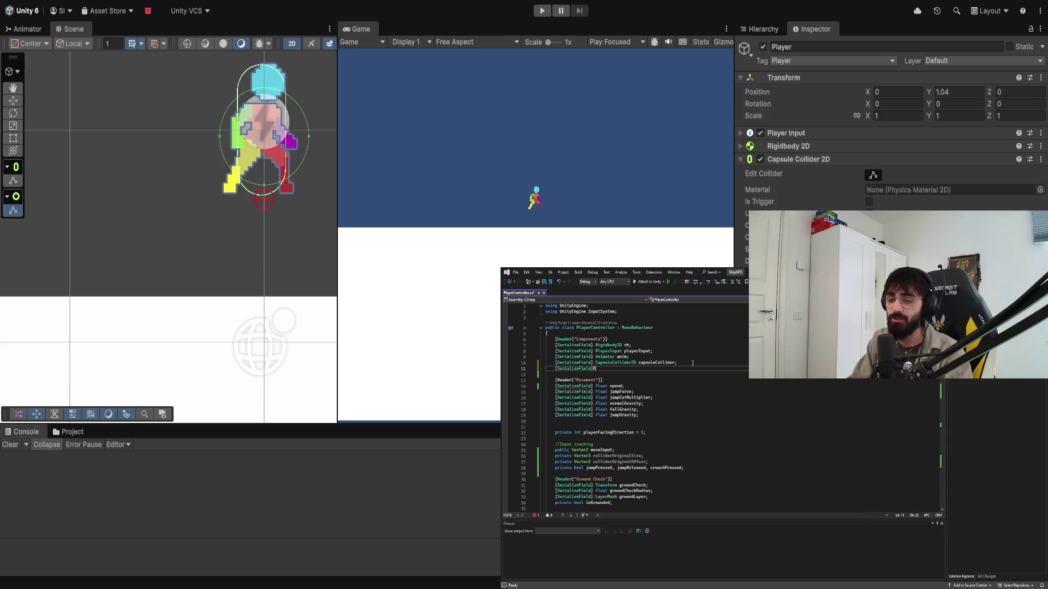
{"action": "type", "text": "oxCollider2D"}
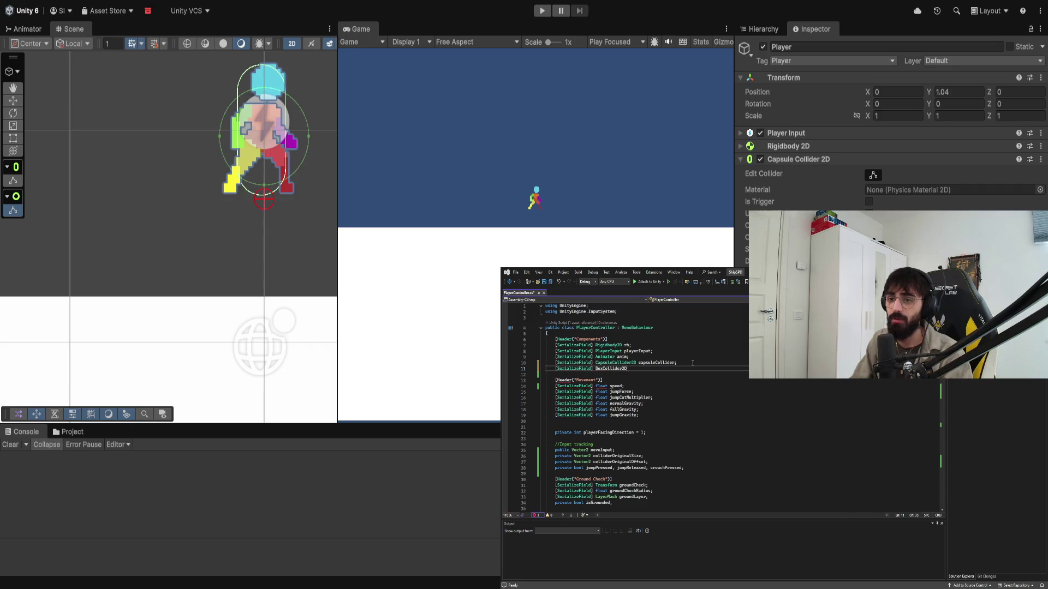
{"action": "key", "text": "BackSpace"}
{"action": "key", "text": "BackSpace"}
{"action": "key", "text": "BackSpace"}
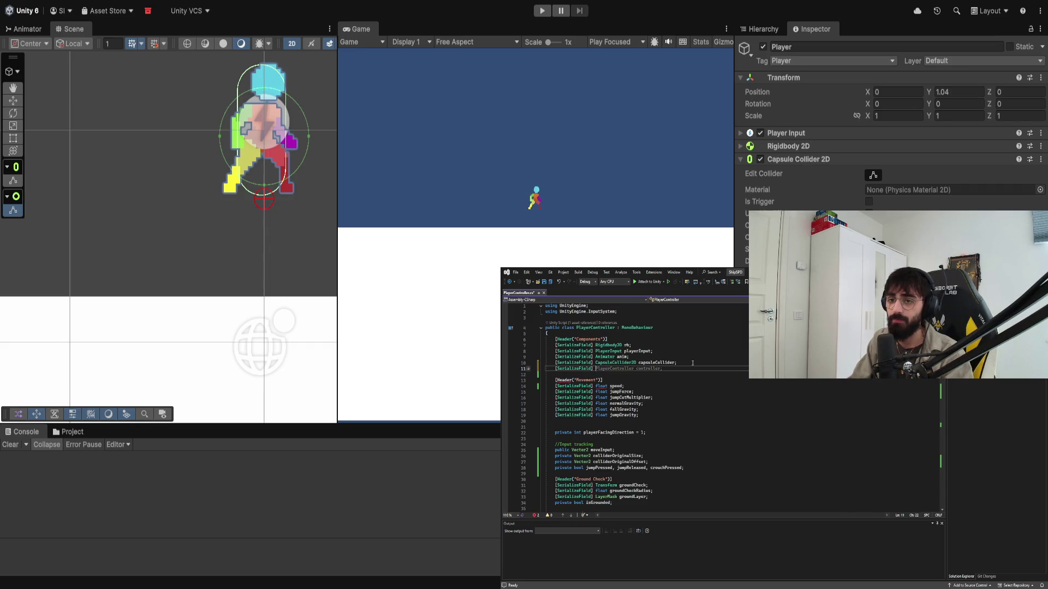
{"action": "type", "text": "CircleCollider2D"}
{"action": "key", "text": "Tab"}
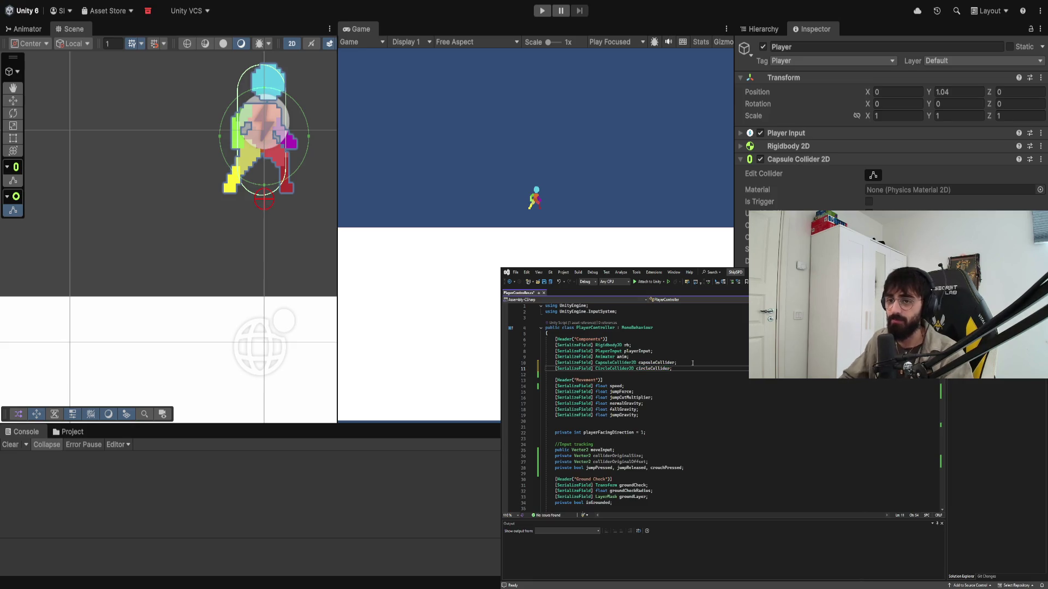
{"action": "scroll", "coordinate": [682, 404], "scroll_direction": "down", "scroll_amount": 20}
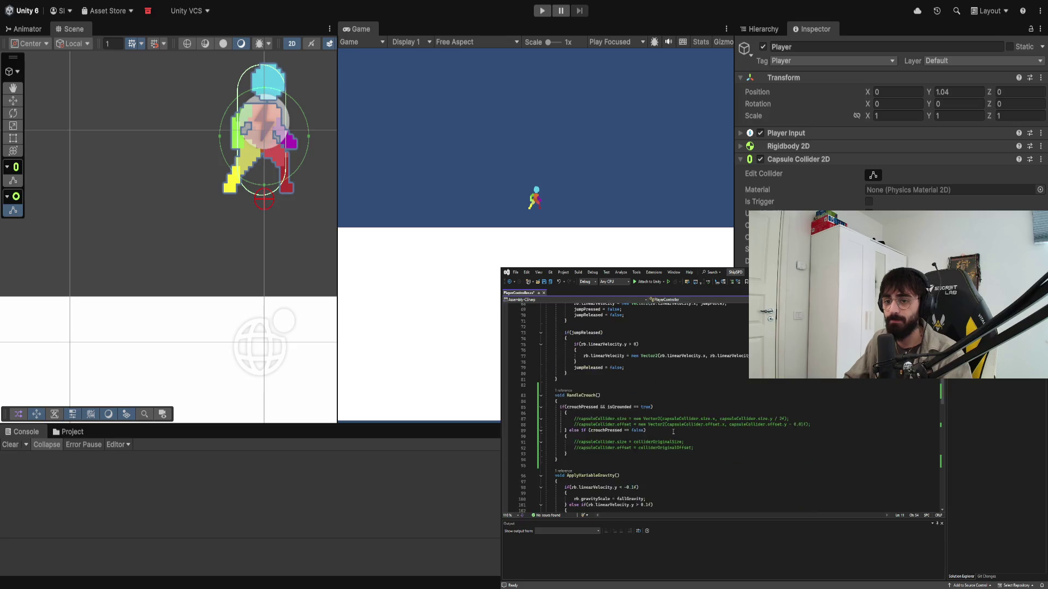
Step: Save PlayerController.cs with the new circleCollider field
{"action": "scroll", "coordinate": [670, 431], "scroll_direction": "up", "scroll_amount": 2}
{"action": "left_click", "coordinate": [814, 442]}
{"action": "key", "text": "ctrl+s"}
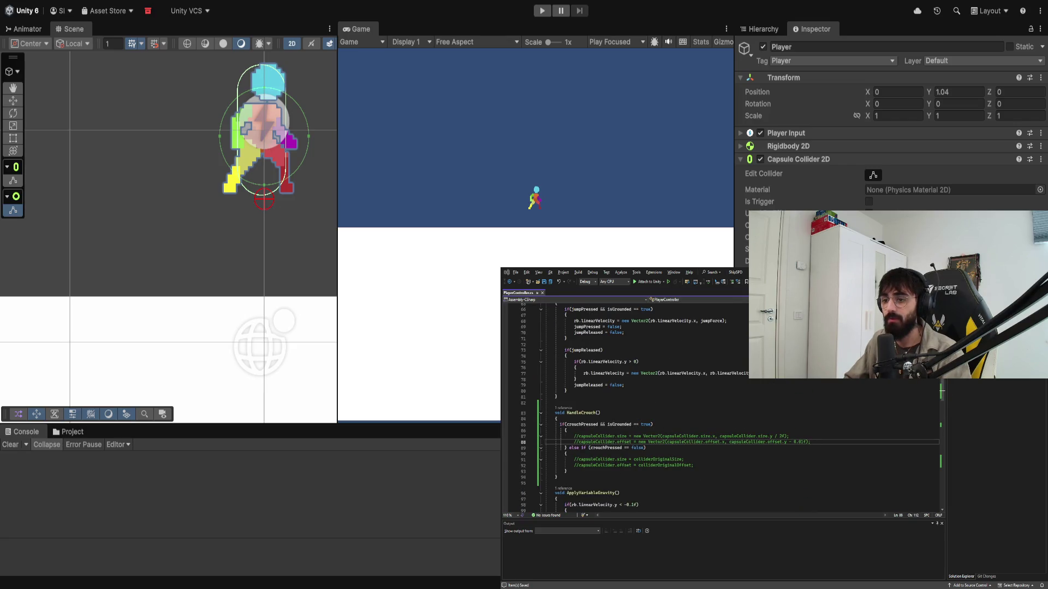
{"action": "key", "text": "alt+Tab"}
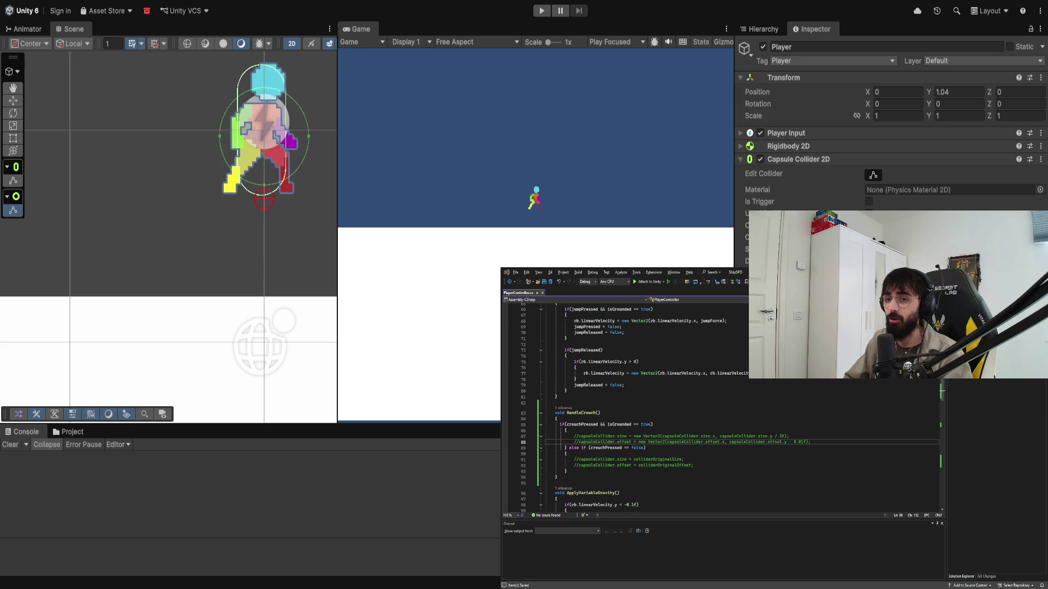
Step: Select the commented capsule collider lines, scroll up, and show Unity's Dev scene Hierarchy
{"action": "key", "text": "shift+Up"}
{"action": "key", "text": "shift+Home"}
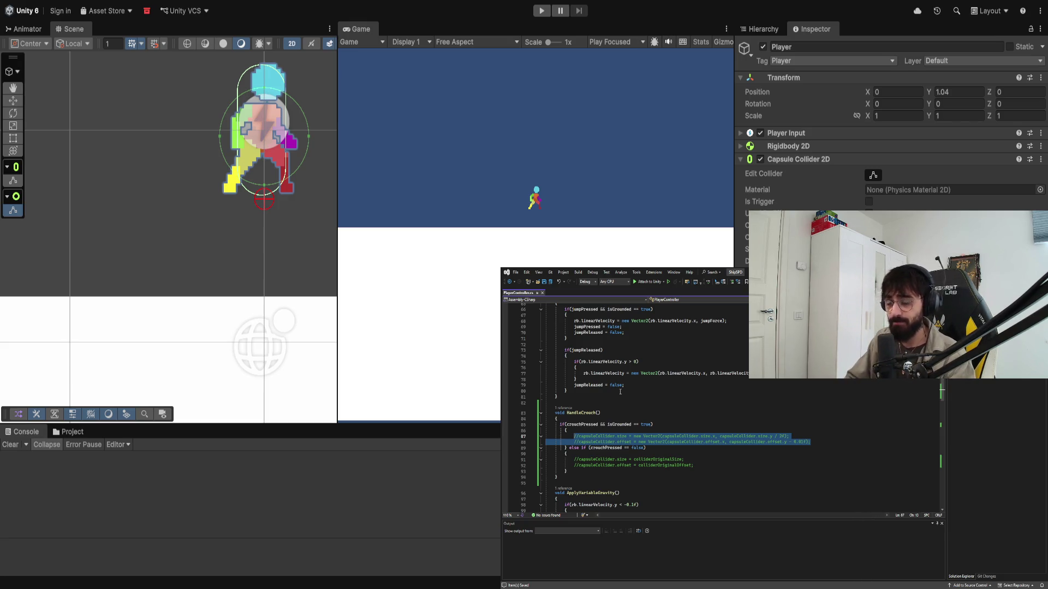
{"action": "scroll", "coordinate": [680, 382], "scroll_direction": "up", "scroll_amount": 15}
{"action": "scroll", "coordinate": [680, 381], "scroll_direction": "up", "scroll_amount": 6}
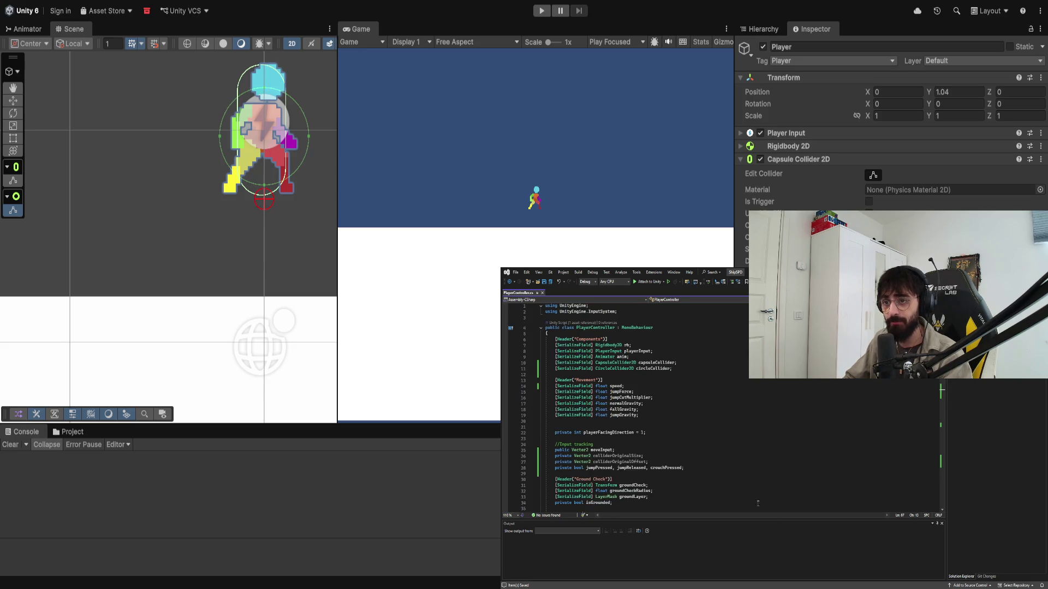
{"action": "left_click", "coordinate": [760, 30]}
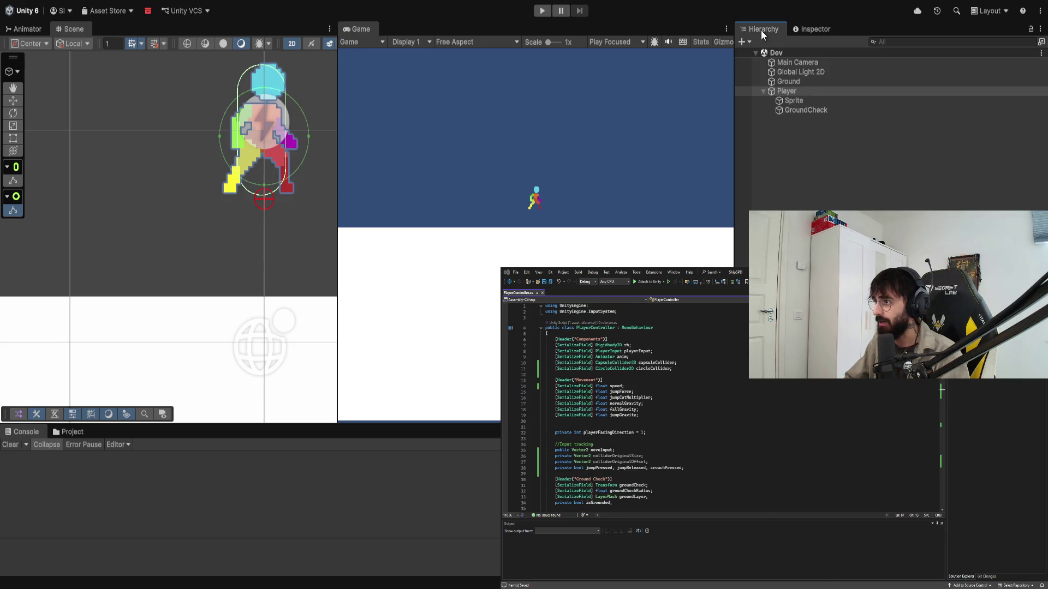
Step: Show the Player's Capsule Collider 2D and Circle Collider 2D components in the Inspector
{"action": "left_click", "coordinate": [815, 29]}
{"action": "left_click", "coordinate": [760, 29]}
{"action": "left_click", "coordinate": [815, 29]}
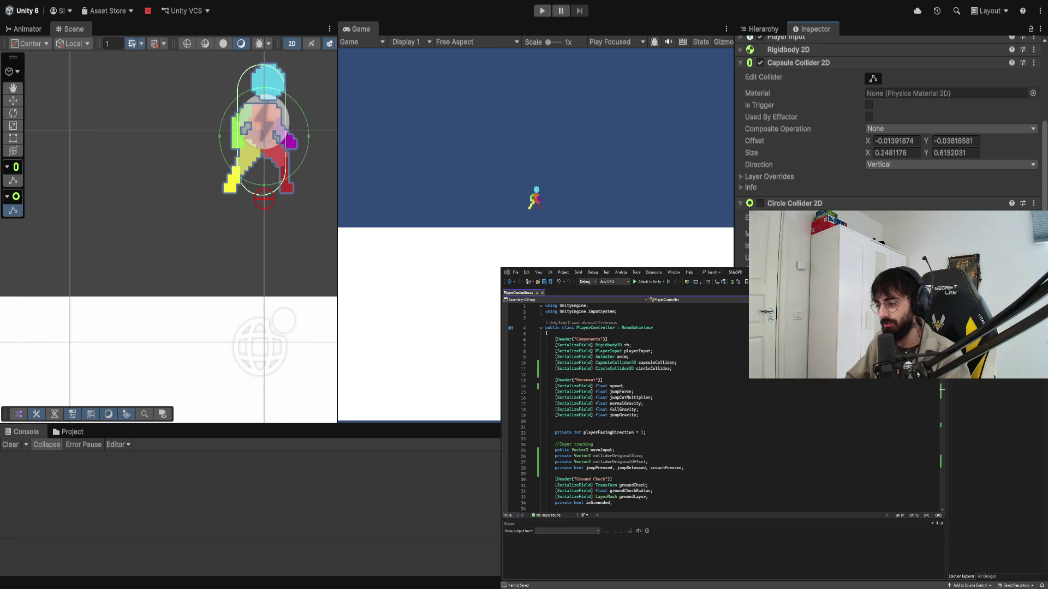
Step: Check the circleCollider declaration on line 10 and scroll toward Start and HandleCrouch
{"action": "left_click", "coordinate": [693, 439]}
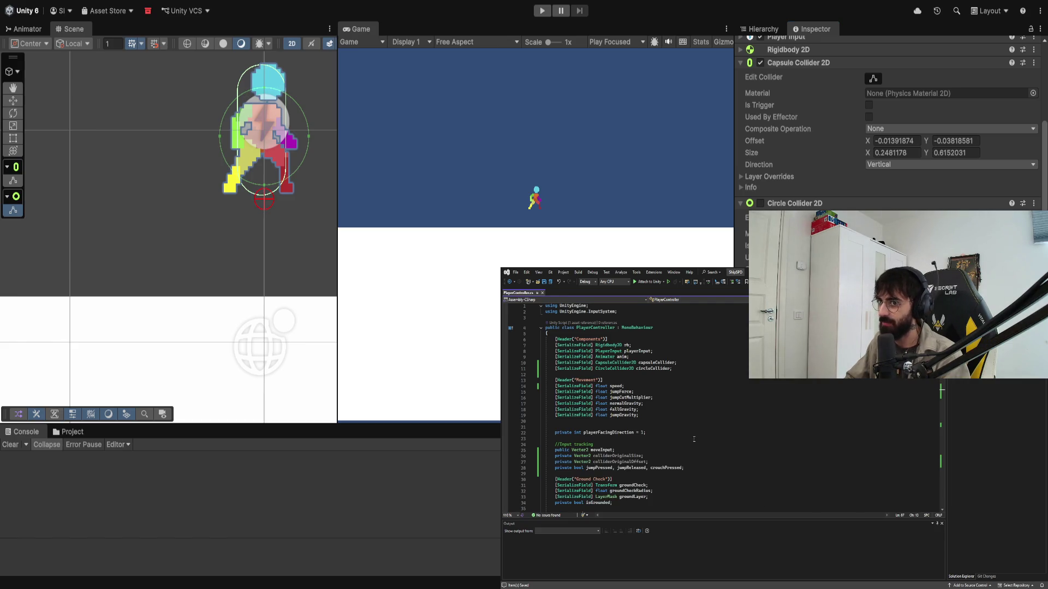
{"action": "double_click", "coordinate": [654, 371]}
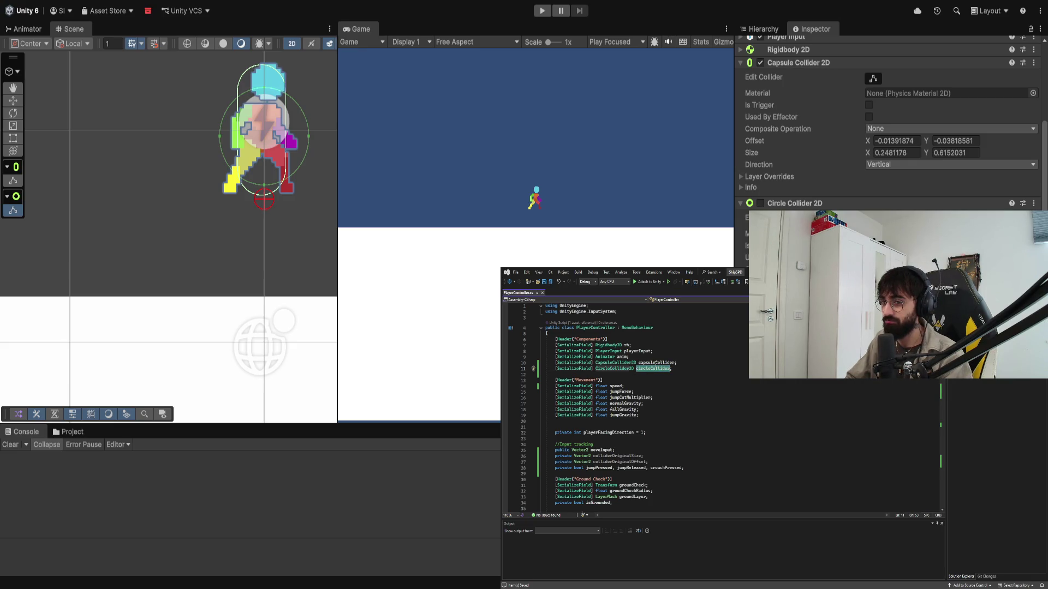
{"action": "left_click", "coordinate": [721, 362]}
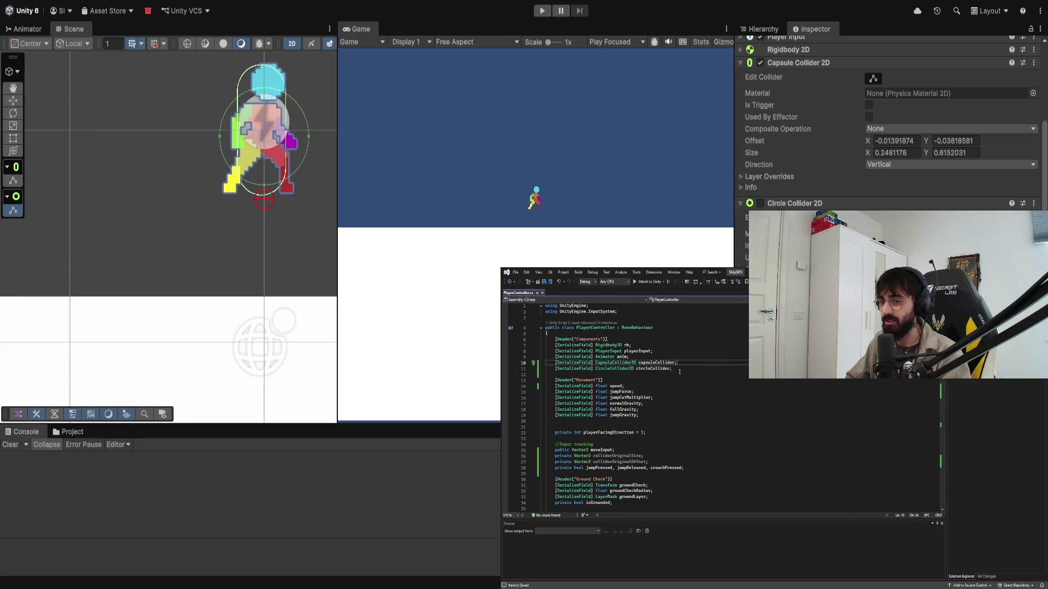
{"action": "scroll", "coordinate": [661, 393], "scroll_direction": "down", "scroll_amount": 17}
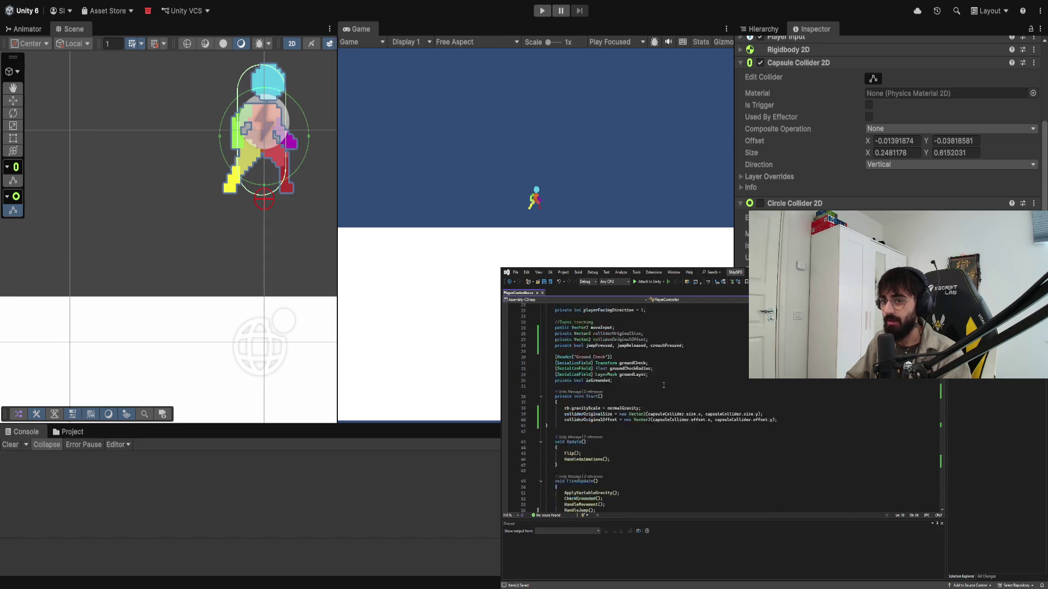
Step: Replace the crouch branch's commented resize lines with 'circleCollider.enabled = true;'
{"action": "scroll", "coordinate": [677, 424], "scroll_direction": "down", "scroll_amount": 4}
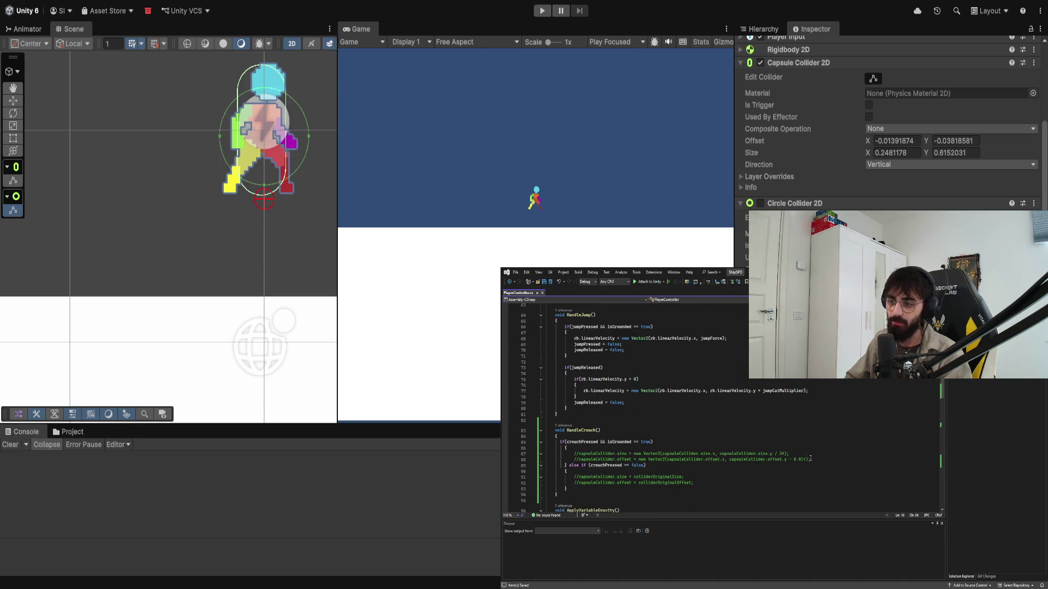
{"action": "left_click_drag", "start_coordinate": [810, 458], "coordinate": [545, 452]}
{"action": "type", "text": "crouch("}
{"action": "key", "text": "BackSpace"}
{"action": "key", "text": "BackSpace"}
{"action": "key", "text": "BackSpace"}
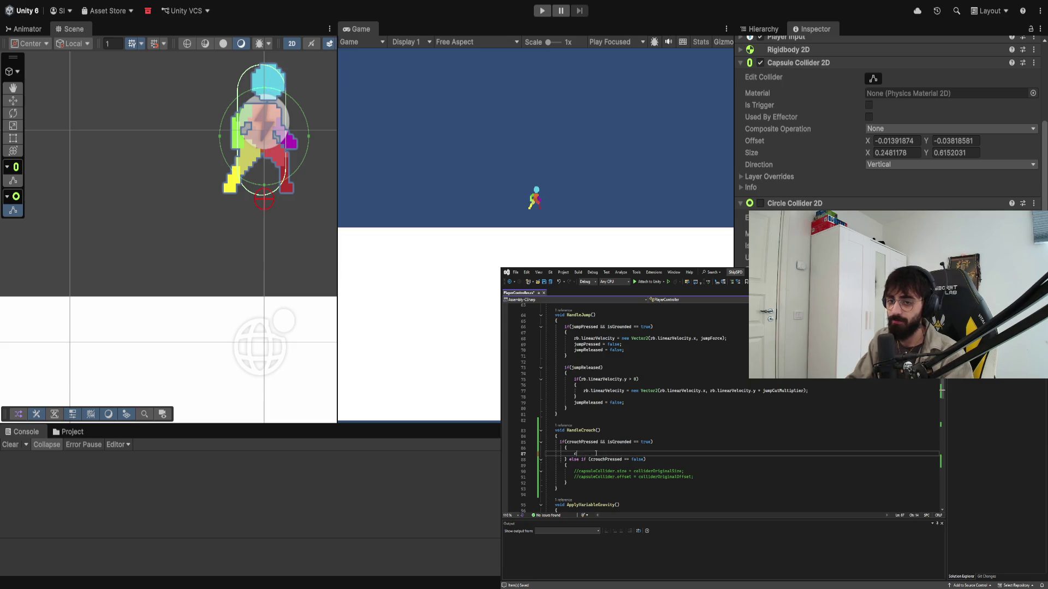
{"action": "scroll", "coordinate": [596, 453], "scroll_direction": "up", "scroll_amount": 13}
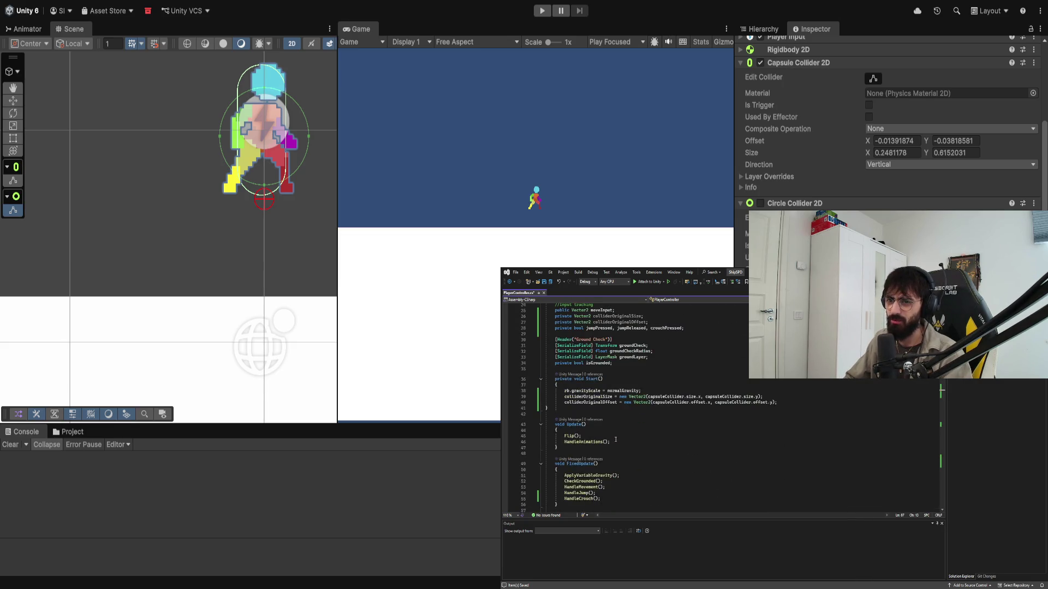
{"action": "scroll", "coordinate": [615, 439], "scroll_direction": "up", "scroll_amount": 6}
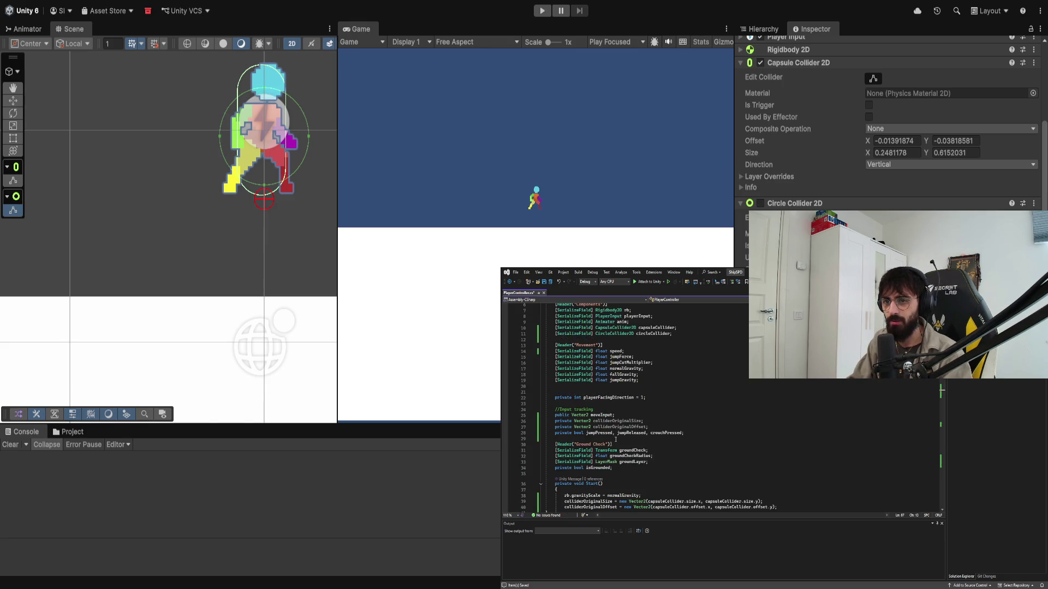
{"action": "type", "text": "circ"}
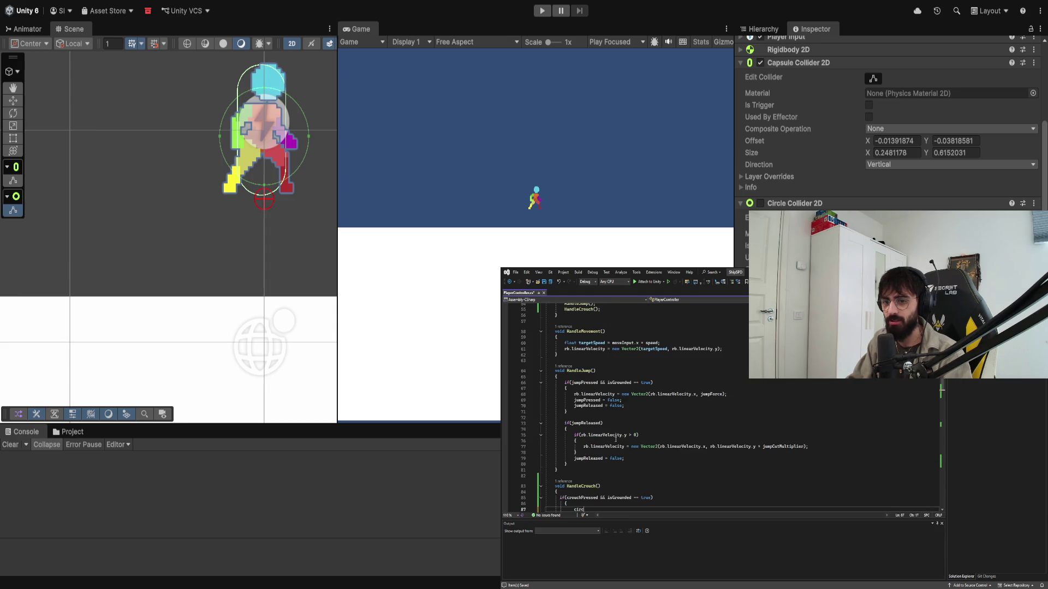
{"action": "type", "text": "leCollider.isActiveAndEna"}
{"action": "key", "text": "BackSpace"}
{"action": "key", "text": "BackSpace"}
{"action": "key", "text": "BackSpace"}
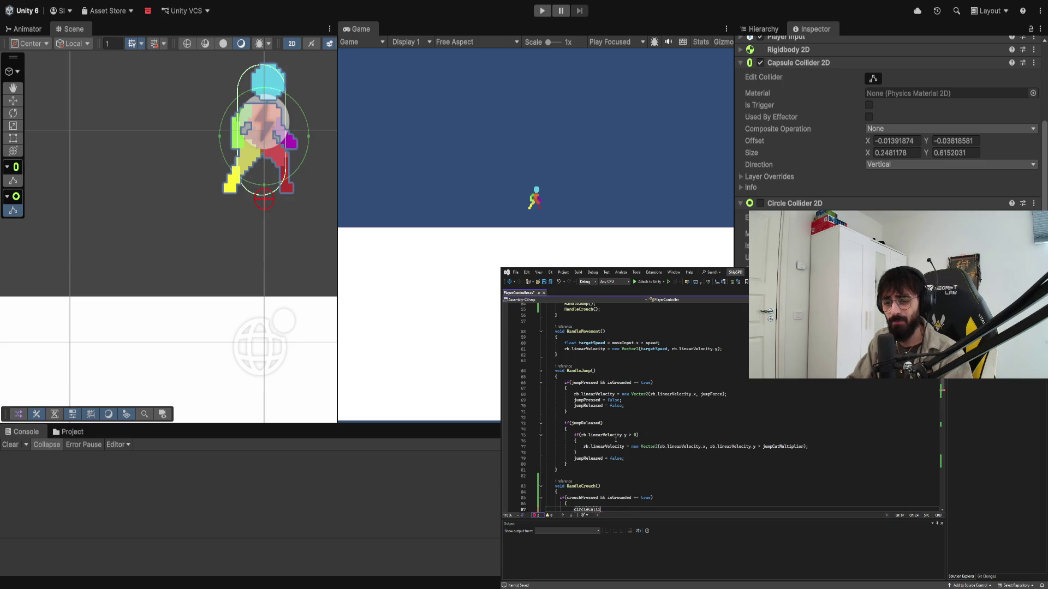
{"action": "type", "text": "der."}
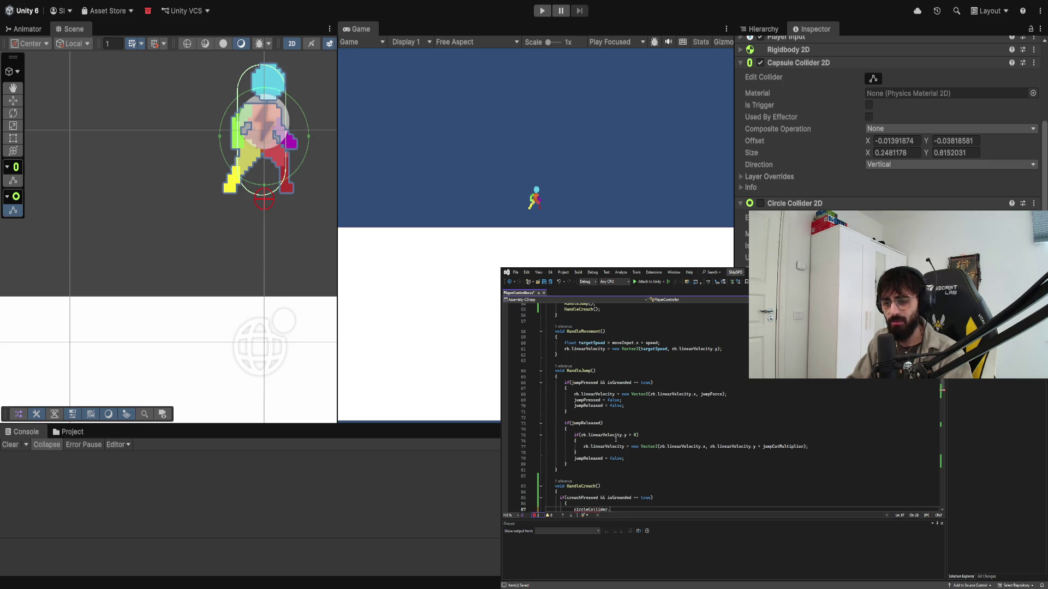
{"action": "type", "text": "enabled = true;"}
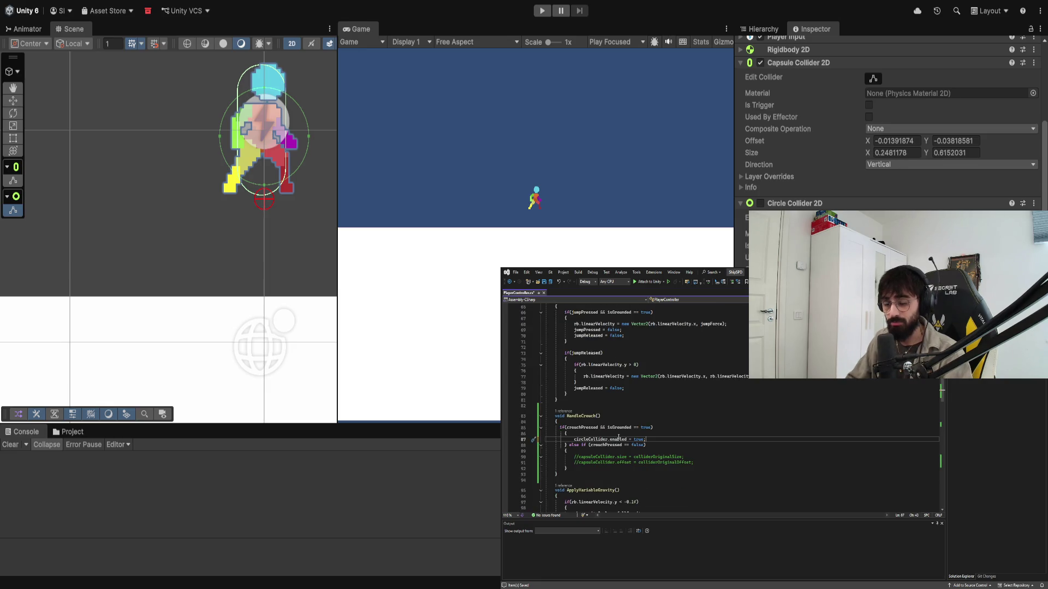
Step: Set 'circleCollider.enabled = false;' in the else branch and disable the capsule collider when crouching
{"action": "left_click_drag", "start_coordinate": [692, 462], "coordinate": [574, 457]}
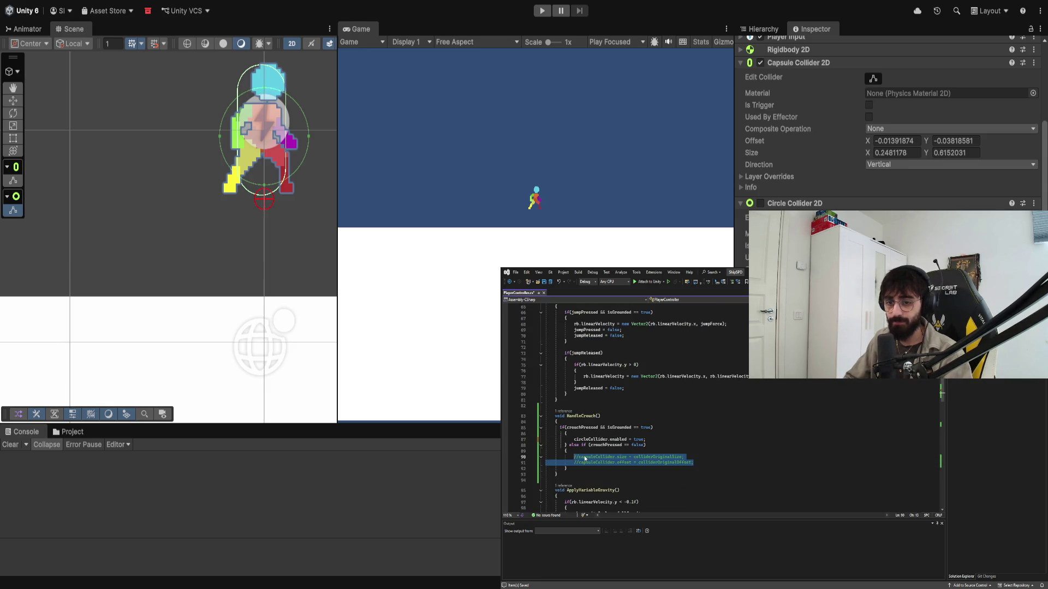
{"action": "key", "text": "BackSpace"}
{"action": "type", "text": "circleCollider.enabled = false;"}
{"action": "key", "text": "Up"}
{"action": "key", "text": "Up"}
{"action": "key", "text": "Up"}
{"action": "key", "text": "Up"}
{"action": "key", "text": "Return"}
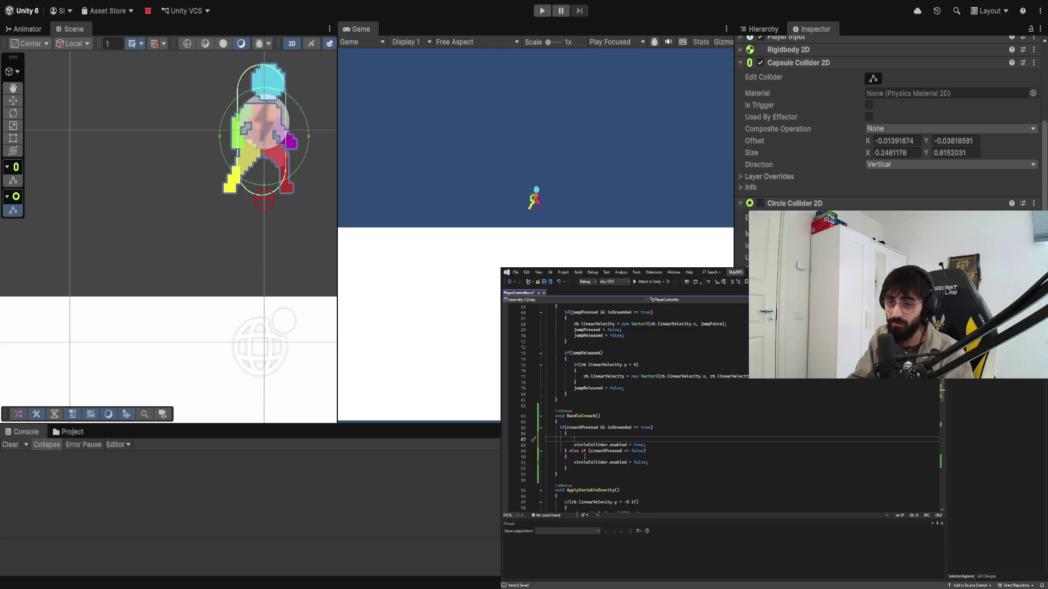
{"action": "type", "text": "leCollider.enabled = false;"}
{"action": "key", "text": "Down"}
{"action": "key", "text": "Down"}
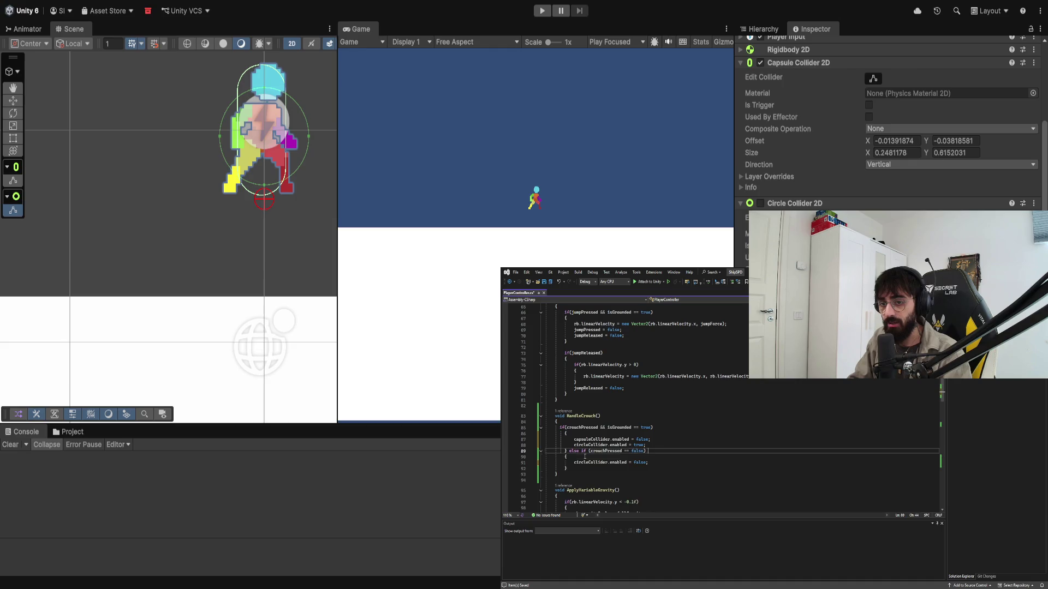
{"action": "key", "text": "Down"}
{"action": "key", "text": "Return"}
Step: Add 'capsuleCollider.enabled = true;' to the else branch and save PlayerController.cs
{"action": "key", "text": "BackSpace"}
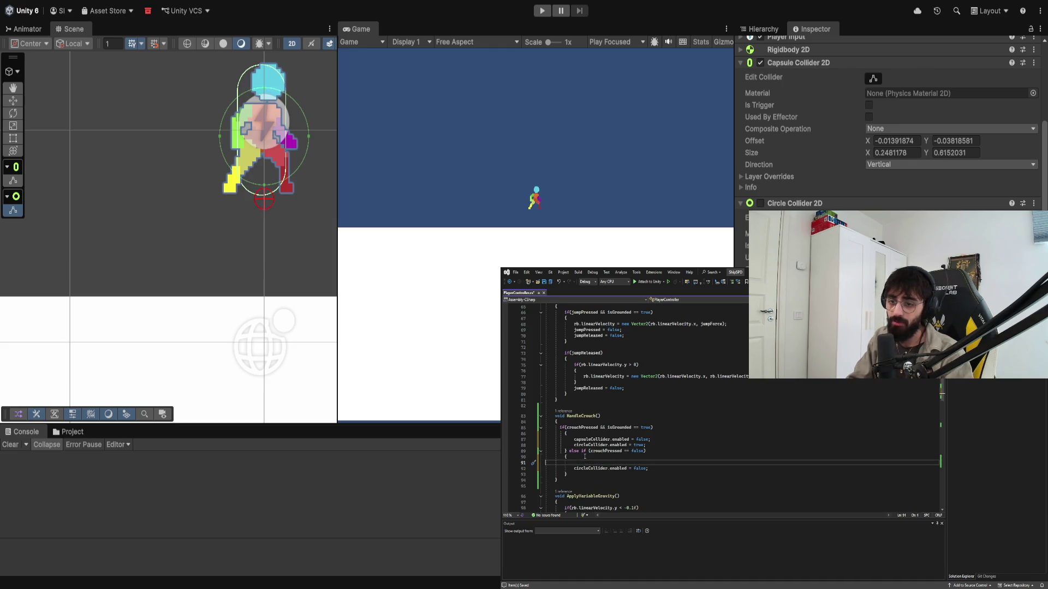
{"action": "key", "text": "BackSpace"}
{"action": "key", "text": "Down"}
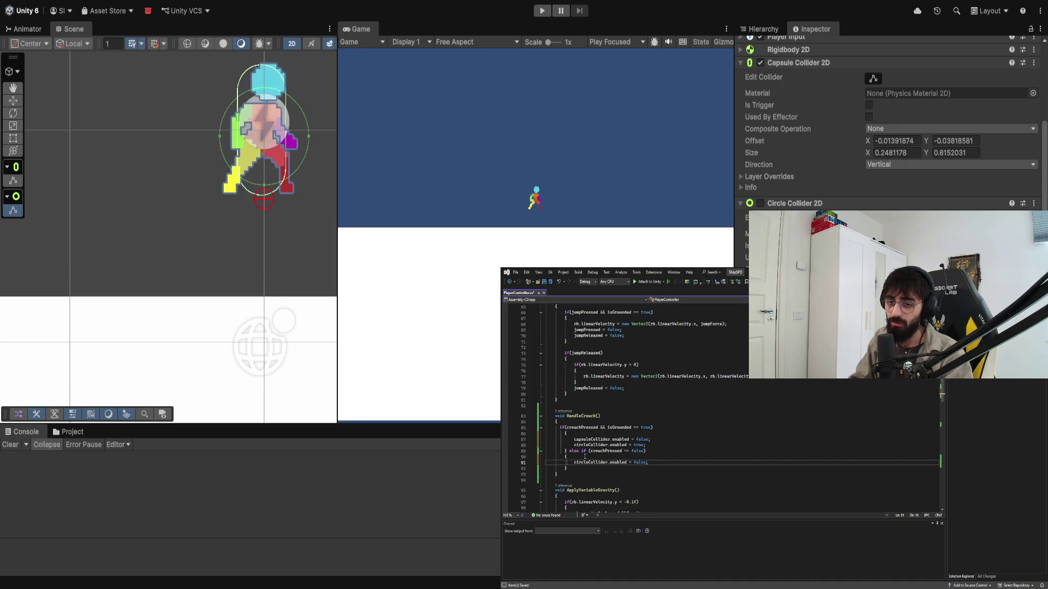
{"action": "key", "text": "Return"}
{"action": "type", "text": "capsuleCollider.enabled = true;"}
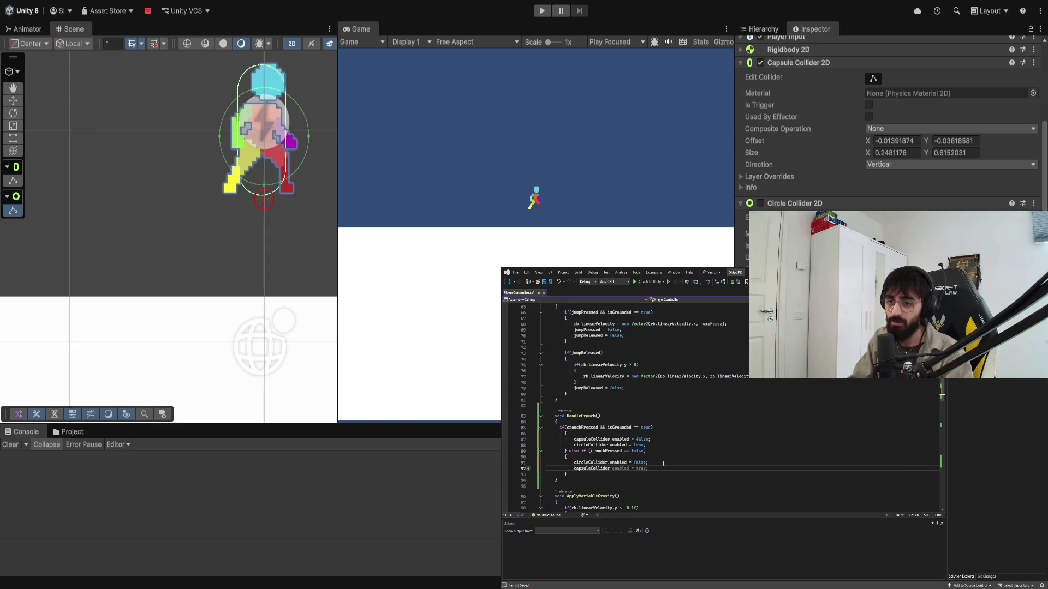
{"action": "key", "text": "ctrl+s"}
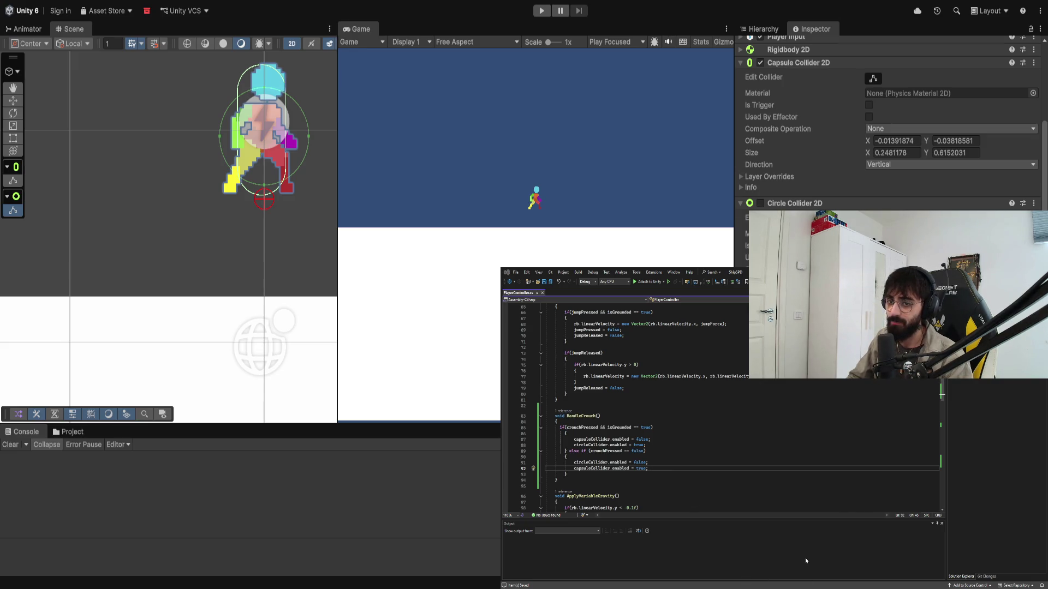
{"action": "left_click", "coordinate": [547, 11]}
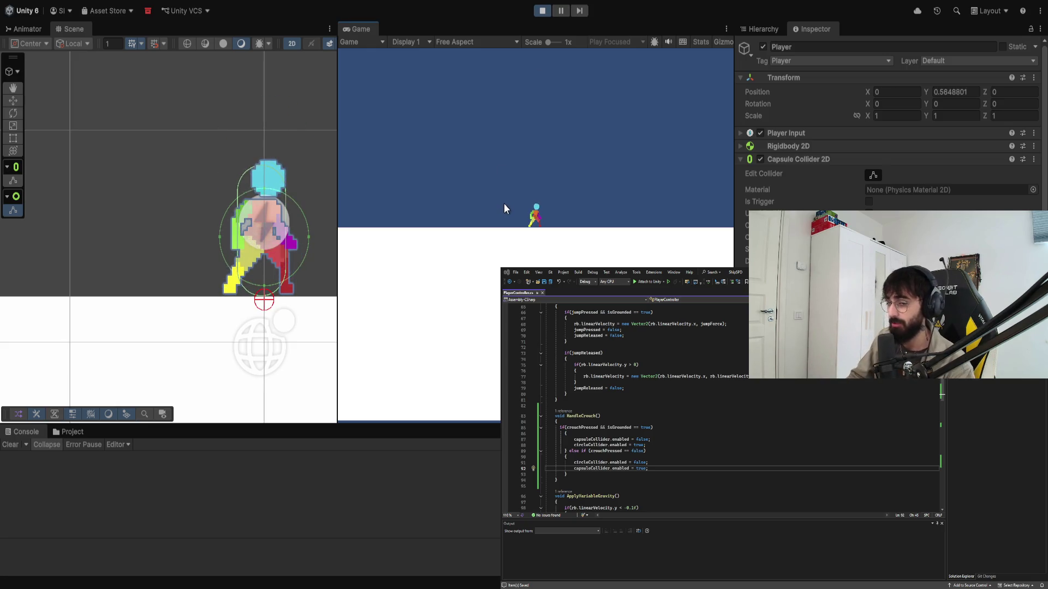
Step: Crouch with C and S while moving left and right with A and D to check the collider swap
{"action": "key", "text": "c"}
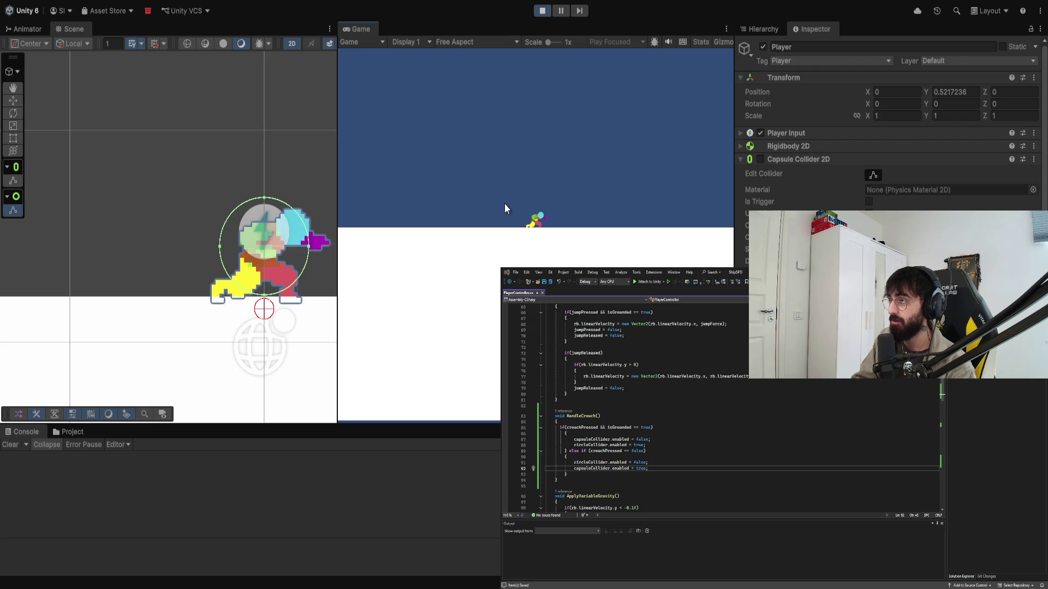
{"action": "key", "text": "a"}
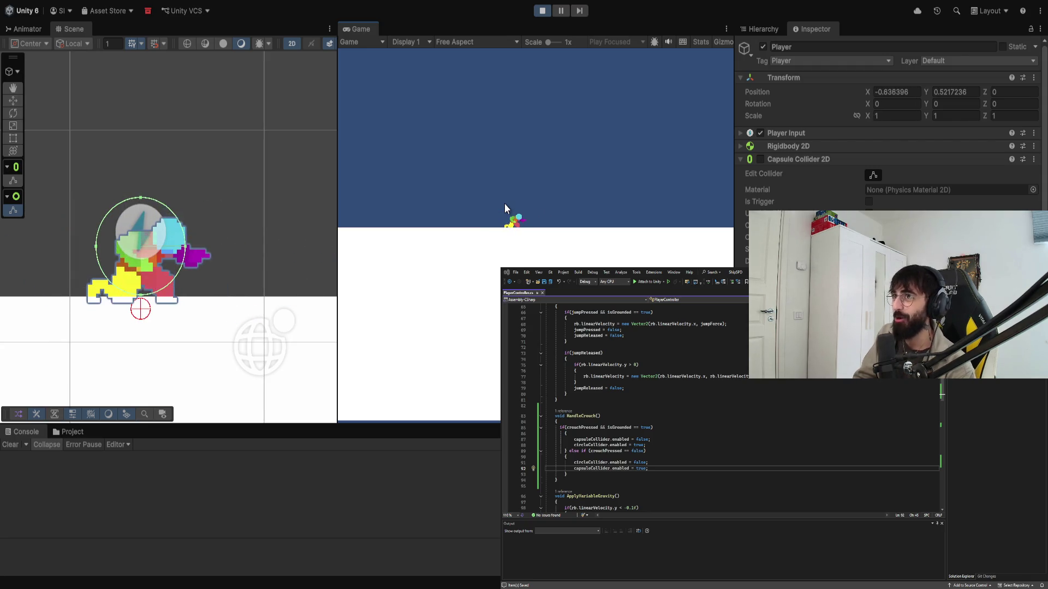
{"action": "key", "text": "c"}
{"action": "key", "text": "c"}
{"action": "key", "text": "a"}
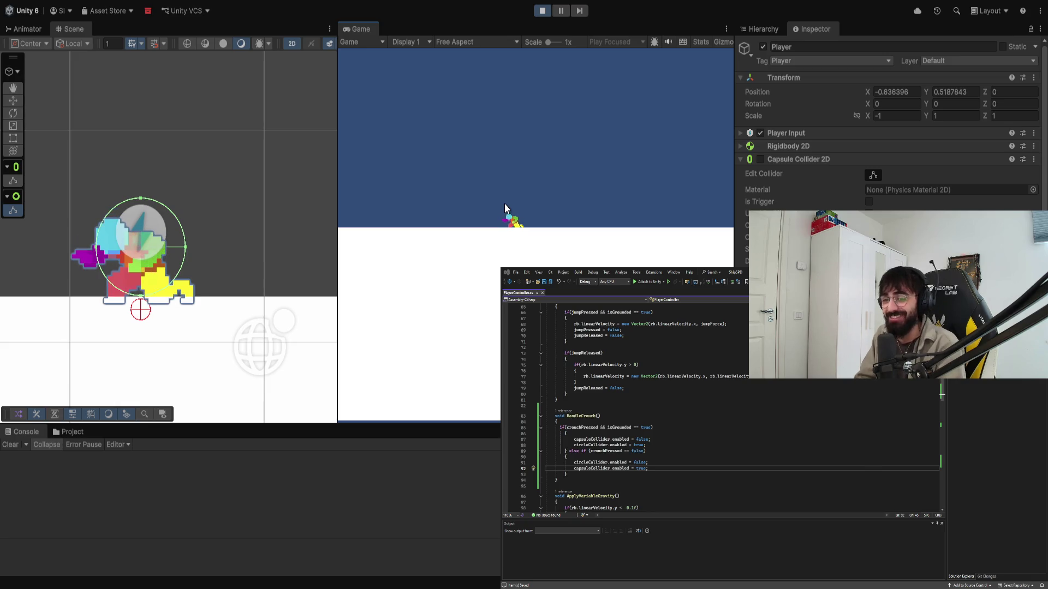
{"action": "key", "text": "d"}
{"action": "key", "text": "c"}
{"action": "key", "text": "a"}
{"action": "key", "text": "c"}
{"action": "key", "text": "d"}
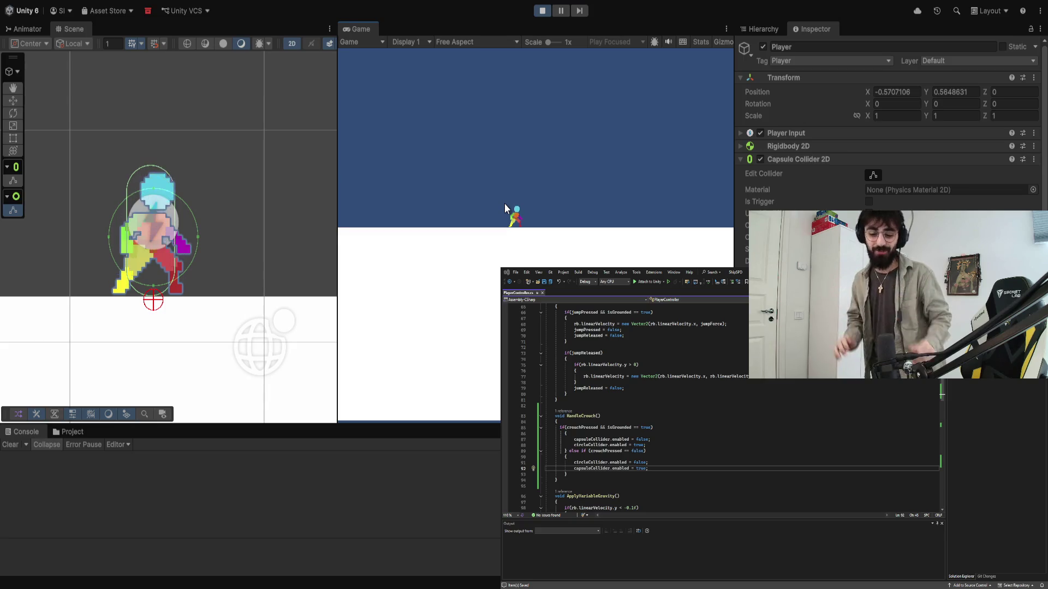
{"action": "key", "text": "s"}
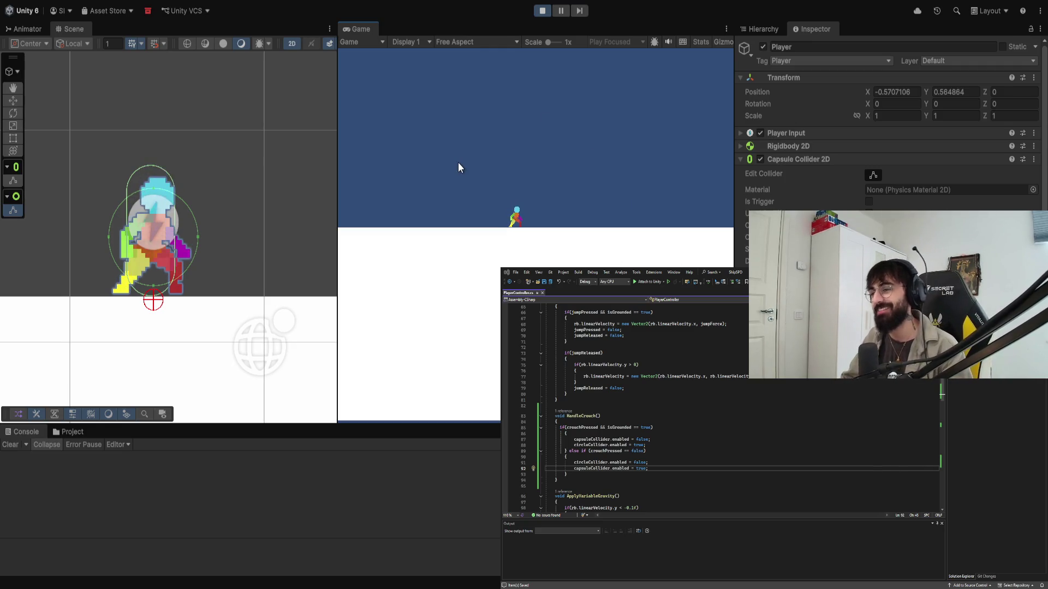
Step: Restart the game and reframe the Scene view around the player
{"action": "left_click", "coordinate": [541, 11]}
{"action": "scroll", "coordinate": [267, 160], "scroll_direction": "down", "scroll_amount": 3}
{"action": "left_click_drag", "start_coordinate": [272, 146], "coordinate": [195, 225]}
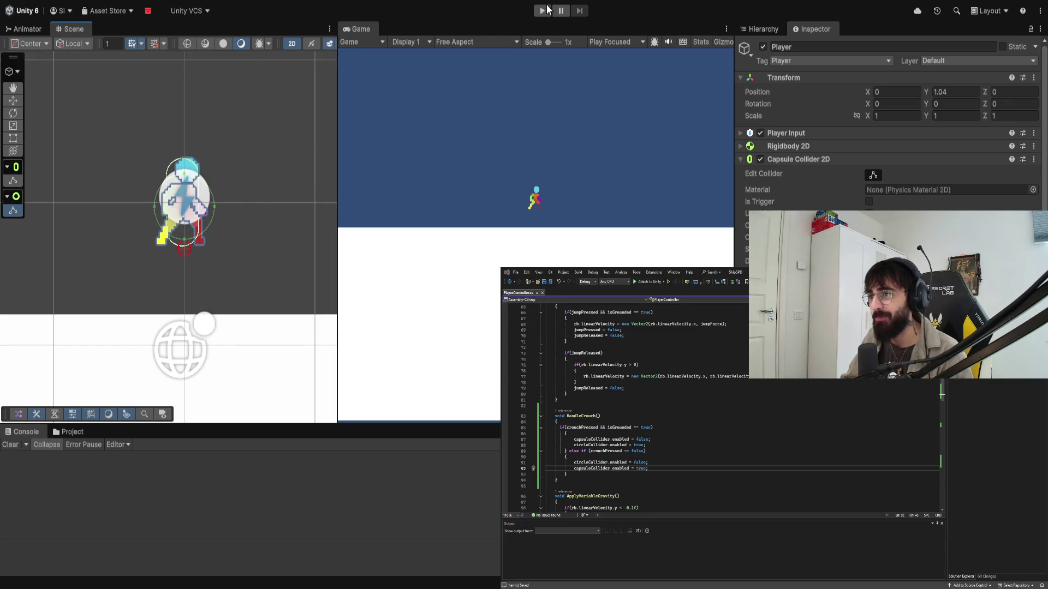
{"action": "left_click", "coordinate": [542, 11]}
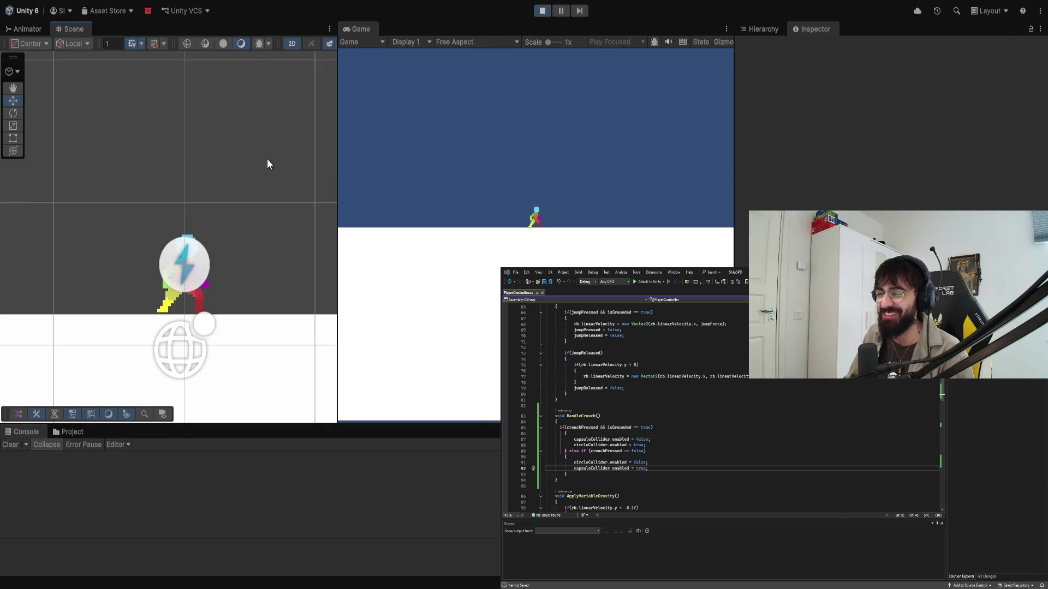
{"action": "scroll", "coordinate": [267, 159], "scroll_direction": "down", "scroll_amount": 5}
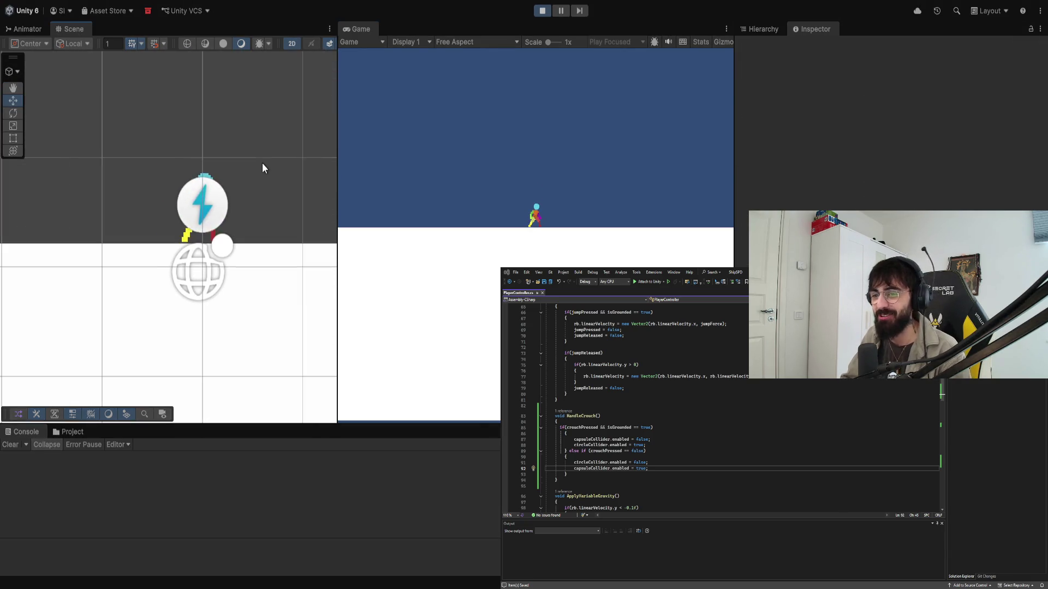
{"action": "left_click_drag", "start_coordinate": [247, 162], "coordinate": [191, 182]}
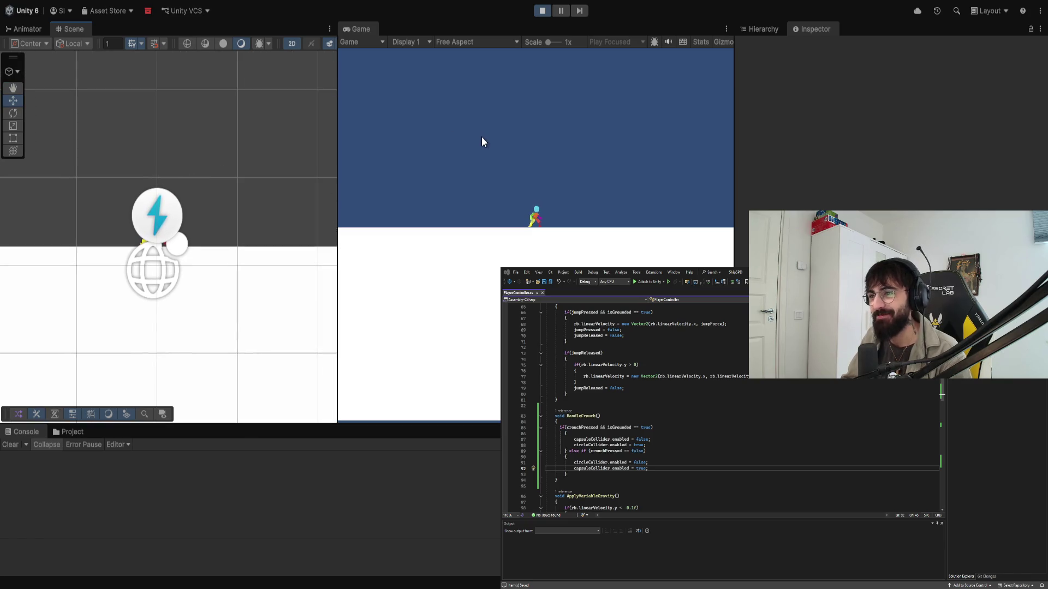
Step: Crouch the player into a ball and roll it right and back left
{"action": "key", "text": "a"}
{"action": "key", "text": "s"}
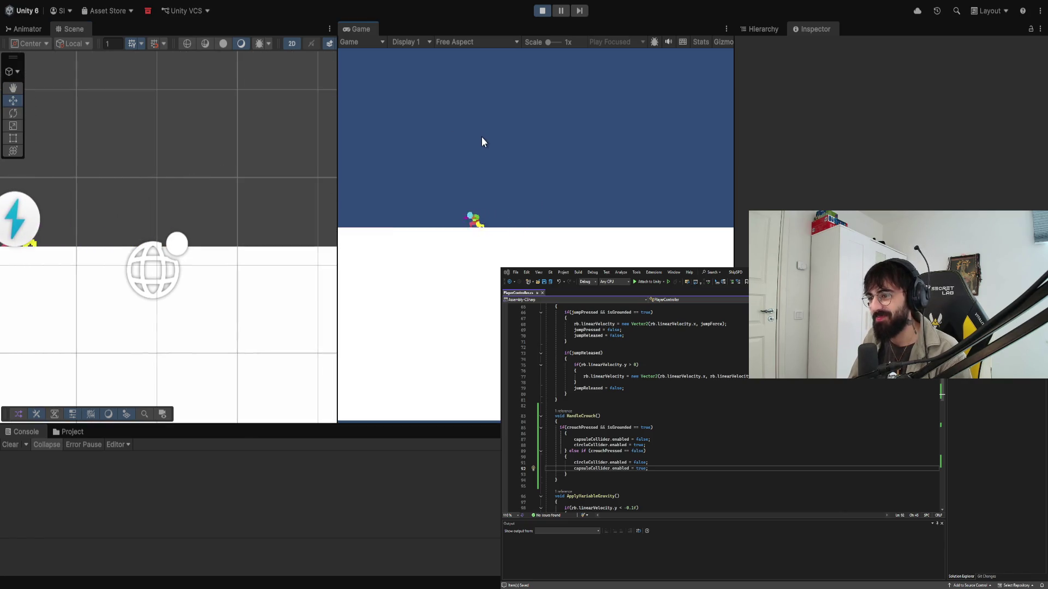
{"action": "key", "text": "d"}
{"action": "key", "text": "a"}
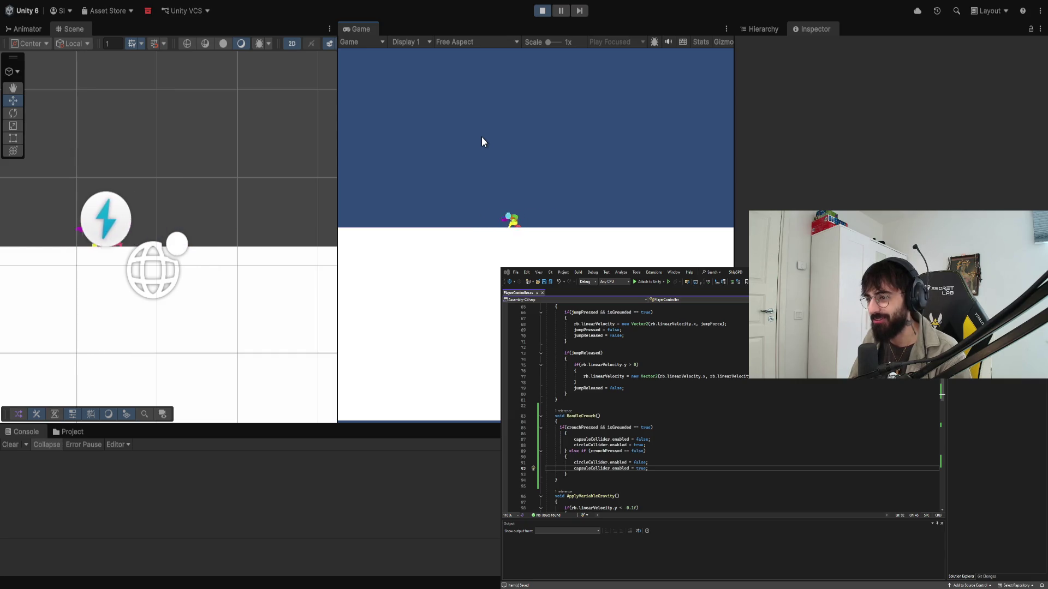
Step: Run and jump the player back and forth with A, D and Space, then stop the game
{"action": "key", "text": "space"}
{"action": "key", "text": "d"}
{"action": "key", "text": "a"}
{"action": "key", "text": "d"}
{"action": "key", "text": "a"}
{"action": "key", "text": "d"}
{"action": "key", "text": "space"}
{"action": "key", "text": "a"}
{"action": "key", "text": "d"}
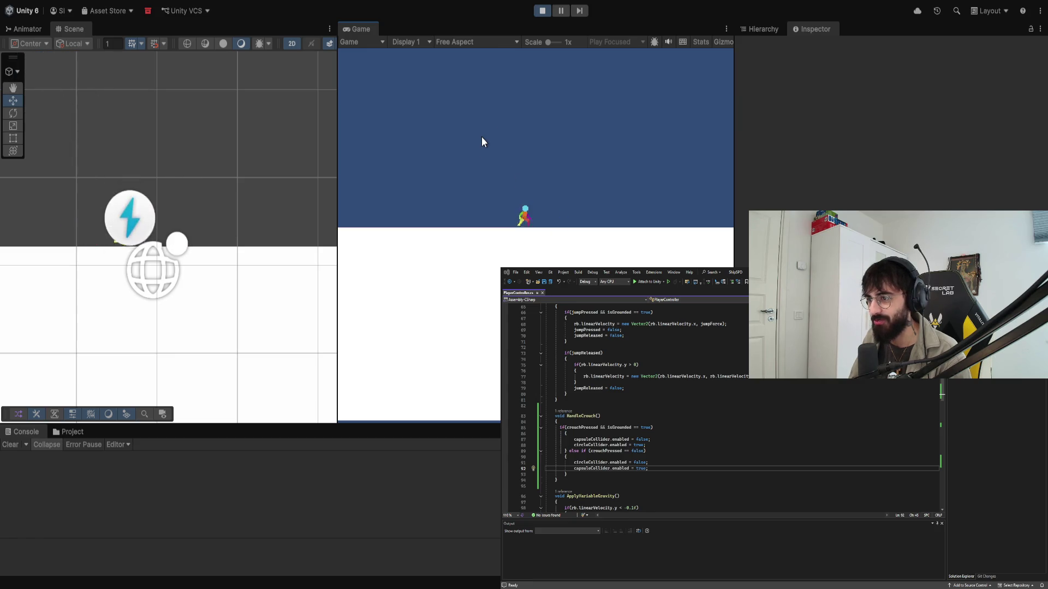
{"action": "key", "text": "d"}
{"action": "key", "text": "a"}
{"action": "key", "text": "d"}
{"action": "key", "text": "space"}
{"action": "key", "text": "a"}
{"action": "key", "text": "space"}
{"action": "key", "text": "d"}
{"action": "key", "text": "a"}
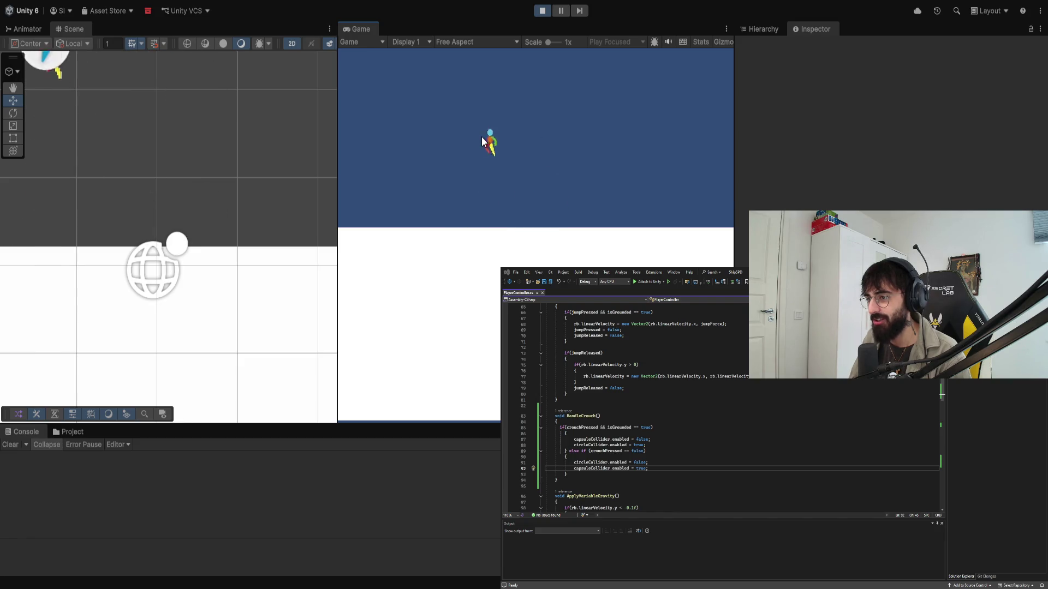
{"action": "key", "text": "d"}
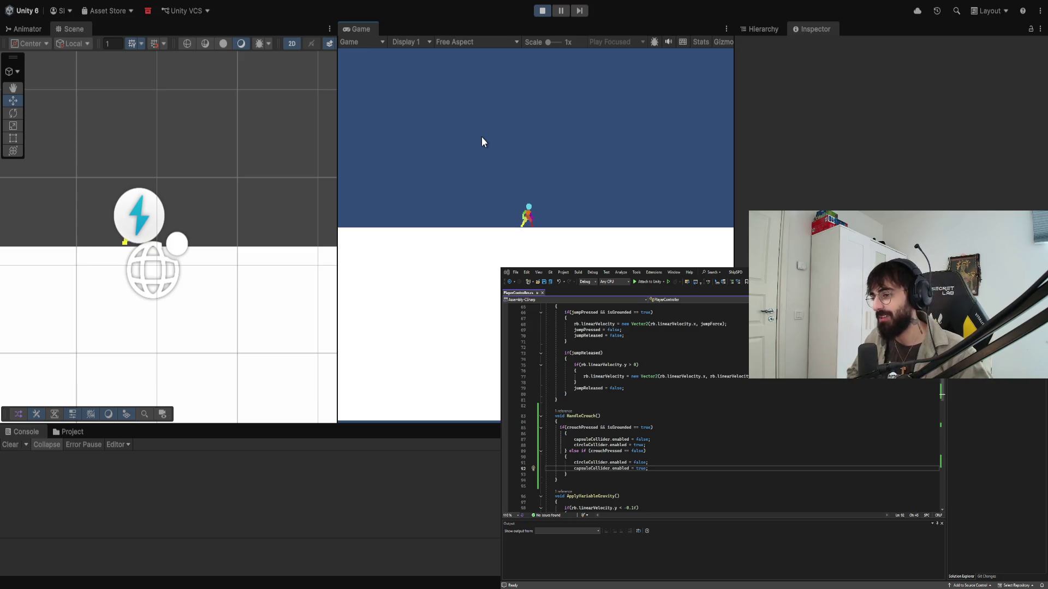
{"action": "left_click", "coordinate": [542, 11]}
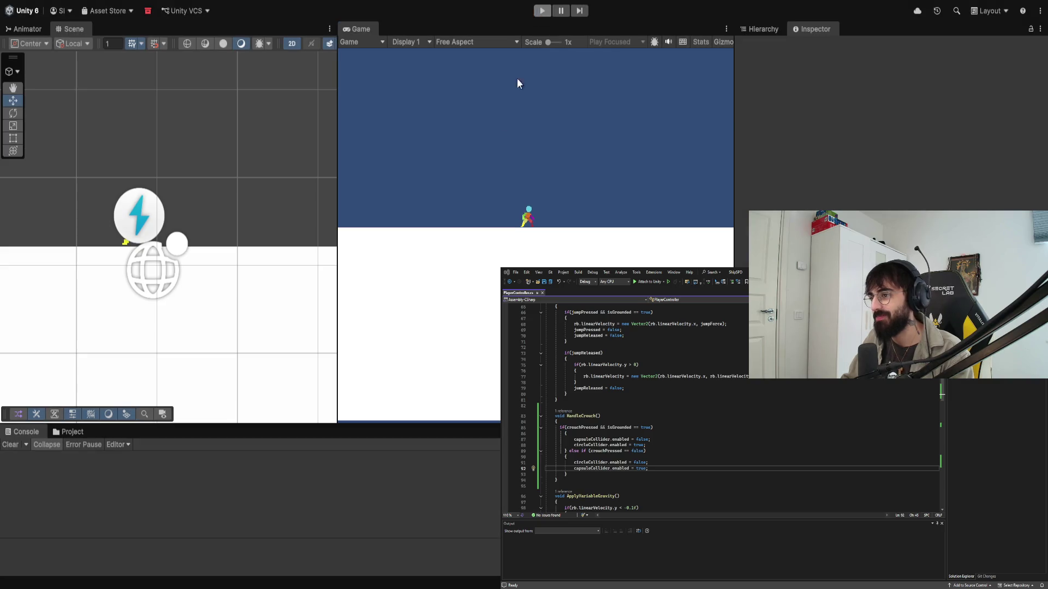
Step: Show the Hierarchy with Player's children collapsed, then bring up the Project panel's asset folders
{"action": "scroll", "coordinate": [207, 204], "scroll_direction": "down", "scroll_amount": 3}
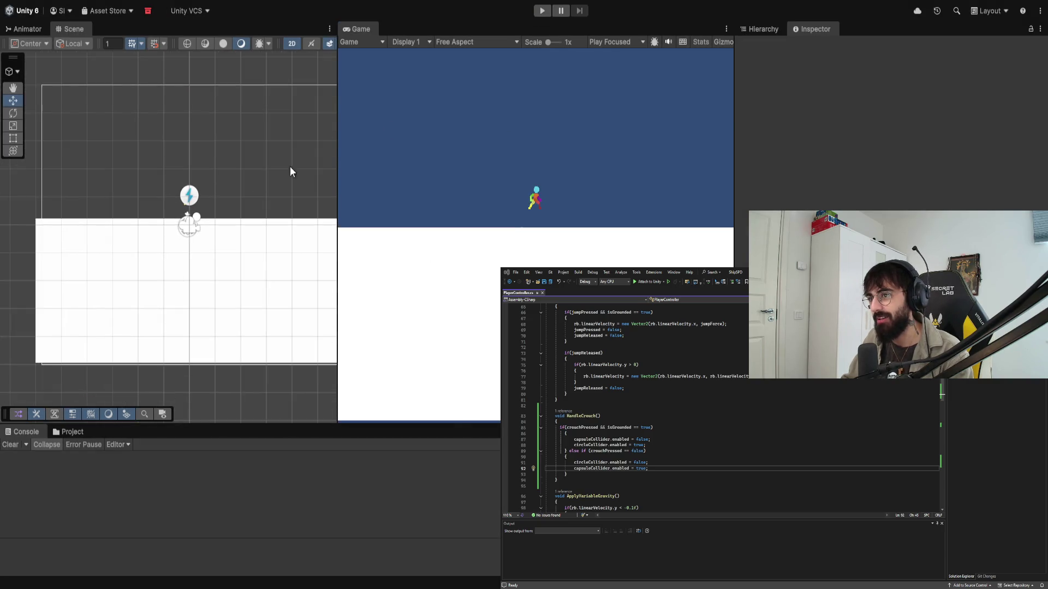
{"action": "left_click", "coordinate": [764, 29]}
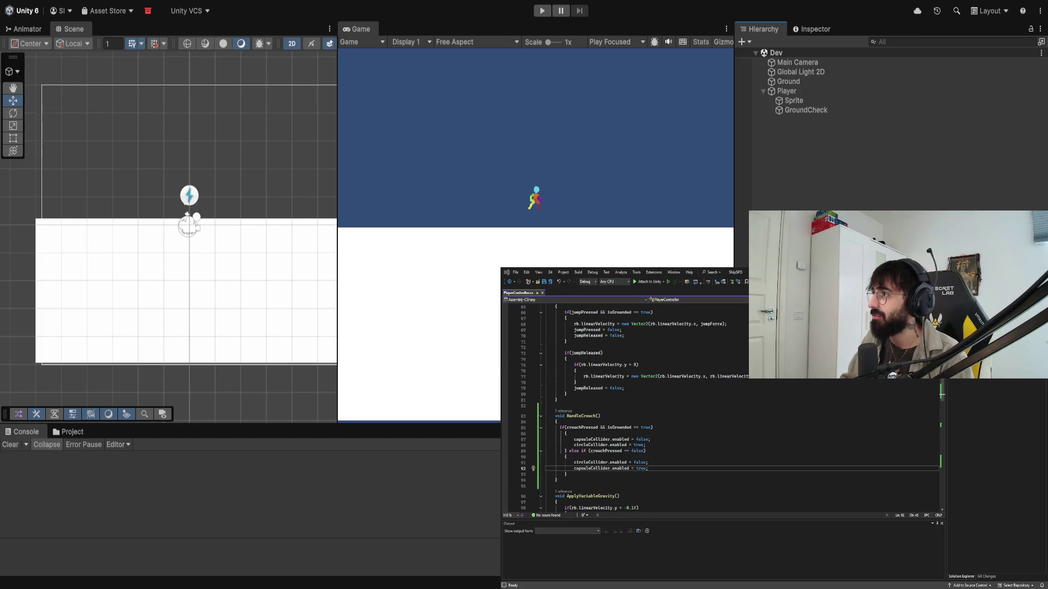
{"action": "left_click", "coordinate": [763, 91]}
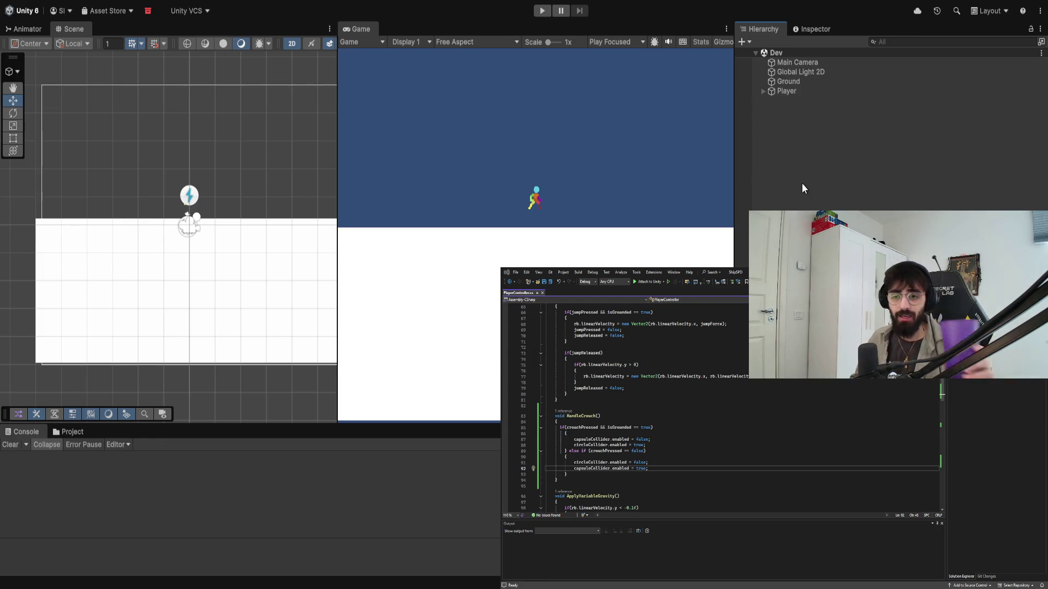
{"action": "left_click", "coordinate": [71, 432]}
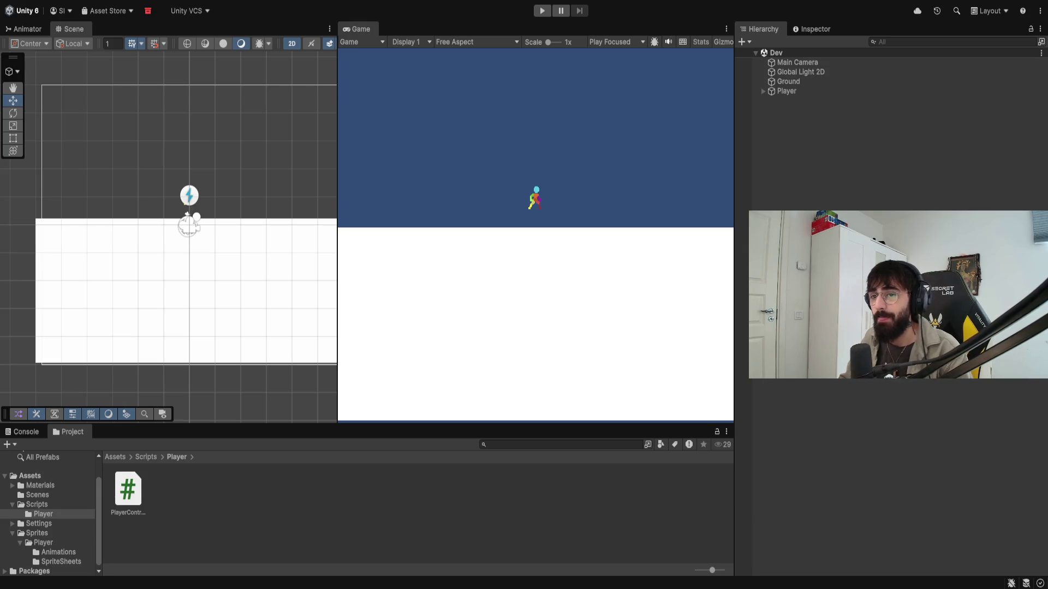
Step: View the Animator graph, dock the Game tab in the left panel, and select the PlayerController script
{"action": "scroll", "coordinate": [218, 202], "scroll_direction": "down", "scroll_amount": 4}
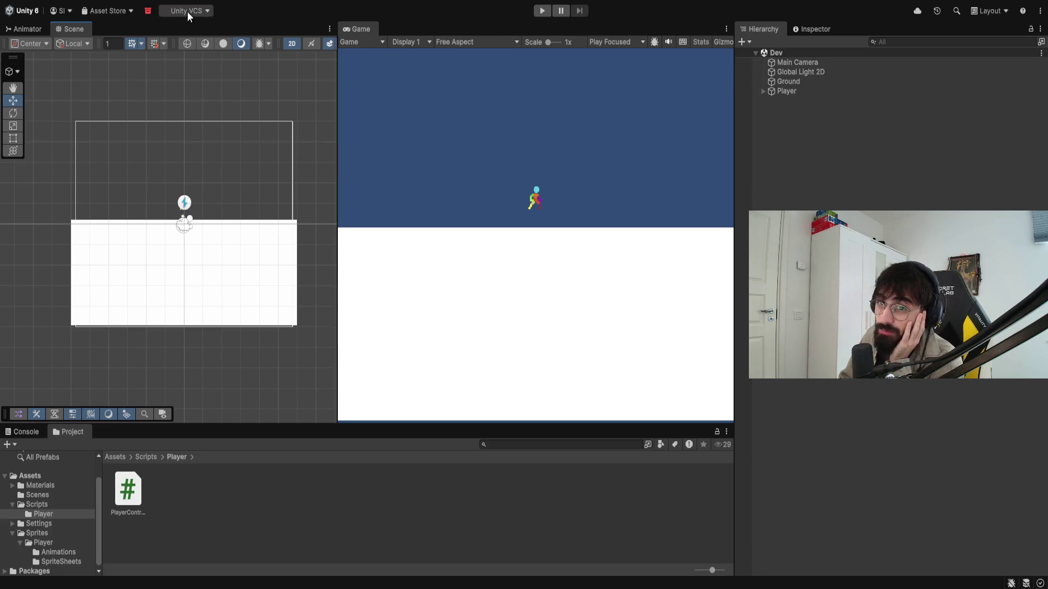
{"action": "left_click", "coordinate": [38, 24]}
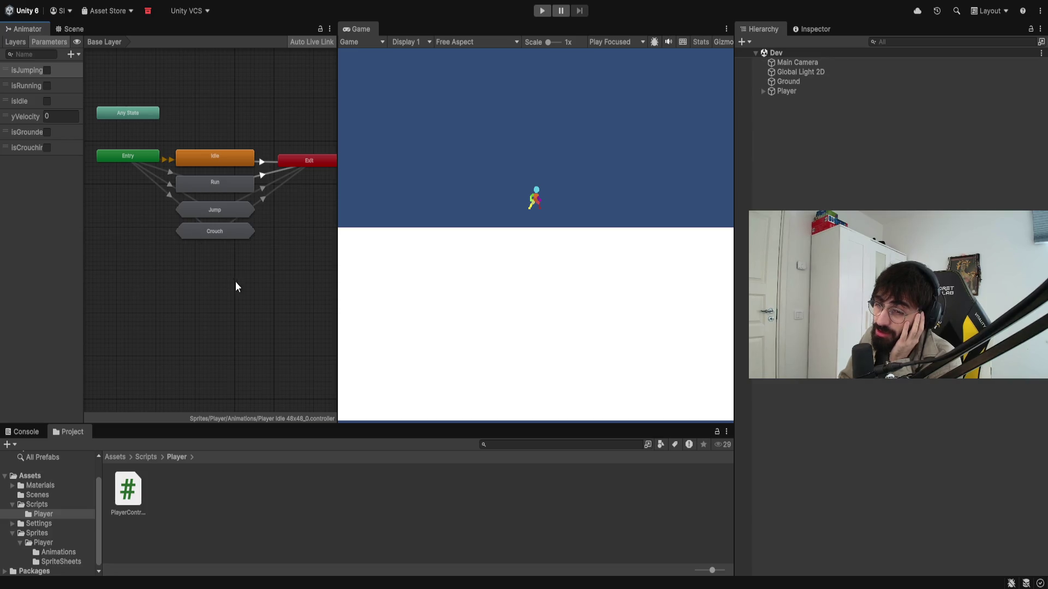
{"action": "left_click_drag", "start_coordinate": [220, 253], "coordinate": [214, 279]}
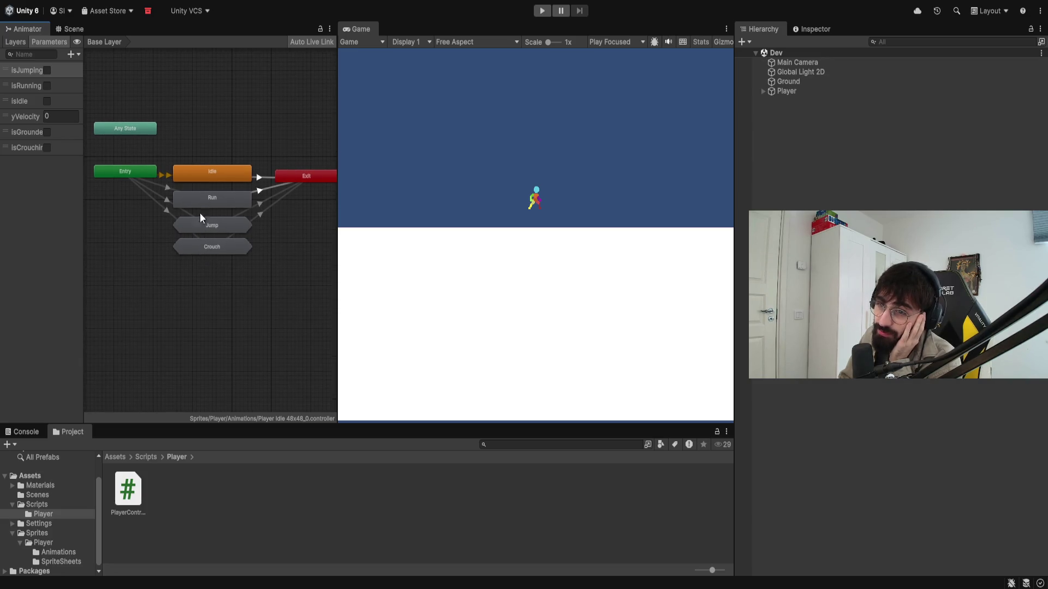
{"action": "left_click_drag", "start_coordinate": [350, 33], "coordinate": [132, 24]}
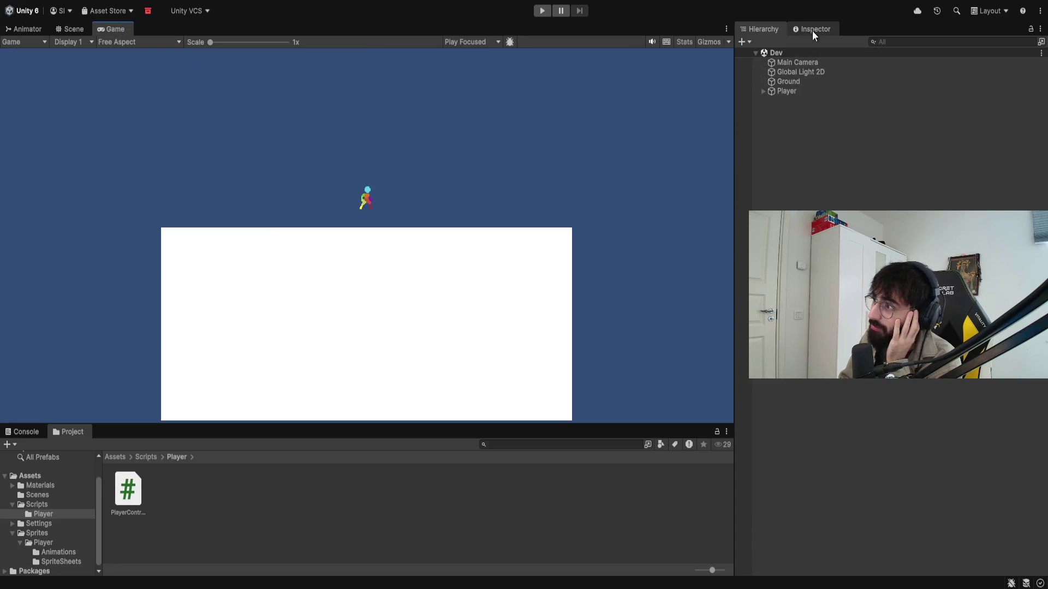
{"action": "left_click", "coordinate": [138, 487]}
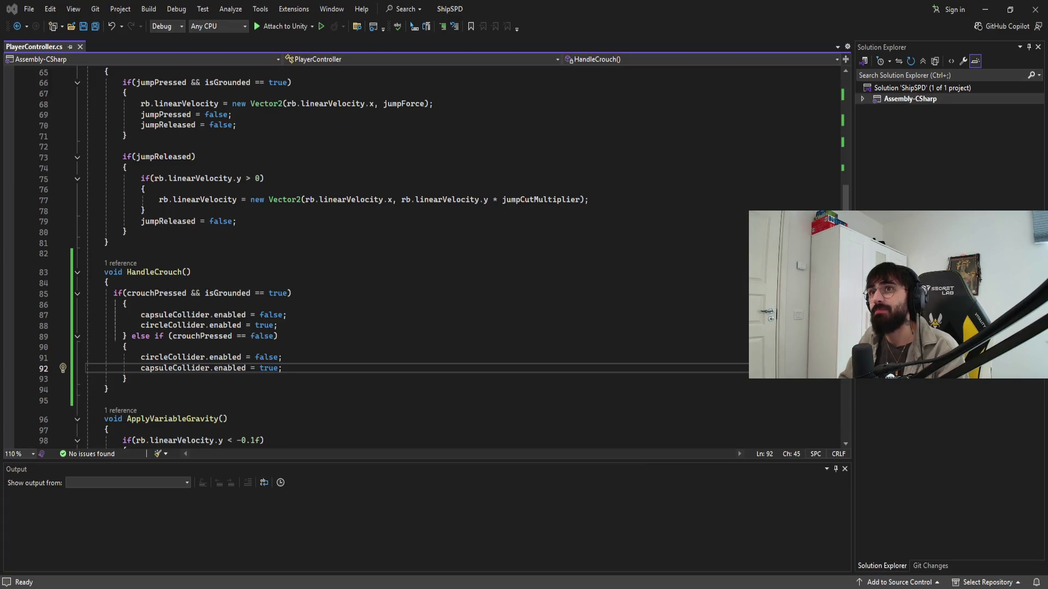
Step: Scroll through PlayerController.cs's fields and HandleJump/HandleCrouch code, then return to Unity
{"action": "scroll", "coordinate": [426, 256], "scroll_direction": "up", "scroll_amount": 20}
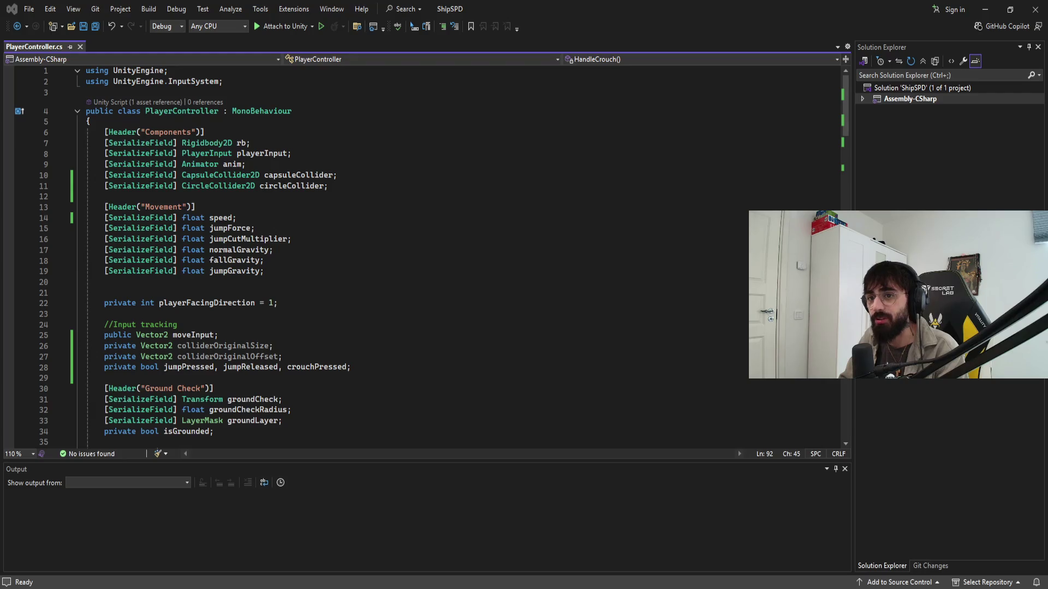
{"action": "scroll", "coordinate": [426, 257], "scroll_direction": "down", "scroll_amount": 19}
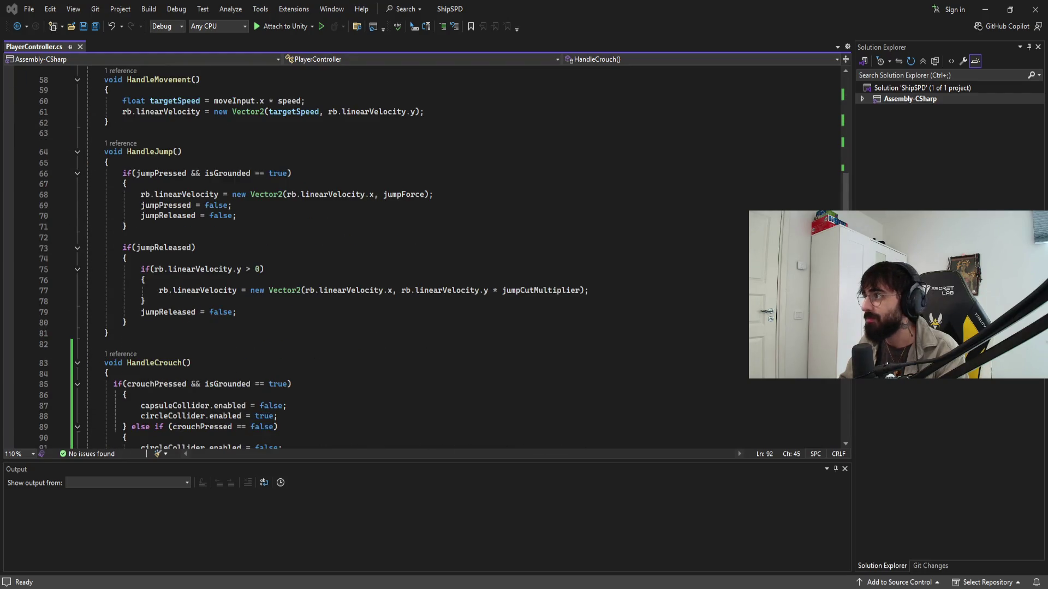
{"action": "key", "text": "alt+Tab"}
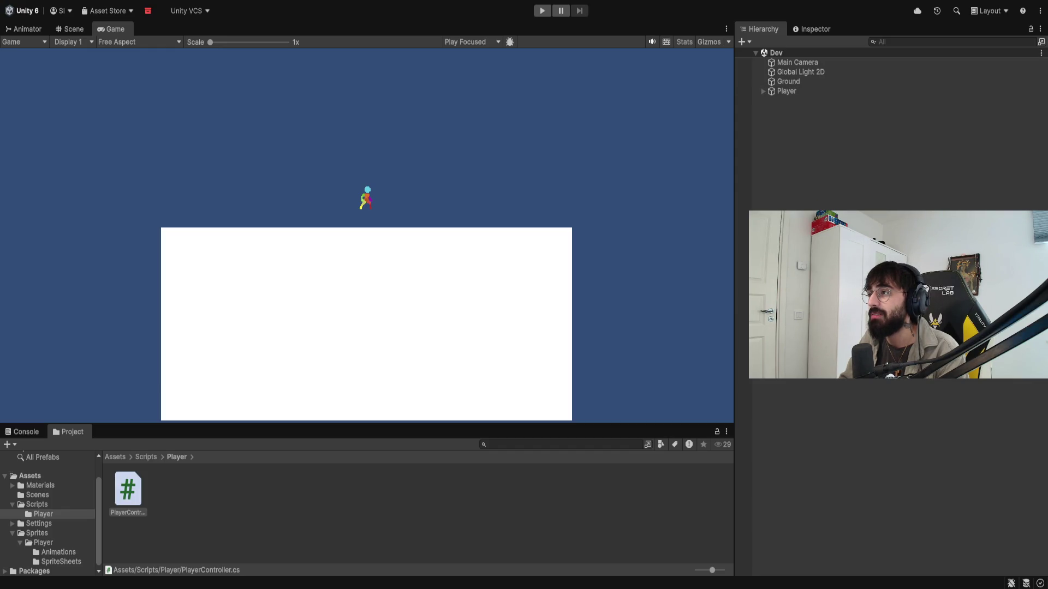
{"action": "left_click", "coordinate": [375, 330]}
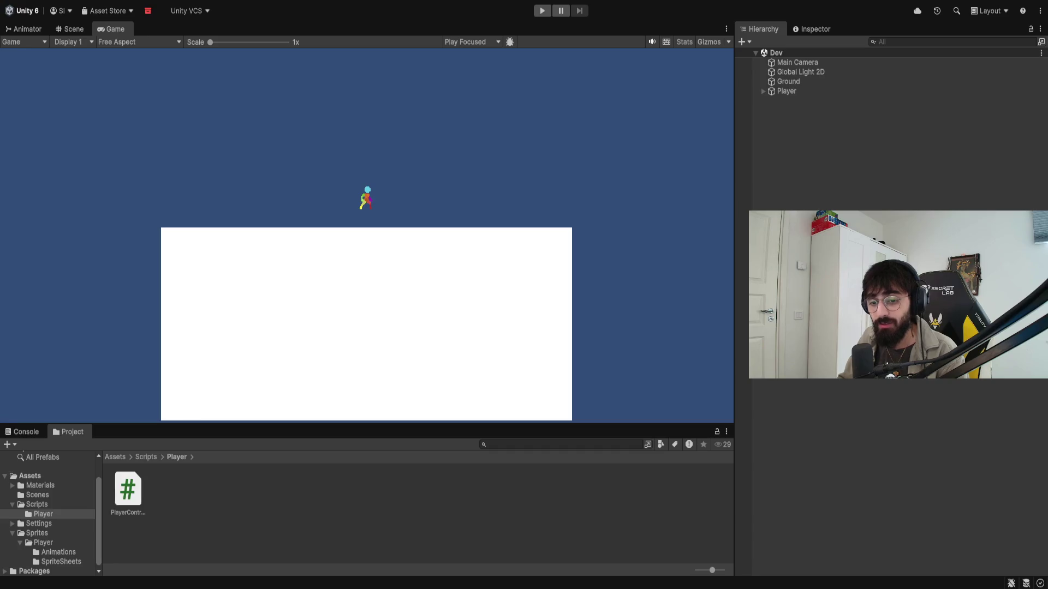
Step: Browse the root Assets folder and preview frames of the loose player sprite sheets
{"action": "left_click", "coordinate": [37, 504]}
{"action": "left_click", "coordinate": [48, 478]}
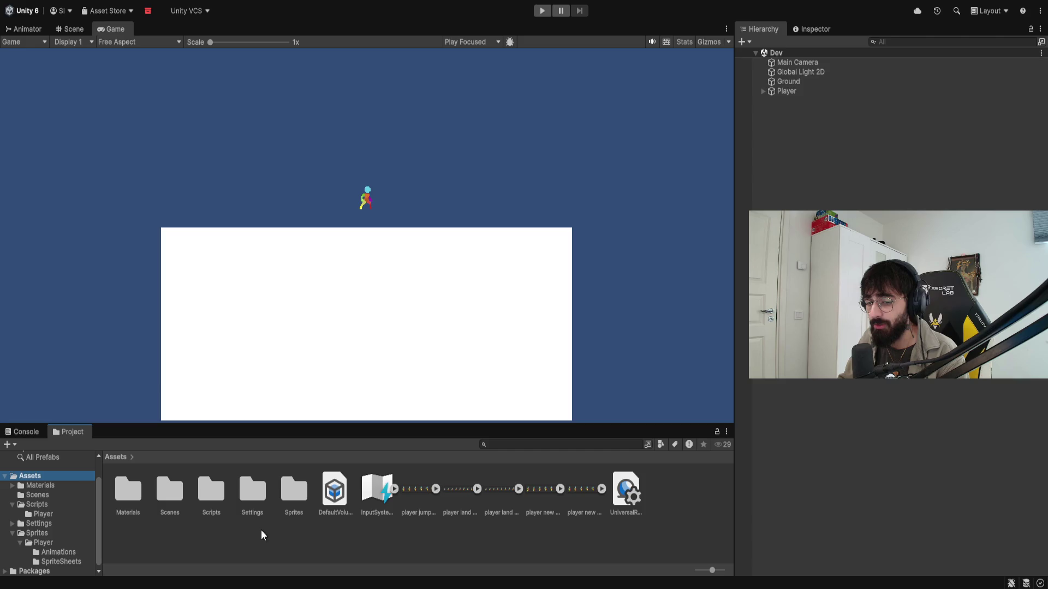
{"action": "left_click", "coordinate": [418, 502]}
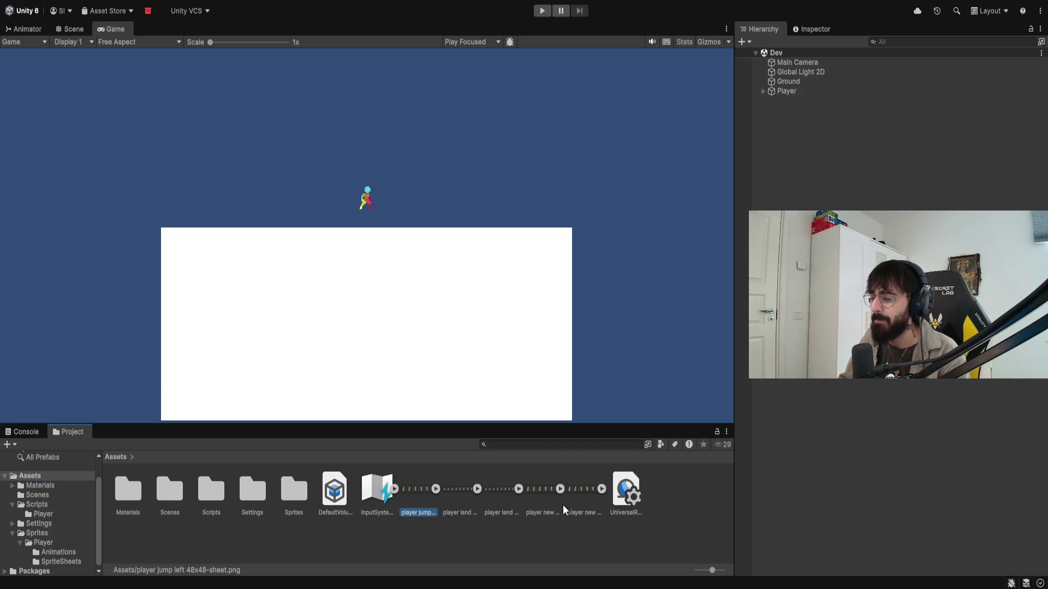
{"action": "left_click", "coordinate": [600, 489]}
{"action": "left_click", "coordinate": [619, 490]}
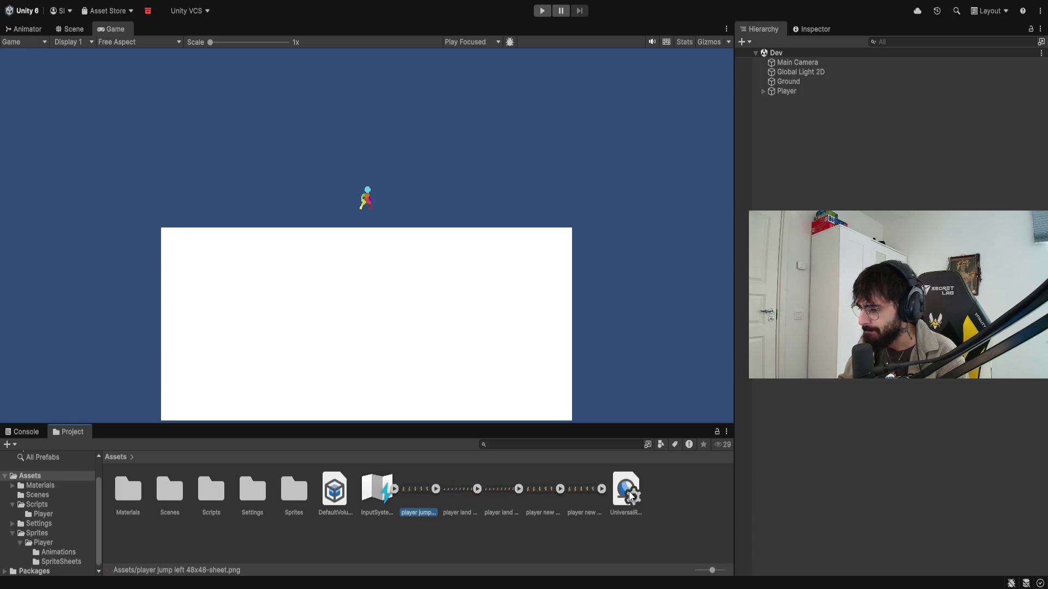
{"action": "double_click", "coordinate": [284, 499]}
{"action": "double_click", "coordinate": [125, 488]}
{"action": "double_click", "coordinate": [169, 491]}
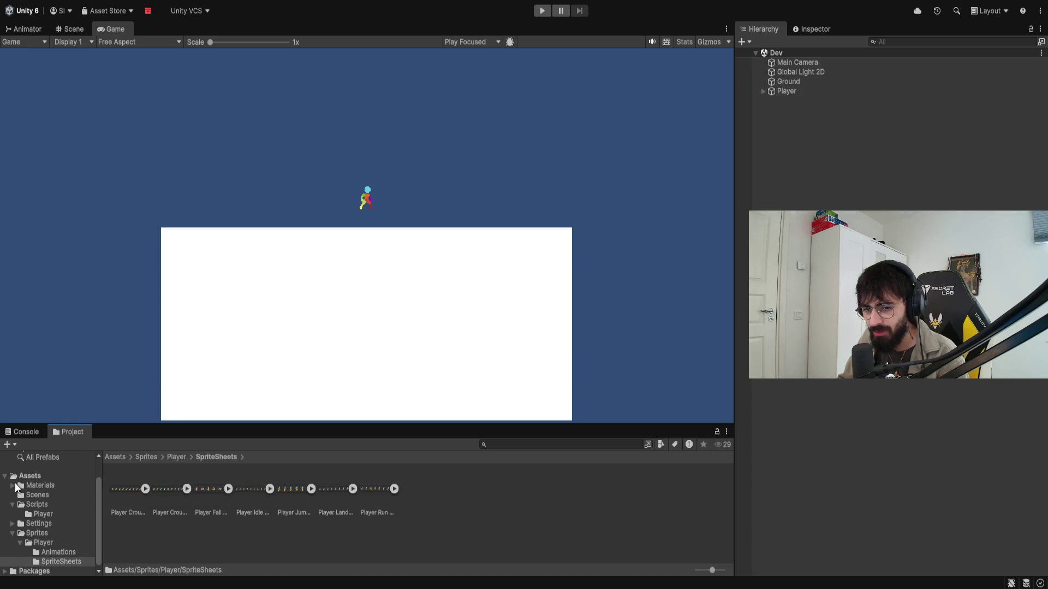
Step: Select all five loose player sprite sheets in Assets and delete them
{"action": "left_click", "coordinate": [29, 475]}
{"action": "left_click", "coordinate": [575, 493], "text": "shift"}
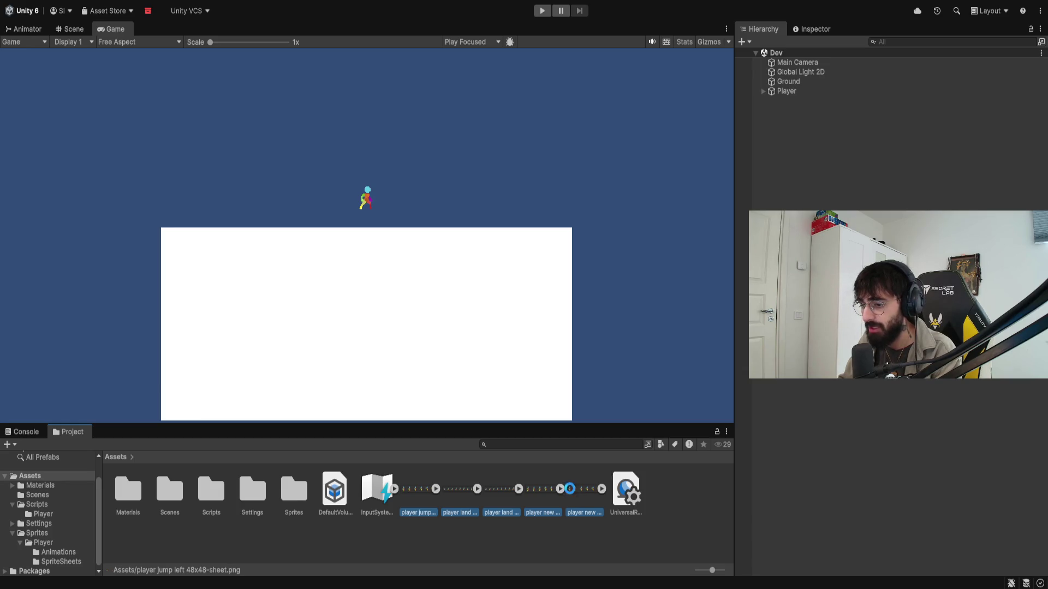
{"action": "key", "text": "Delete"}
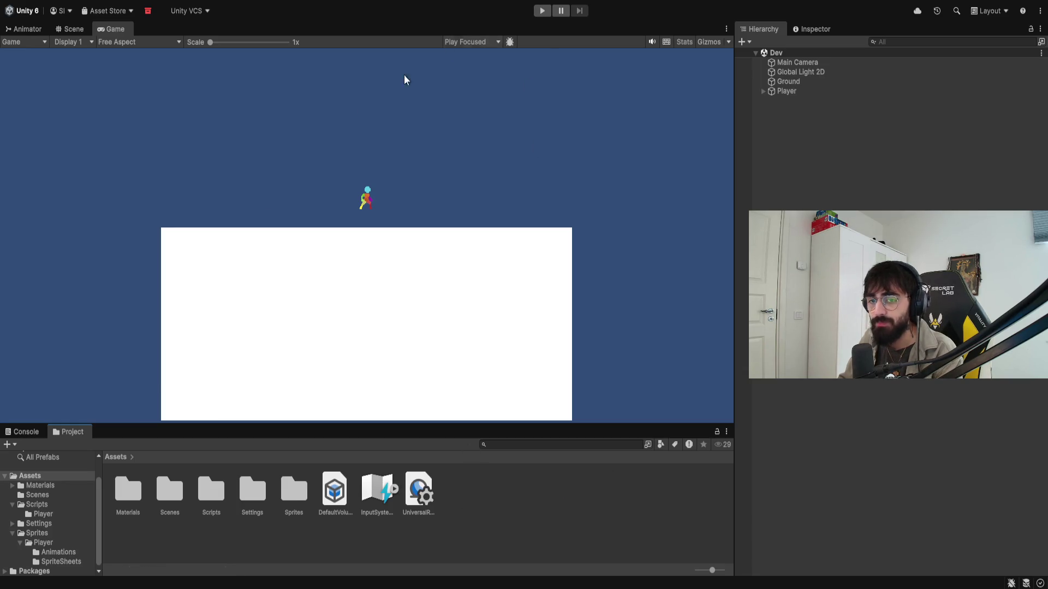
Step: Browse Scripts/Player, then open the Sprites/Player/SpriteSheets folder
{"action": "left_click", "coordinate": [47, 504]}
{"action": "left_click", "coordinate": [44, 514]}
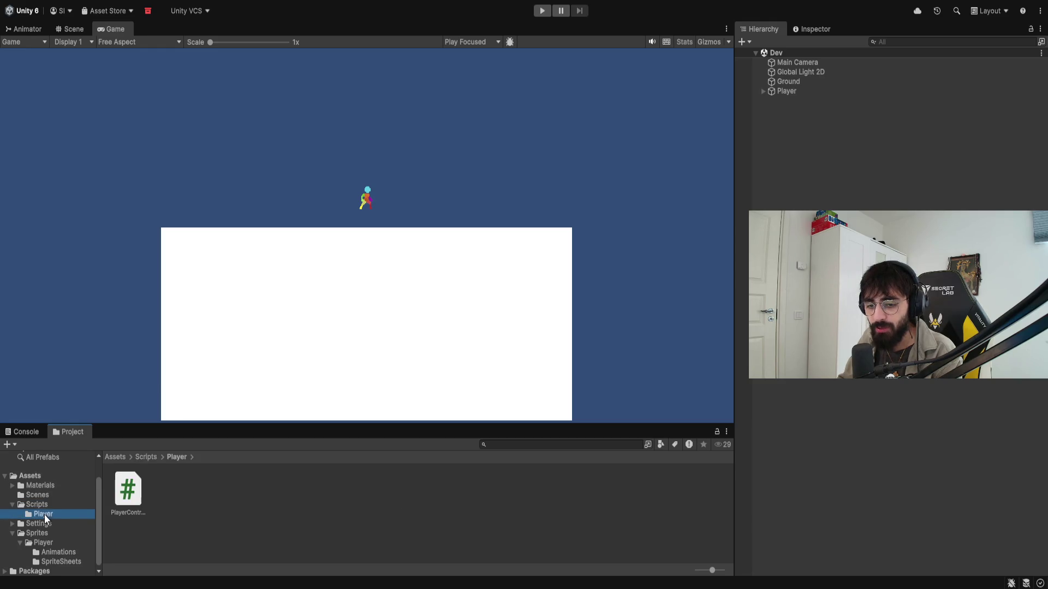
{"action": "left_click", "coordinate": [33, 506]}
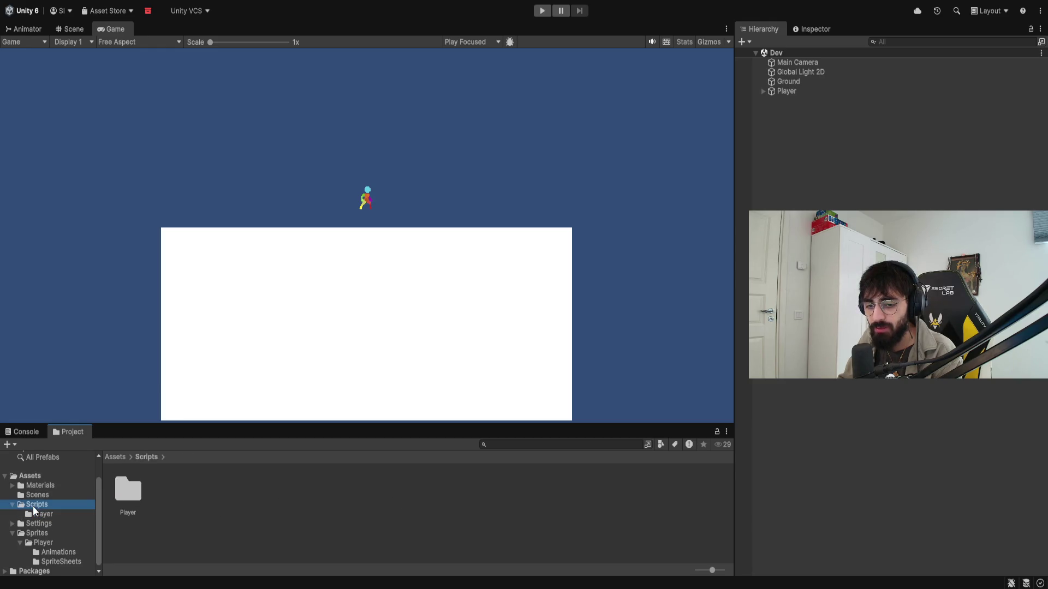
{"action": "left_click", "coordinate": [37, 533]}
{"action": "left_click", "coordinate": [45, 543]}
{"action": "left_click", "coordinate": [58, 561]}
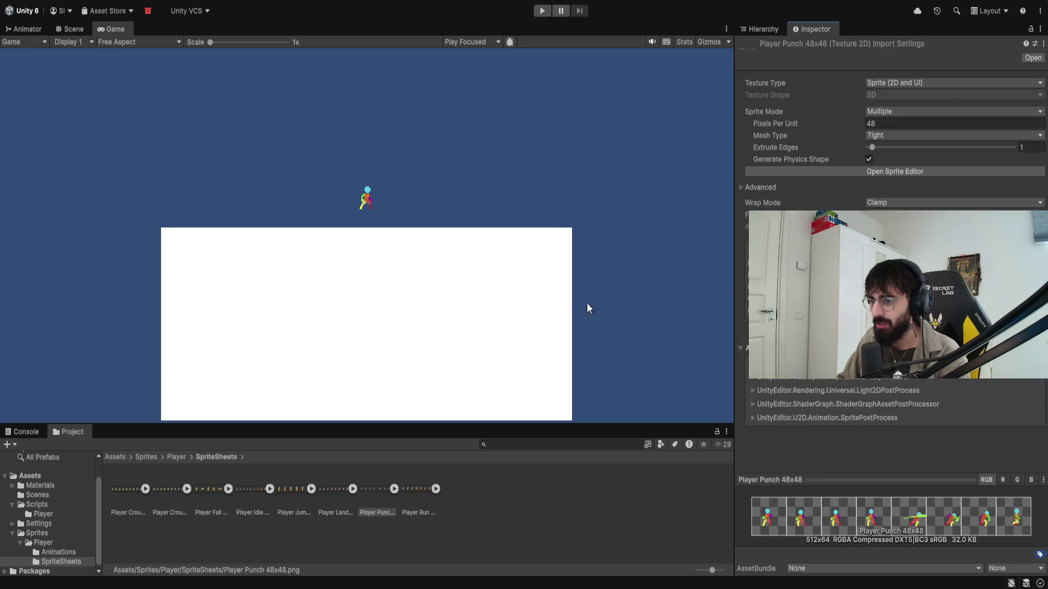
Step: Dock the Game view right of the Animator graph, resize the split, then maximize the Scene view
{"action": "left_click", "coordinate": [472, 505]}
{"action": "mouse_move", "coordinate": [394, 488]}
{"action": "left_mouse_down"}
{"action": "mouse_move", "coordinate": [428, 186]}
{"action": "mouse_move", "coordinate": [389, 495]}
{"action": "left_mouse_up"}
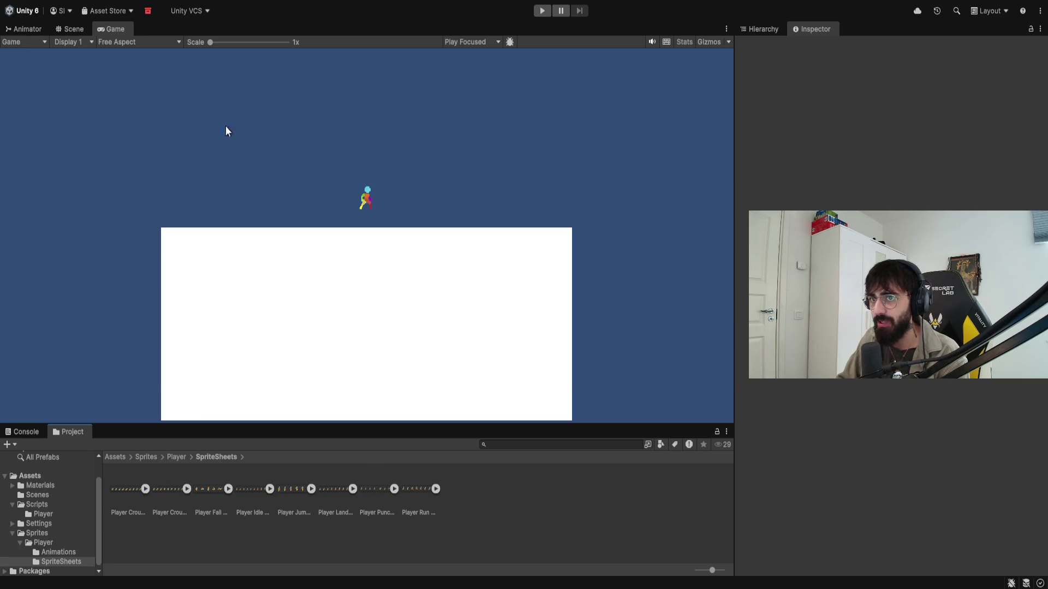
{"action": "left_click_drag", "start_coordinate": [109, 29], "coordinate": [622, 251]}
{"action": "left_click_drag", "start_coordinate": [732, 250], "coordinate": [823, 251]}
{"action": "left_click_drag", "start_coordinate": [551, 251], "coordinate": [384, 256]}
{"action": "double_click", "coordinate": [71, 30]}
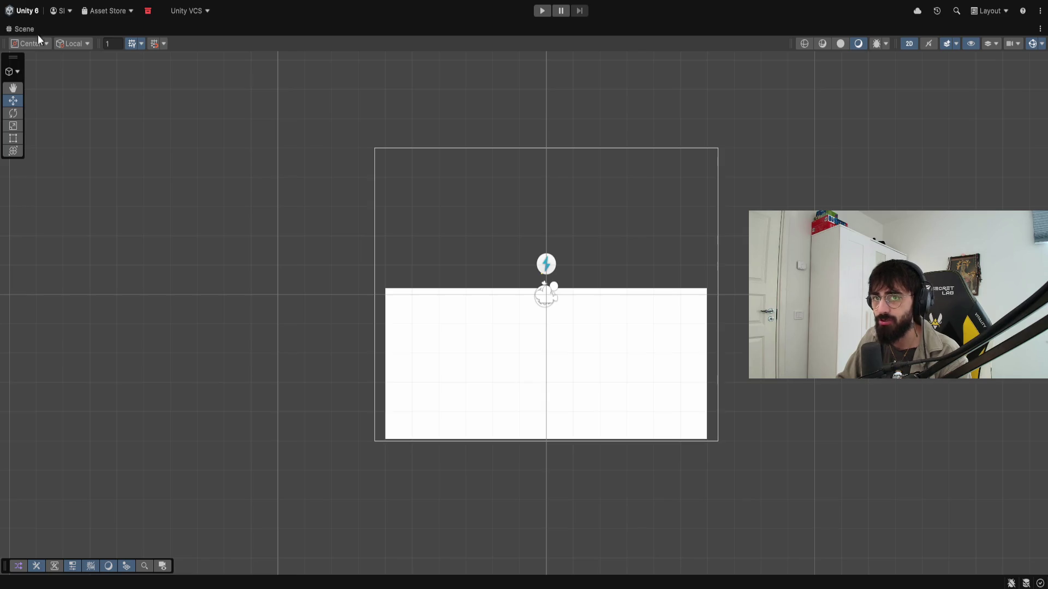
Step: Restore the editor layout and drag the Player Punch sprite into the Scene beside the player
{"action": "double_click", "coordinate": [32, 29]}
{"action": "key", "text": "t"}
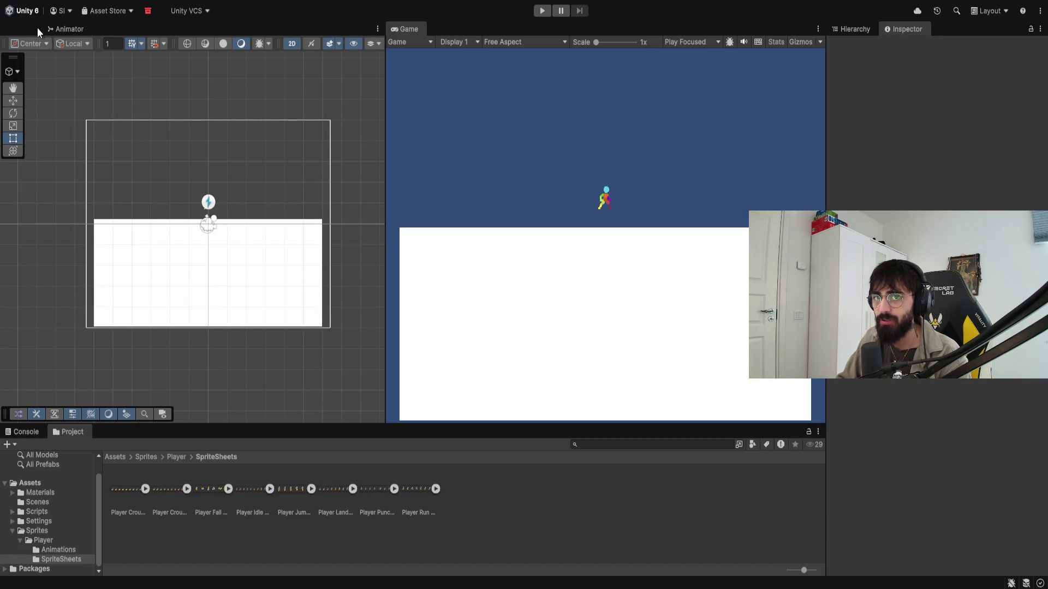
{"action": "mouse_move", "coordinate": [380, 496]}
{"action": "left_mouse_down"}
{"action": "mouse_move", "coordinate": [245, 194]}
{"action": "mouse_move", "coordinate": [234, 206]}
{"action": "left_mouse_up"}
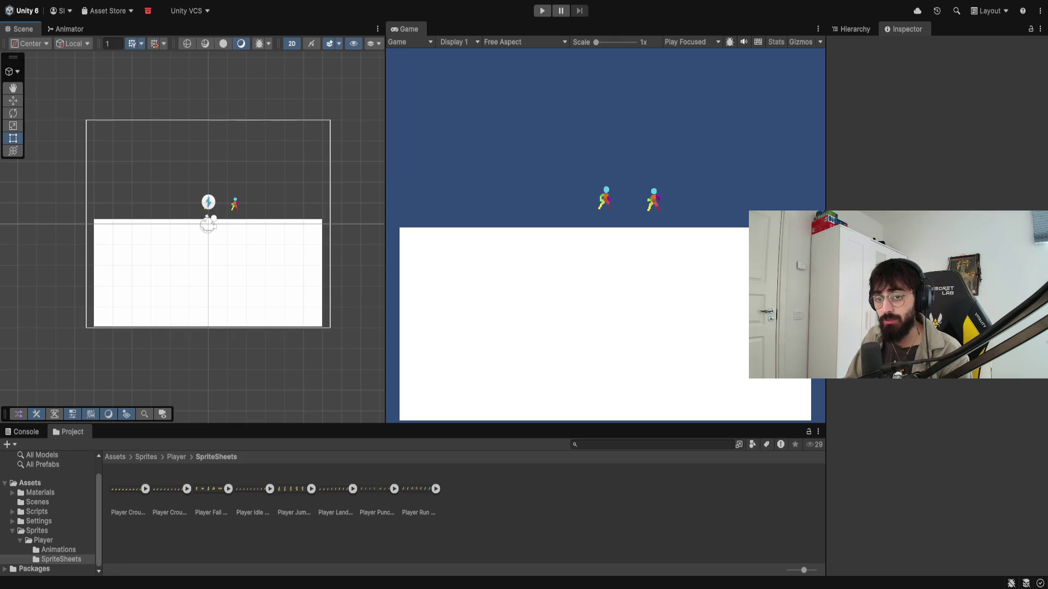
Step: Enter play mode and raise the Game view scale to about 2.5x
{"action": "left_click", "coordinate": [234, 204]}
{"action": "left_click", "coordinate": [542, 11]}
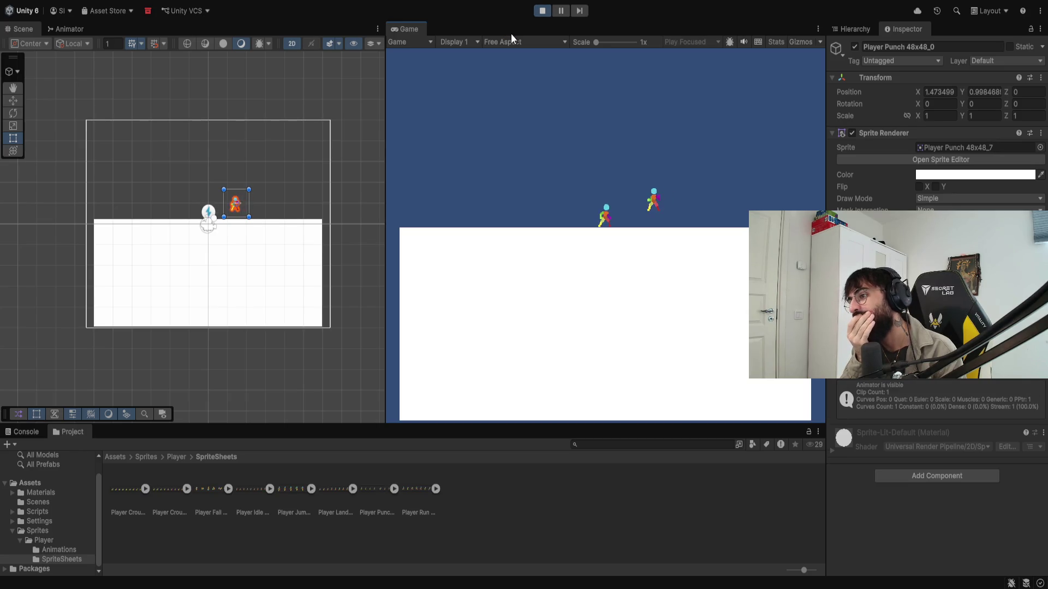
{"action": "left_click", "coordinate": [606, 42]}
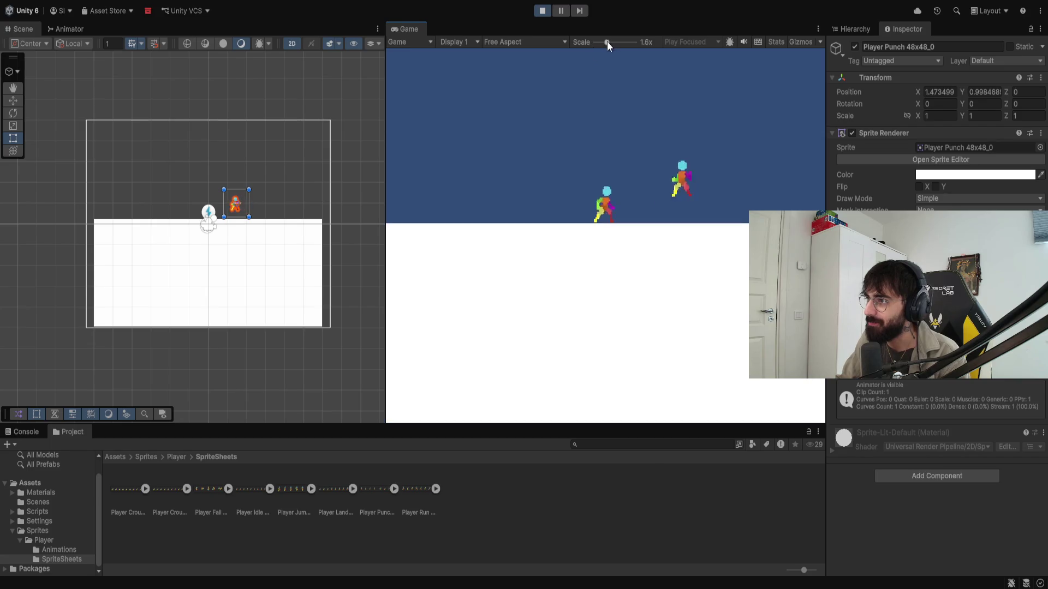
{"action": "left_click_drag", "start_coordinate": [606, 42], "coordinate": [619, 43]}
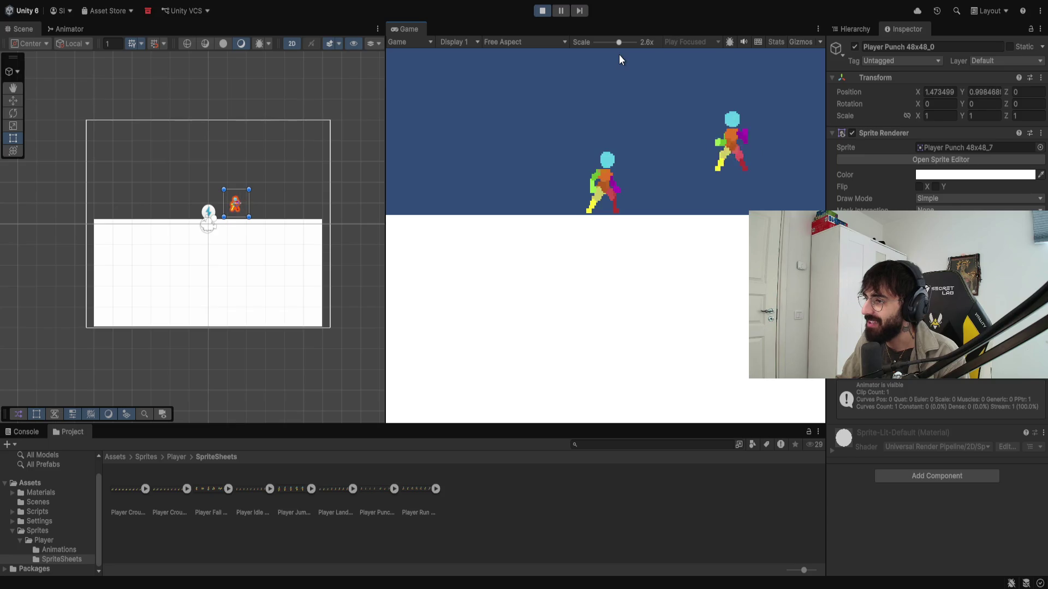
{"action": "scroll", "coordinate": [618, 55], "scroll_direction": "down", "scroll_amount": 1}
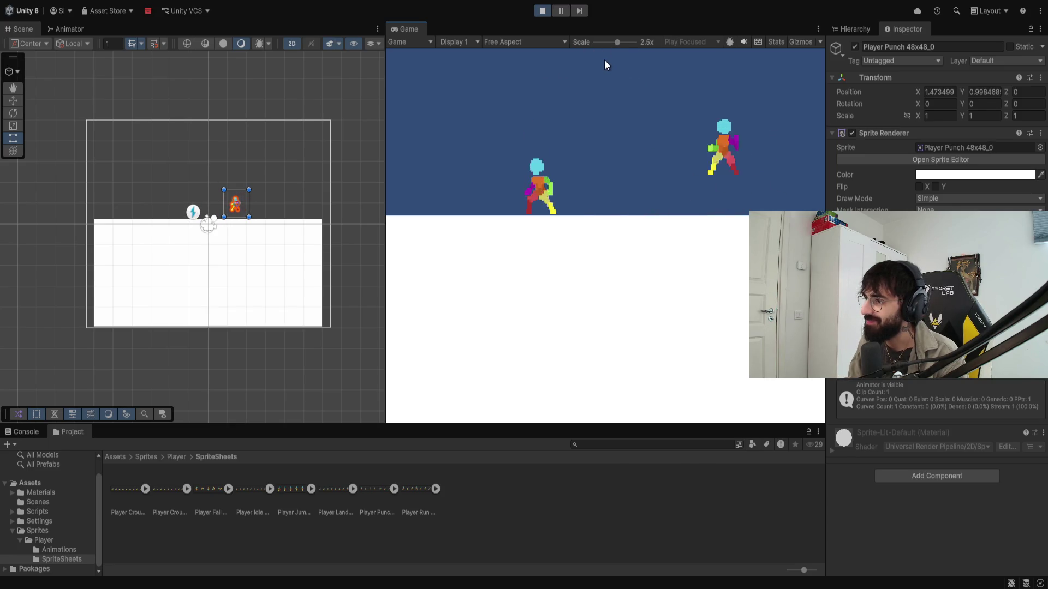
Step: Run the player left and right with A/D, stop play mode, and select the Player Punch object
{"action": "key", "text": "d"}
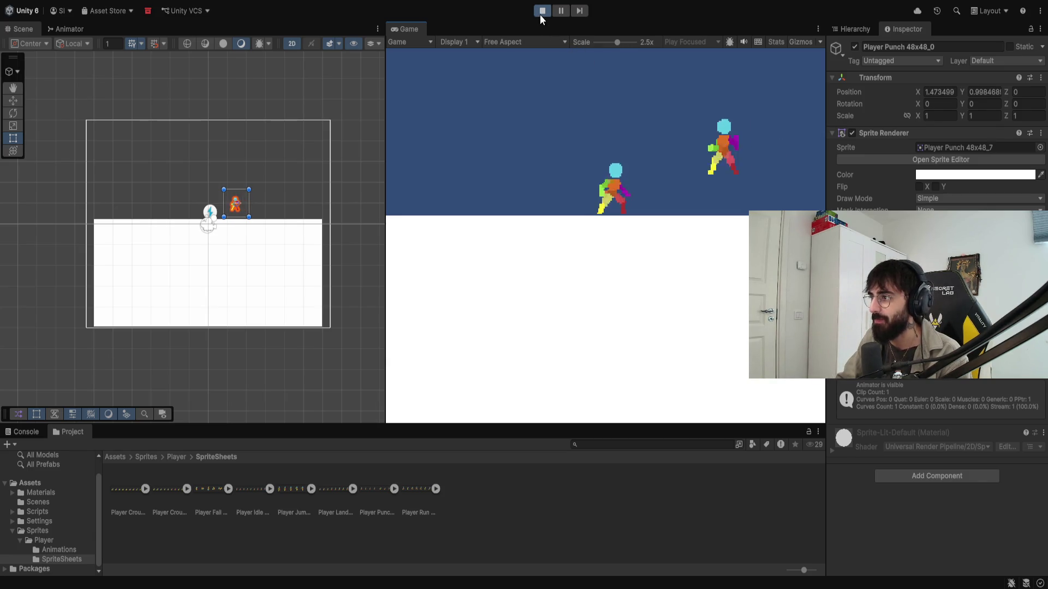
{"action": "key", "text": "a"}
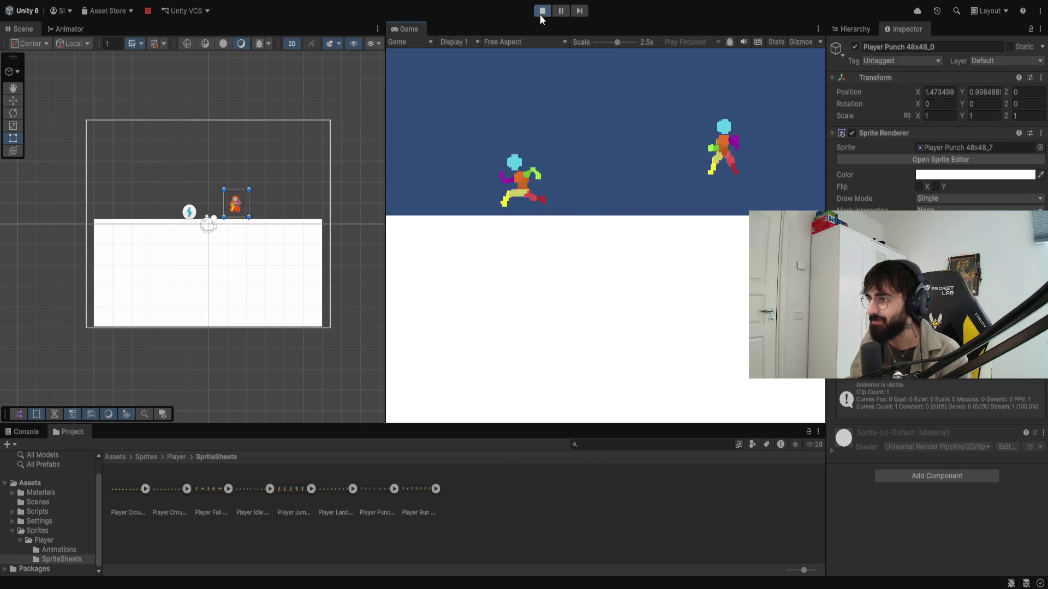
{"action": "key", "text": "d"}
{"action": "key", "text": "a"}
{"action": "key", "text": "d"}
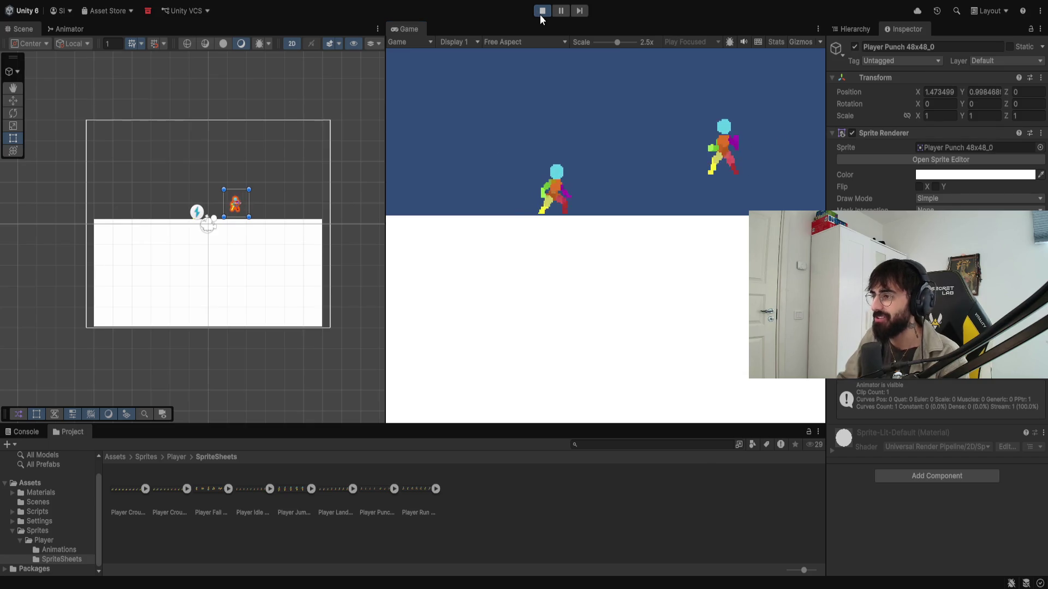
{"action": "left_click", "coordinate": [541, 12]}
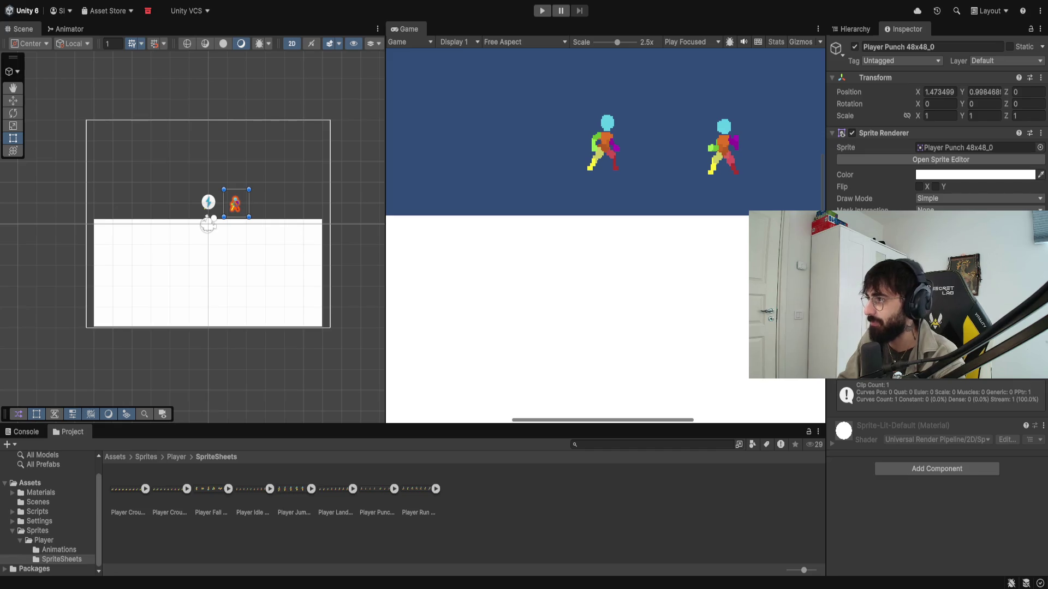
{"action": "left_click", "coordinate": [863, 27]}
{"action": "left_click", "coordinate": [909, 101]}
Step: Delete the Player Punch object and open the top-level Assets folder, selecting InputSystem_Actions
{"action": "key", "text": "Delete"}
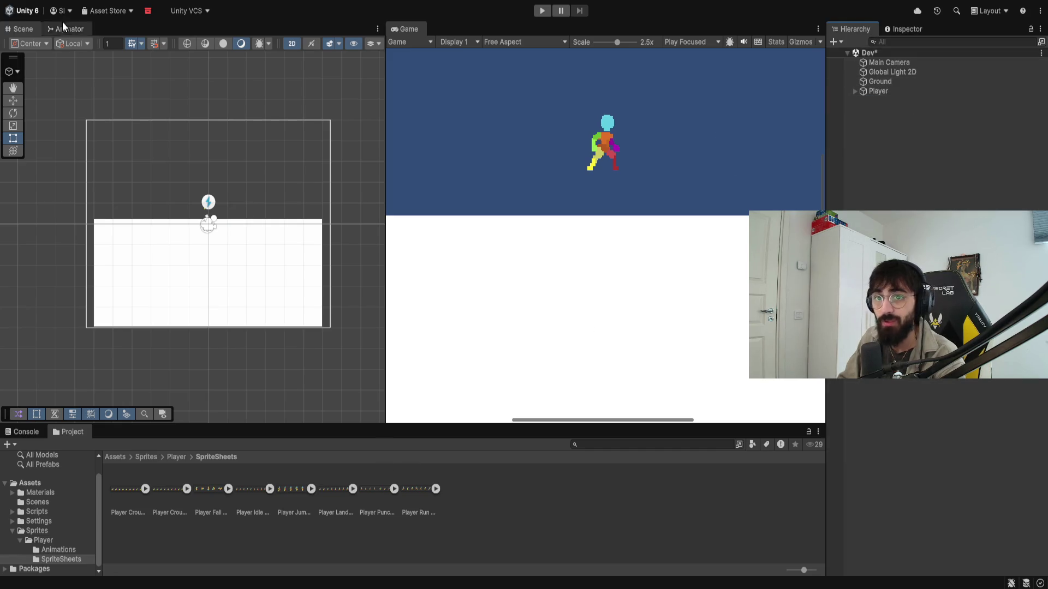
{"action": "scroll", "coordinate": [35, 470], "scroll_direction": "up", "scroll_amount": 2}
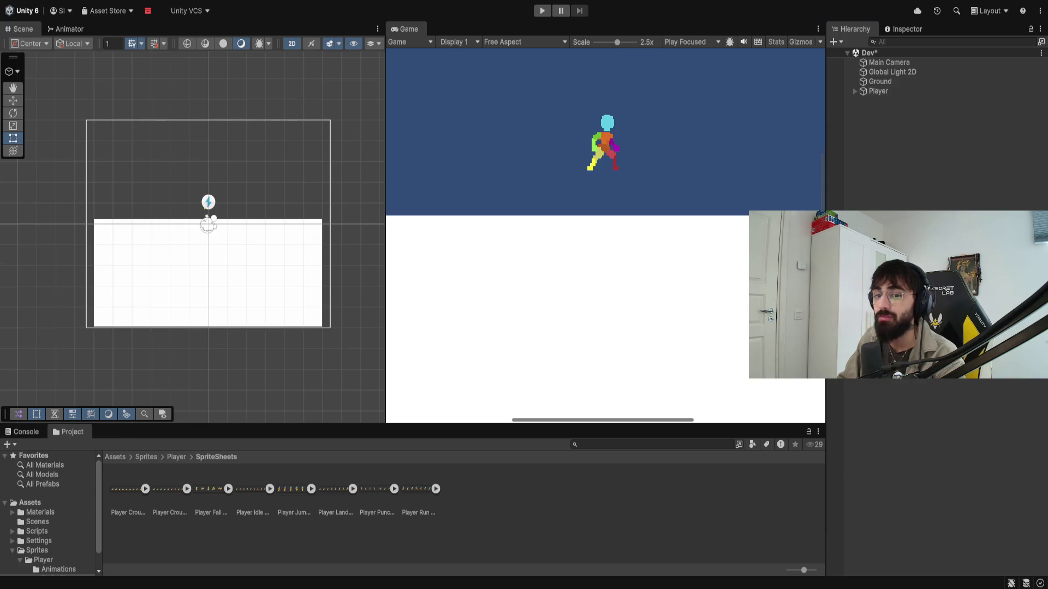
{"action": "left_click", "coordinate": [38, 502]}
{"action": "left_click", "coordinate": [374, 490]}
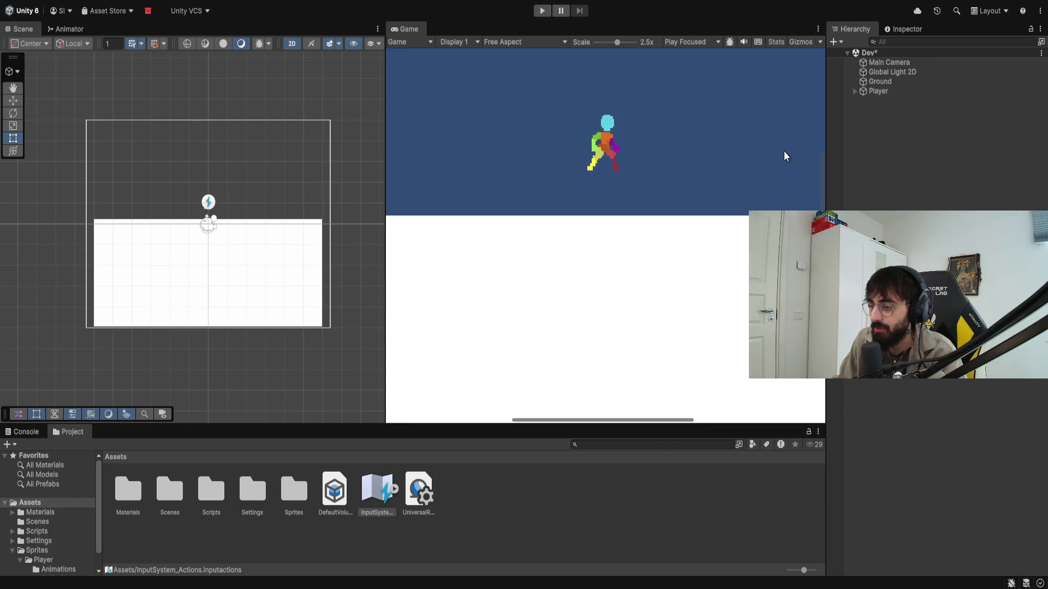
Step: Switch to Visual Studio and scroll through PlayerController.cs's fields, movement, jump and crouch code
{"action": "key", "text": "alt+Tab"}
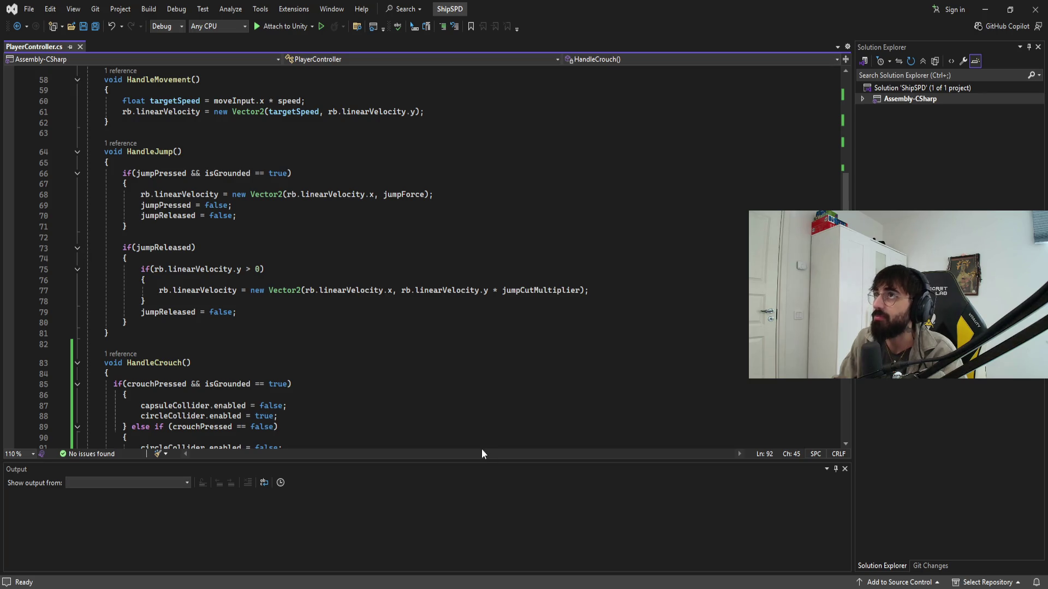
{"action": "scroll", "coordinate": [401, 278], "scroll_direction": "down", "scroll_amount": 20}
{"action": "scroll", "coordinate": [402, 279], "scroll_direction": "up", "scroll_amount": 20}
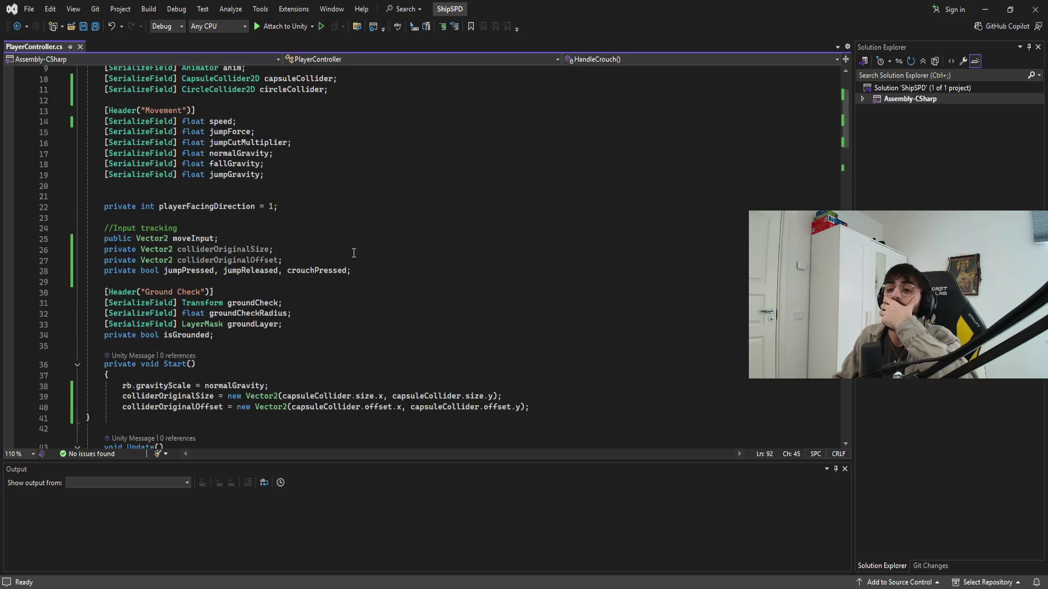
{"action": "scroll", "coordinate": [353, 252], "scroll_direction": "up", "scroll_amount": 3}
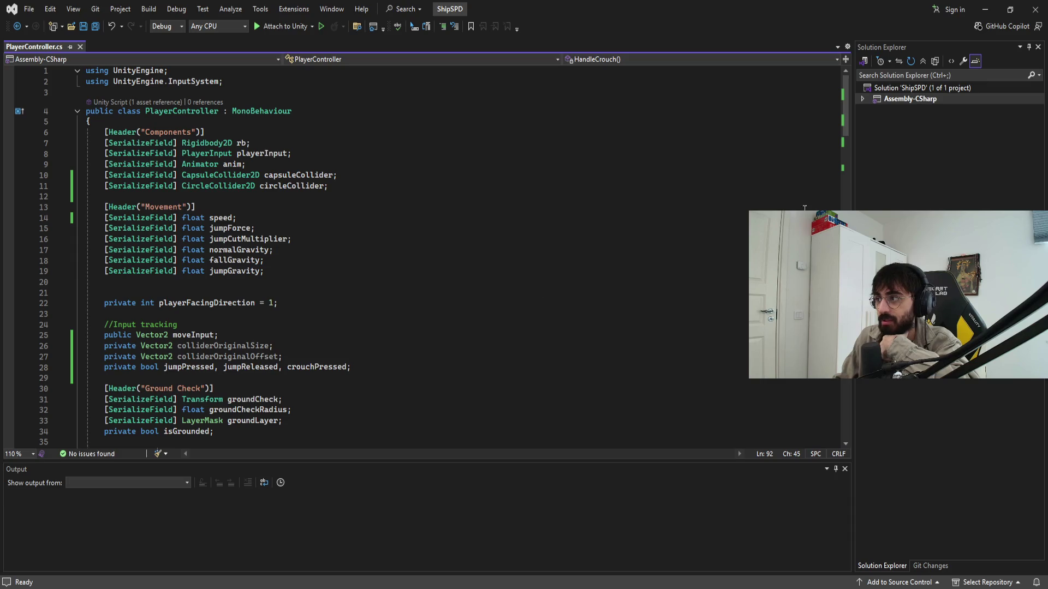
{"action": "left_click_drag", "start_coordinate": [849, 126], "coordinate": [861, 230]}
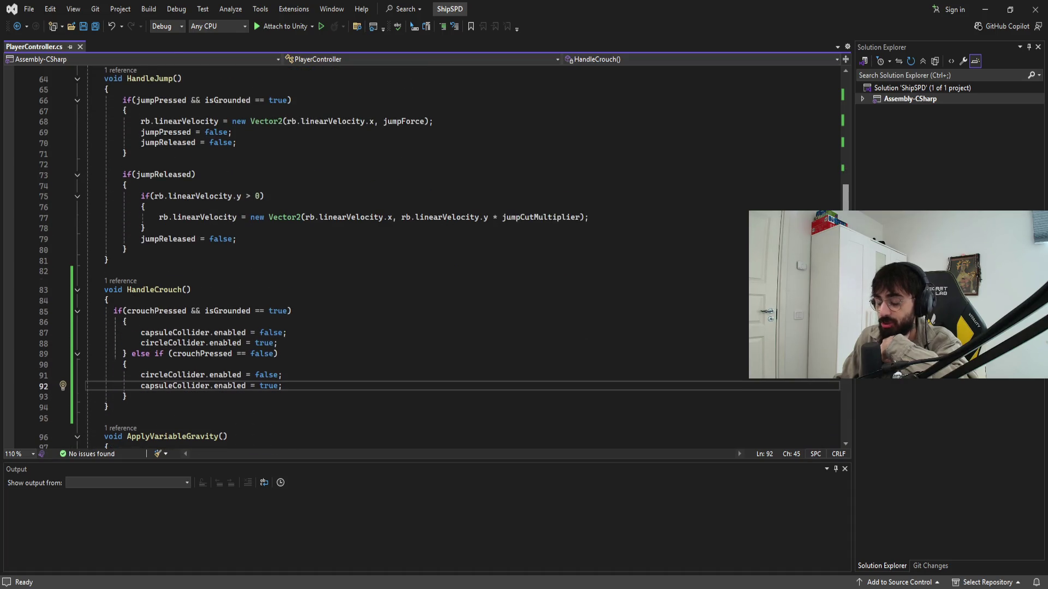
{"action": "scroll", "coordinate": [425, 258], "scroll_direction": "down", "scroll_amount": 1}
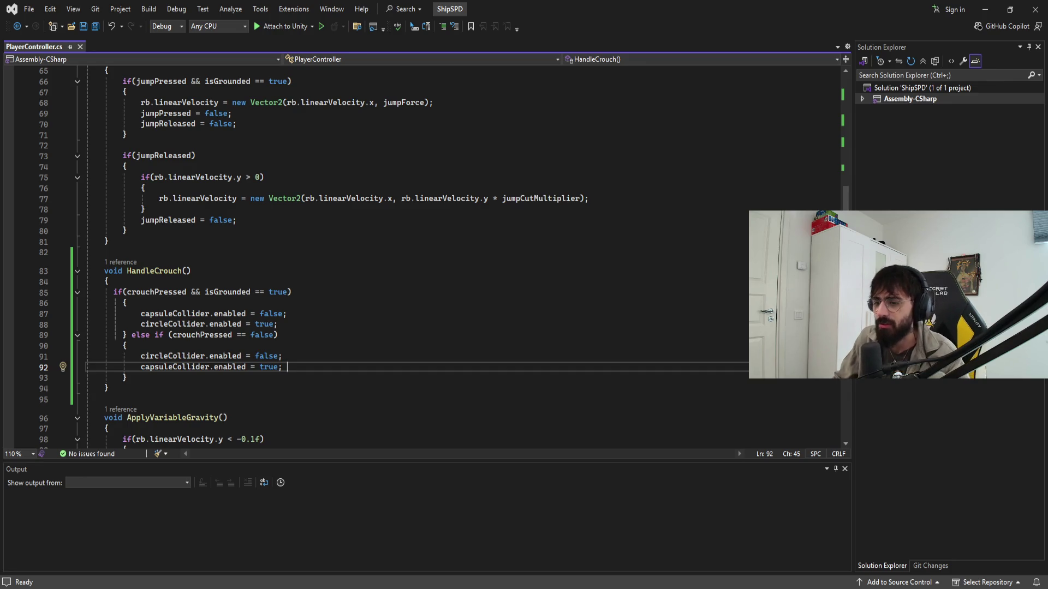
{"action": "scroll", "coordinate": [369, 321], "scroll_direction": "up", "scroll_amount": 5}
{"action": "scroll", "coordinate": [369, 321], "scroll_direction": "down", "scroll_amount": 5}
{"action": "scroll", "coordinate": [318, 326], "scroll_direction": "up", "scroll_amount": 9}
{"action": "scroll", "coordinate": [325, 316], "scroll_direction": "down", "scroll_amount": 9}
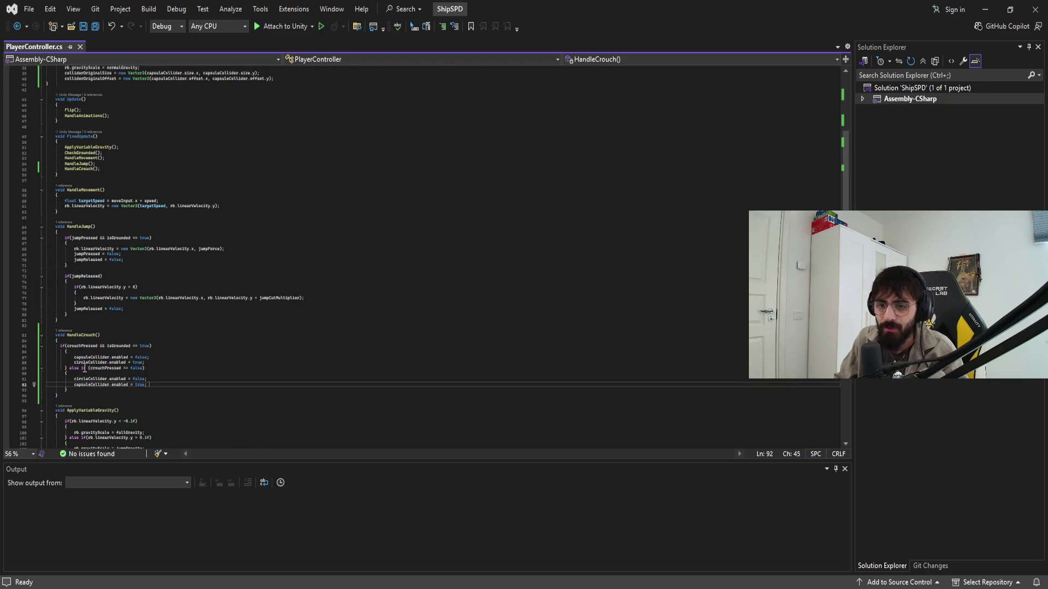
{"action": "scroll", "coordinate": [128, 369], "scroll_direction": "up", "scroll_amount": 2}
{"action": "scroll", "coordinate": [128, 369], "scroll_direction": "down", "scroll_amount": 6}
{"action": "scroll", "coordinate": [129, 370], "scroll_direction": "up", "scroll_amount": 4}
Step: Add a HandleAttack(); line after HandleCrouch() in FixedUpdate
{"action": "left_click", "coordinate": [163, 376]}
{"action": "left_click", "coordinate": [169, 387]}
{"action": "scroll", "coordinate": [168, 386], "scroll_direction": "up", "scroll_amount": 10}
{"action": "left_click", "coordinate": [269, 276]}
{"action": "left_click", "coordinate": [271, 289]}
{"action": "key", "text": "Return"}
{"action": "type", "text": "Hand"}
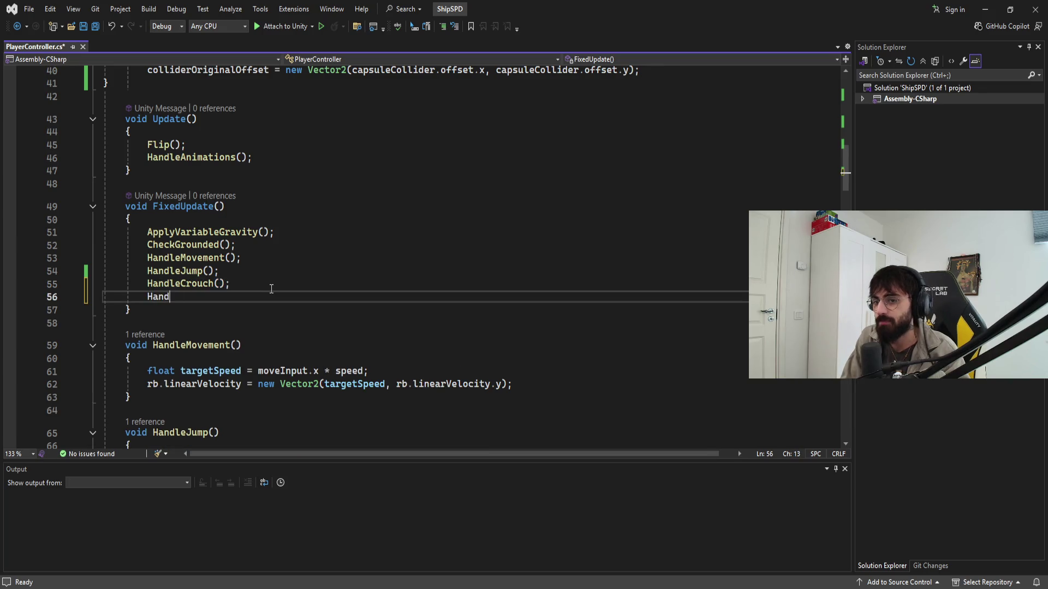
{"action": "type", "text": "leAttack();"}
{"action": "key", "text": "Down"}
{"action": "key", "text": "Down"}
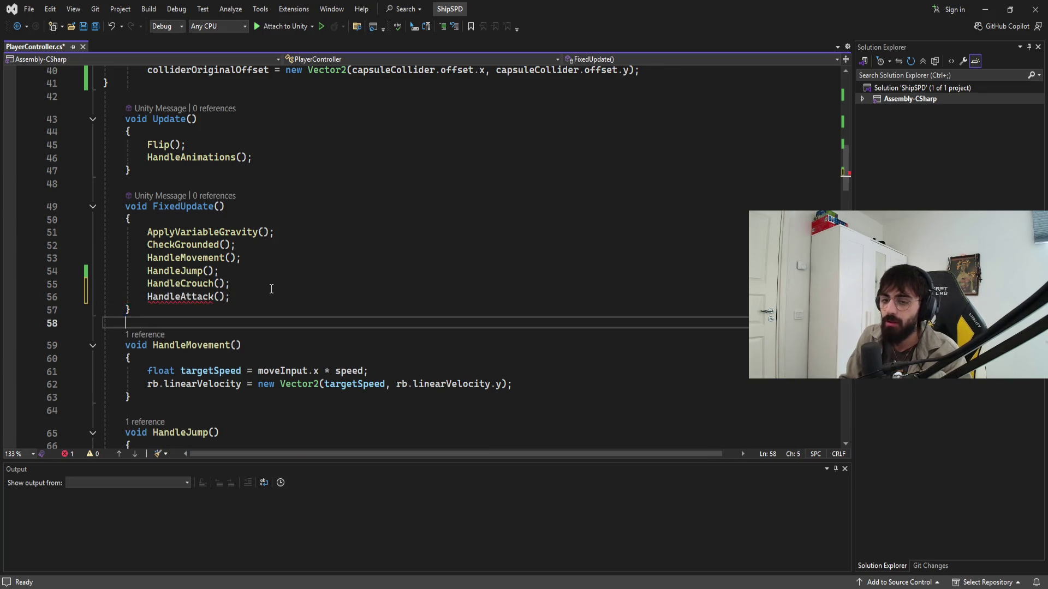
Step: Insert blank lines below OnCrouch to make room for a new method
{"action": "scroll", "coordinate": [269, 290], "scroll_direction": "down", "scroll_amount": 6}
{"action": "scroll", "coordinate": [260, 288], "scroll_direction": "down", "scroll_amount": 20}
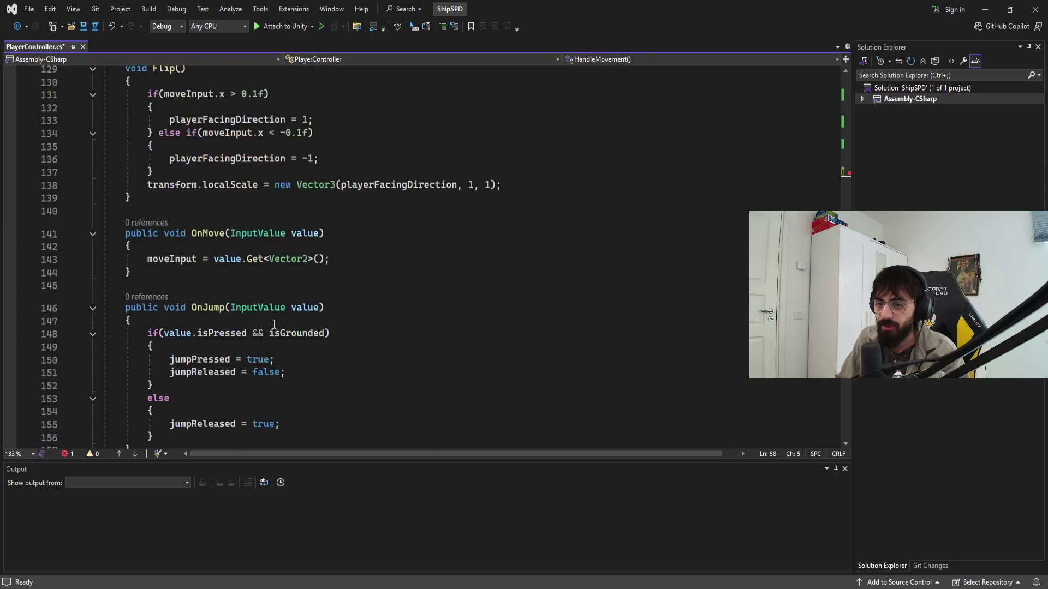
{"action": "left_click", "coordinate": [192, 343]}
{"action": "key", "text": "Return"}
{"action": "key", "text": "Return"}
{"action": "key", "text": "Up"}
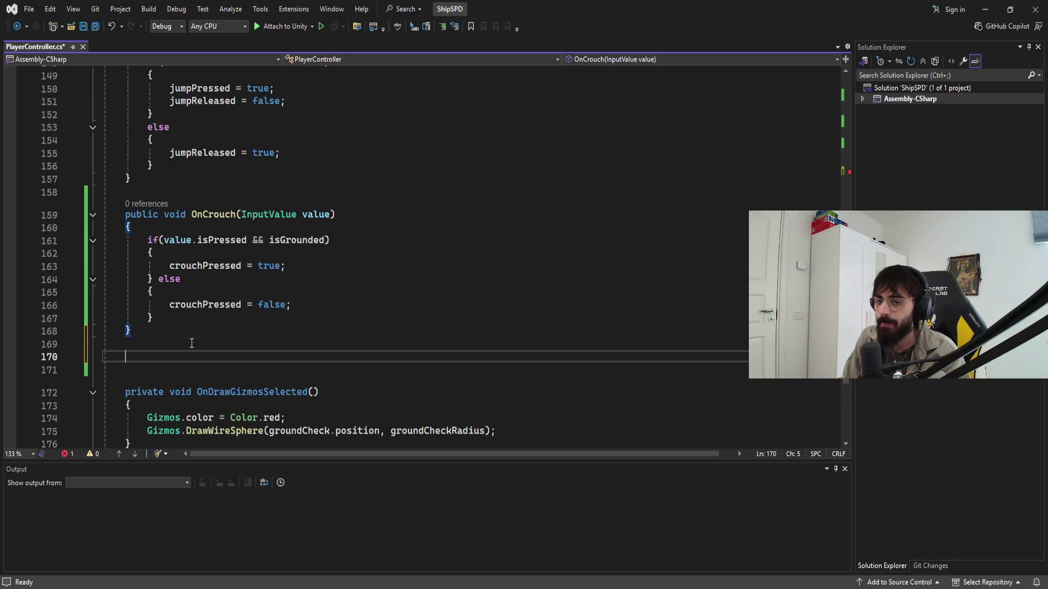